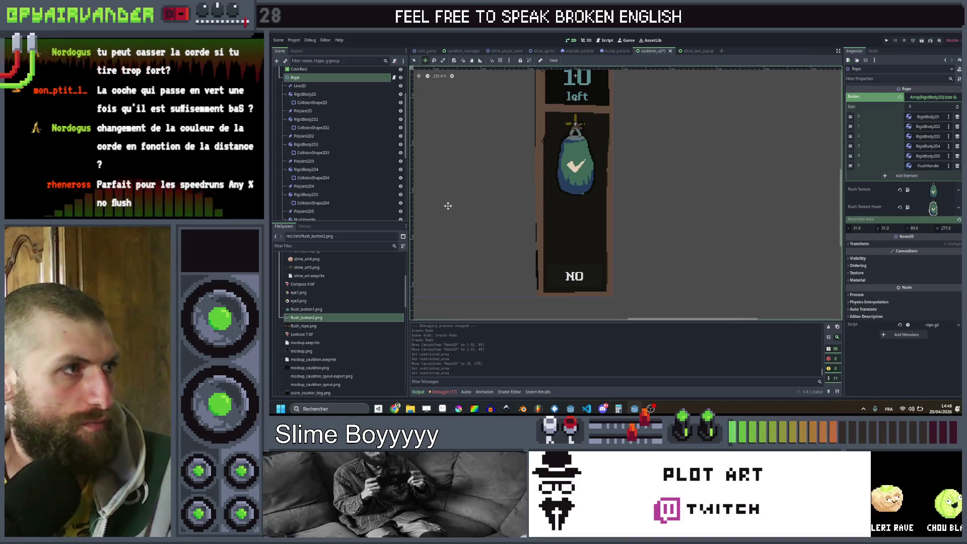
Delete the leftover Node2D node from cauldron_ui and save the scene.
left_click(325, 177)
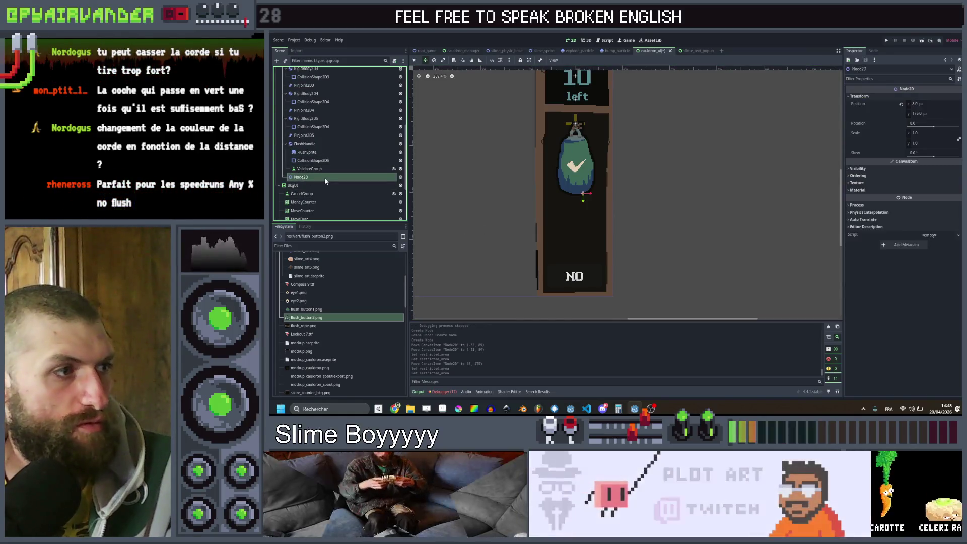
key("Delete")
key("Return")
key("ctrl+s")
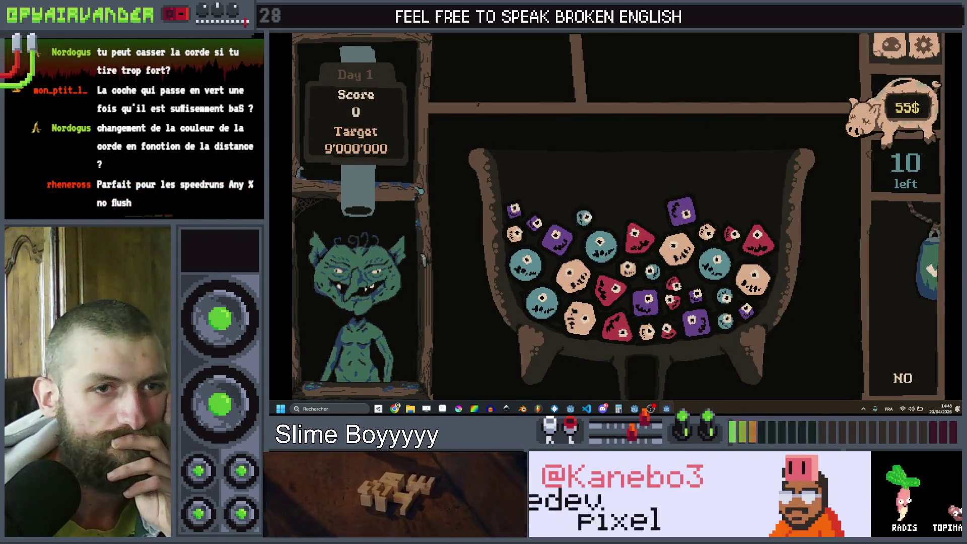
Pull the checkmark bag down toward NO several times, letting it spring back.
mouse_move(888, 252)
left_mouse_down()
mouse_move(896, 373)
mouse_move(899, 298)
left_mouse_up()
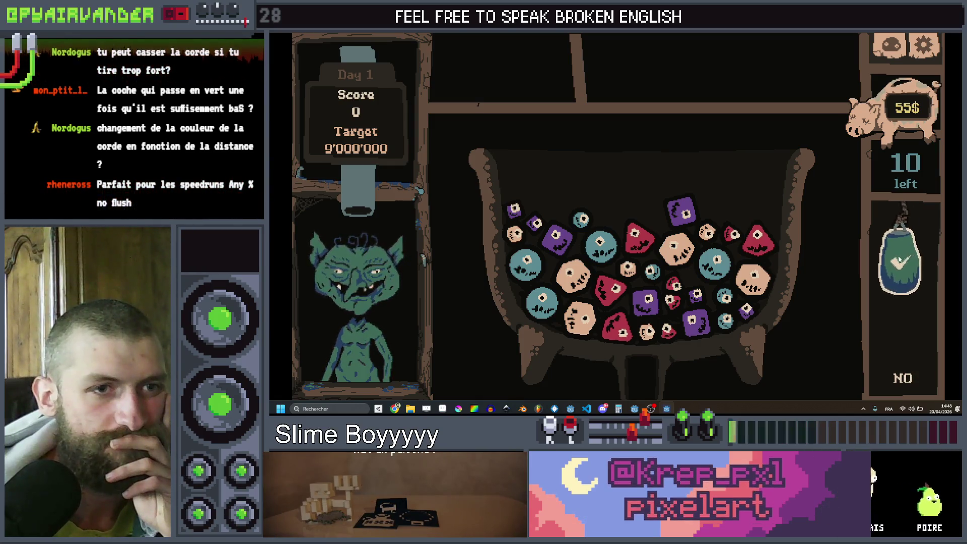
left_click_drag(901, 258, 906, 386)
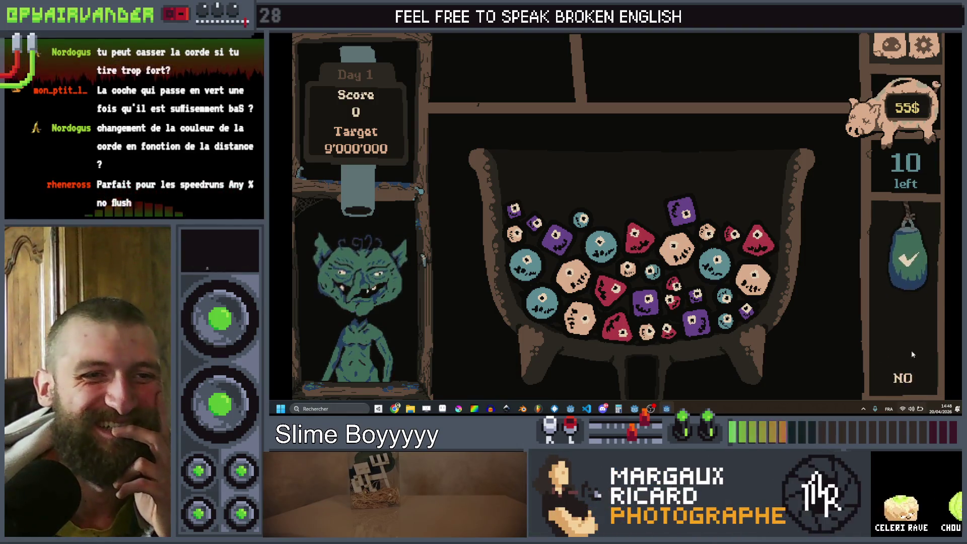
left_click(905, 364)
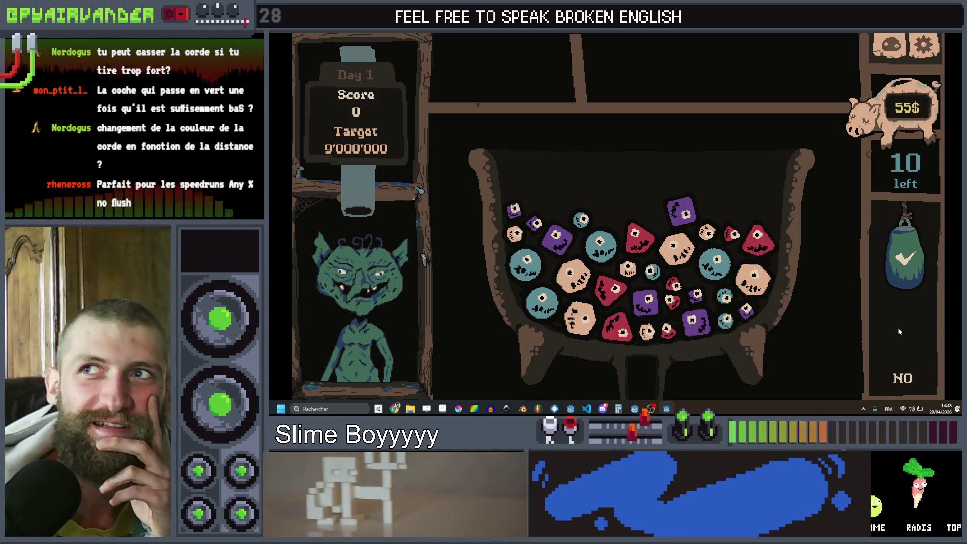
left_click_drag(897, 327, 904, 383)
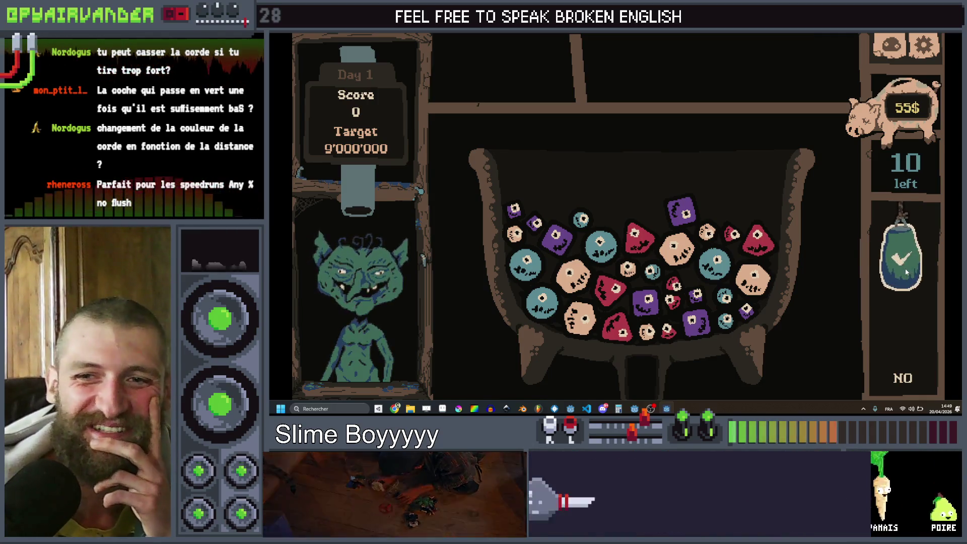
left_click_drag(908, 270, 904, 362)
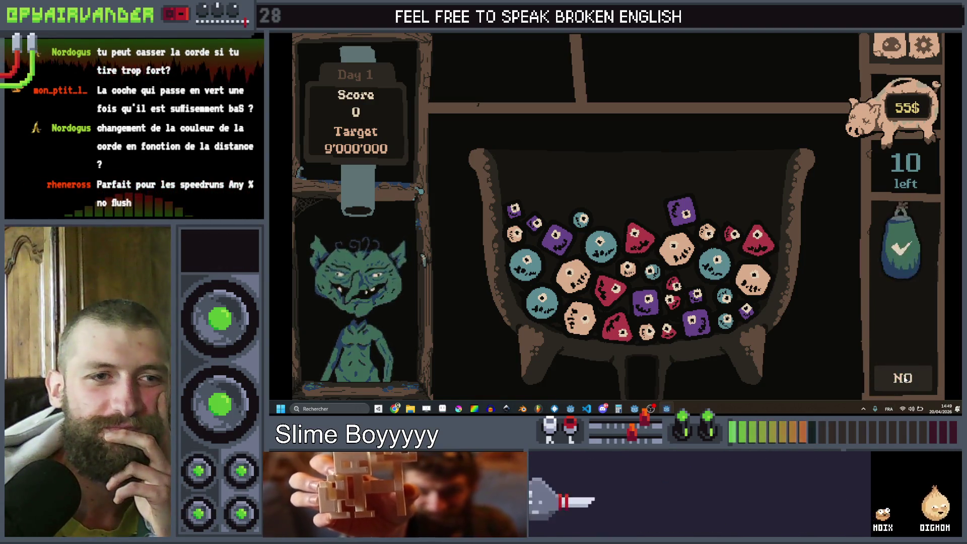
mouse_move(905, 272)
left_mouse_down()
mouse_move(912, 408)
mouse_move(911, 393)
left_mouse_up()
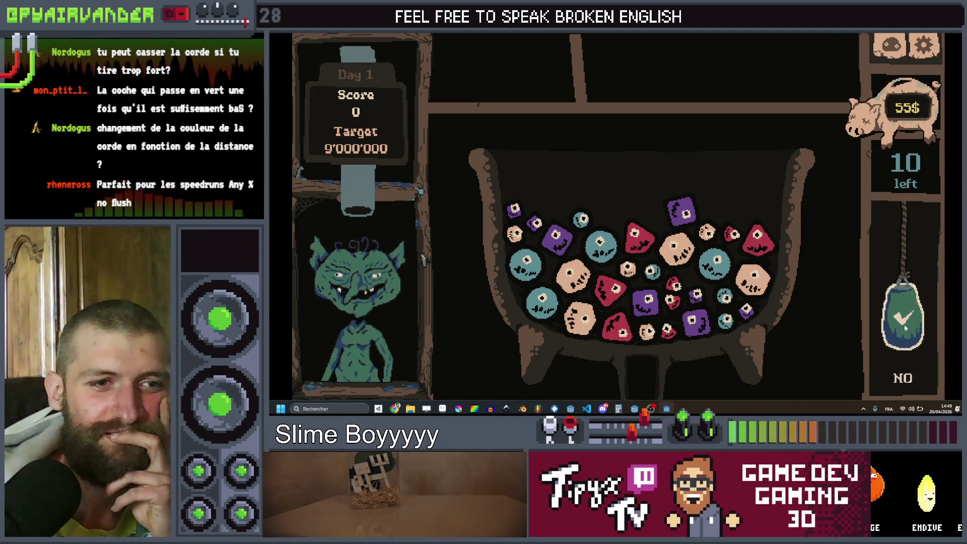
left_click_drag(904, 324, 904, 325)
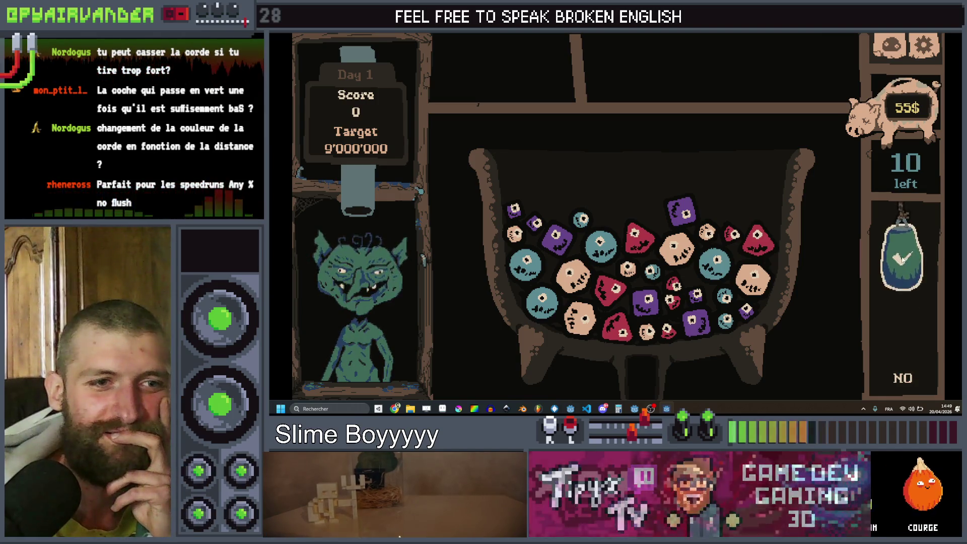
Tug the bag down again, then chain a first group of slimes for 110 points.
left_click_drag(904, 254, 904, 319)
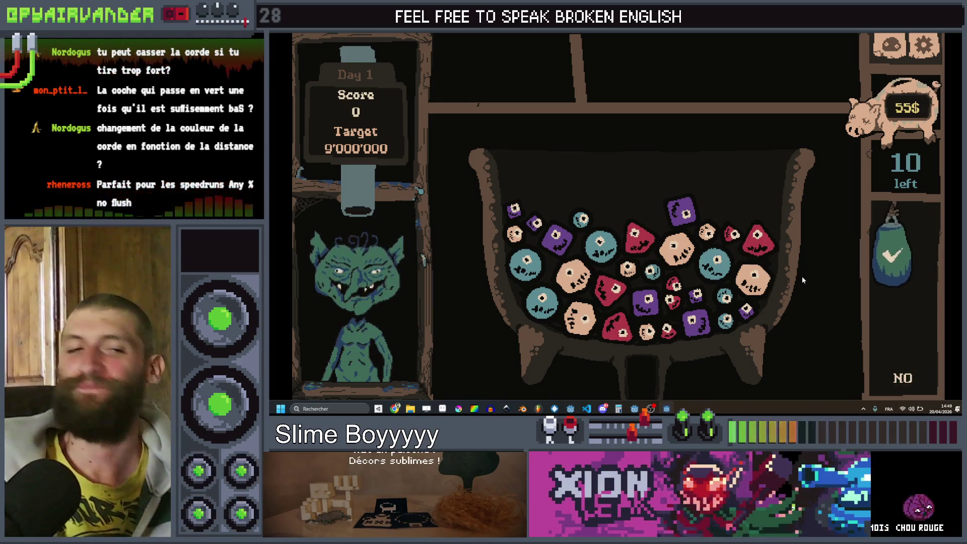
left_click_drag(899, 255, 902, 365)
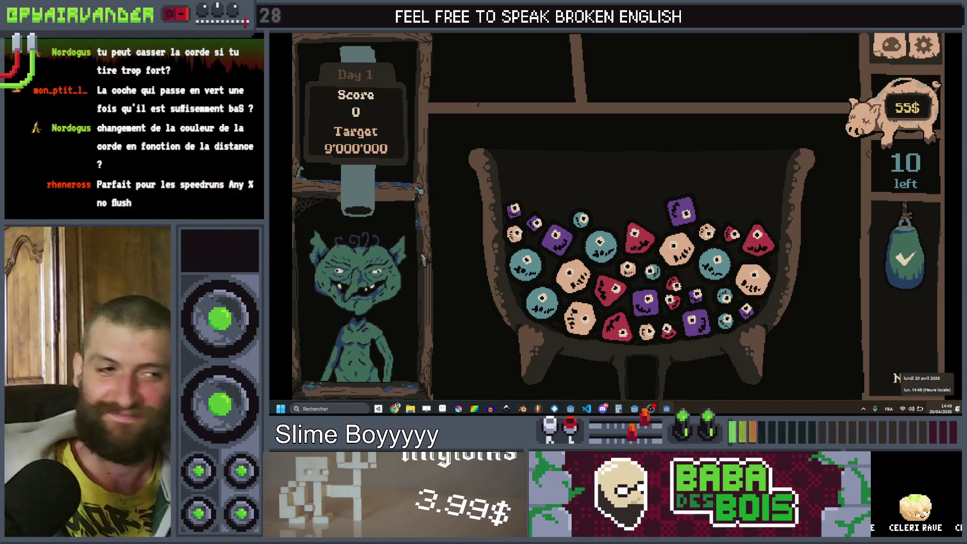
mouse_move(542, 274)
left_mouse_down()
mouse_move(569, 276)
mouse_move(574, 312)
mouse_move(604, 322)
left_mouse_up()
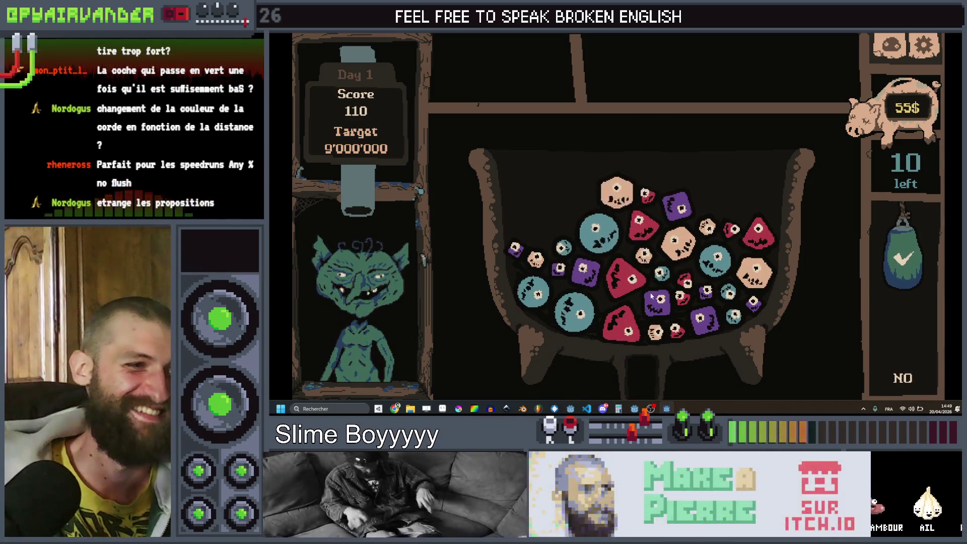
Merge chains of red, large teal and peach slimes in the cauldron.
left_click_drag(642, 218, 638, 268)
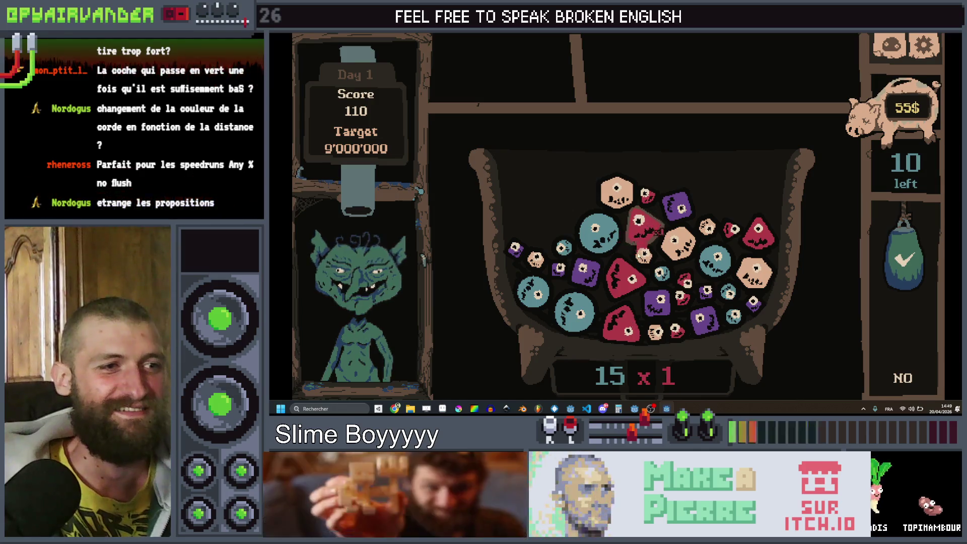
left_click_drag(911, 257, 909, 257)
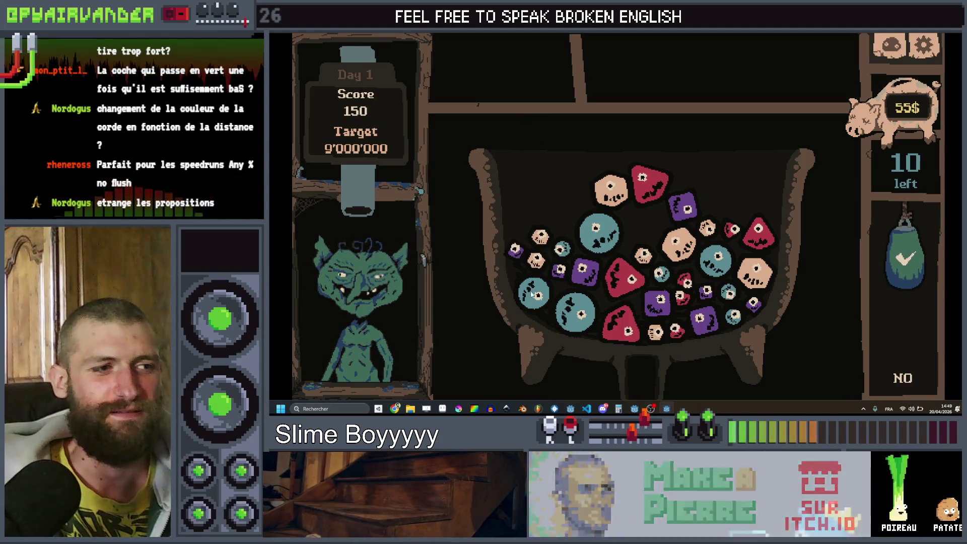
left_click_drag(535, 292, 575, 312)
left_click_drag(928, 400, 926, 403)
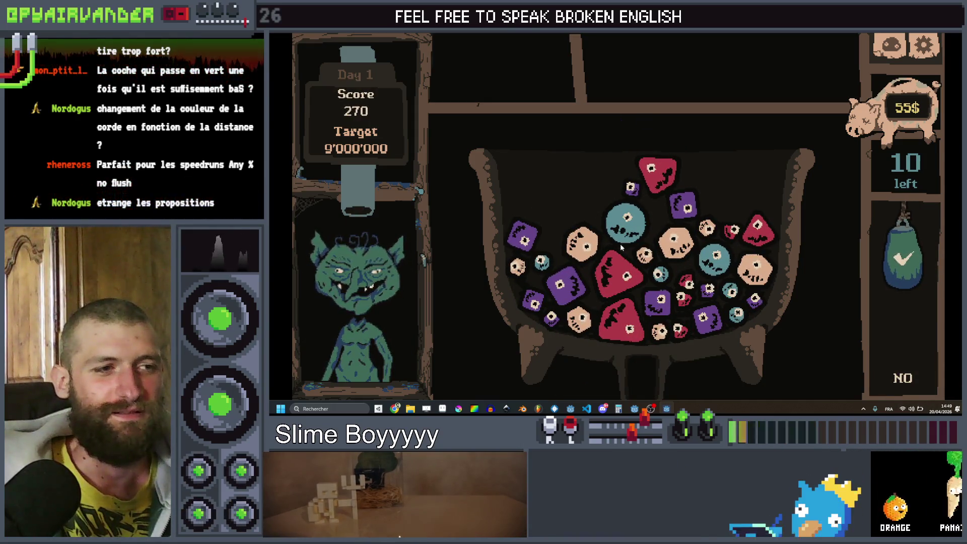
left_click(707, 230)
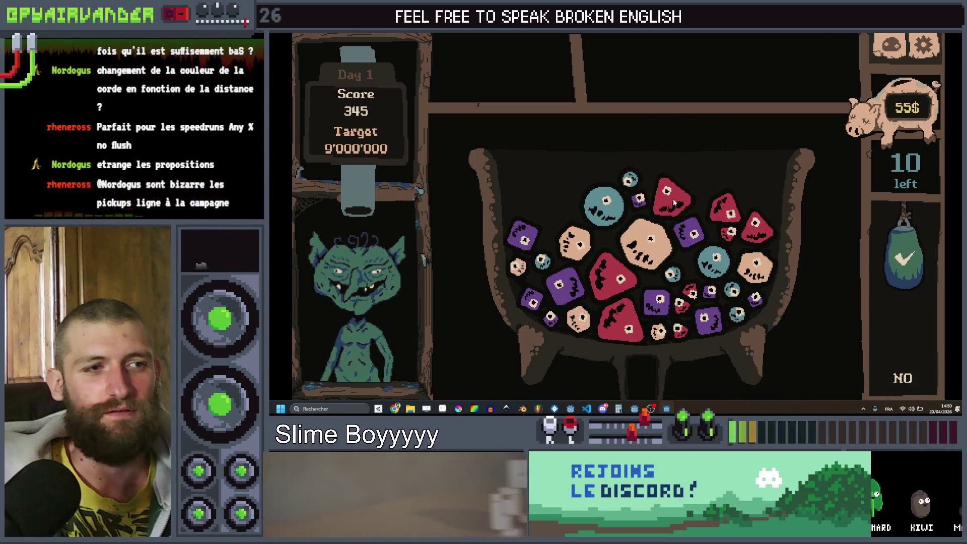
left_click(741, 216)
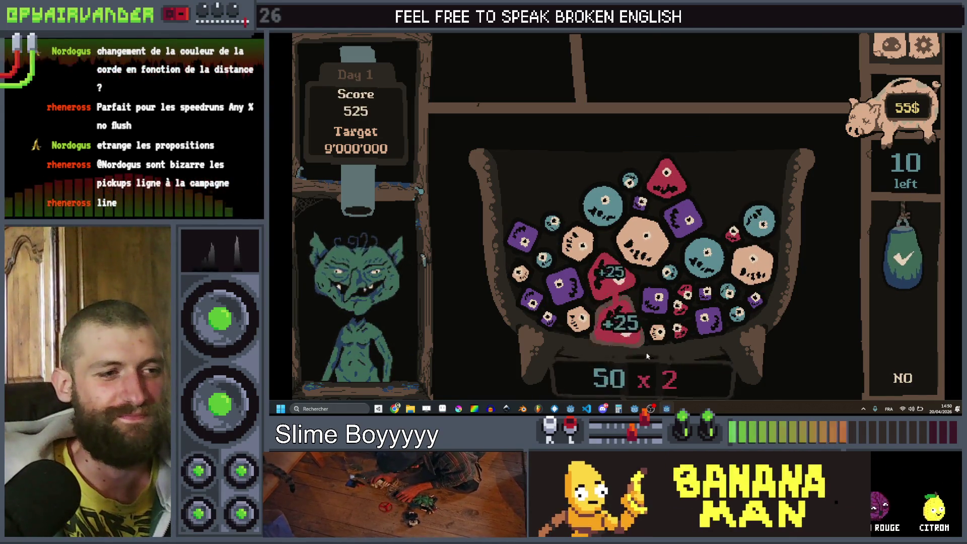
Chain purple, peach and five teal slimes, lifting the score to 1365.
left_click_drag(925, 258, 914, 383)
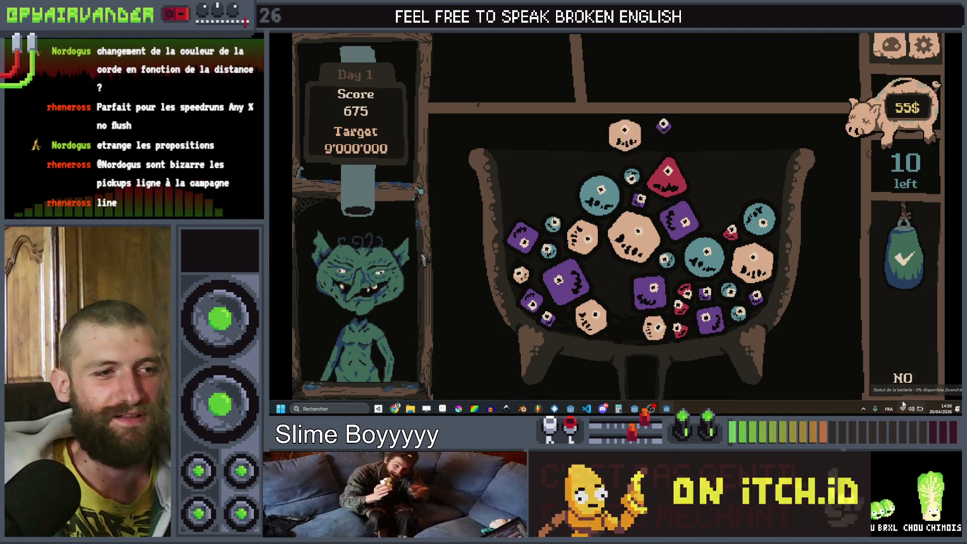
left_click(569, 274)
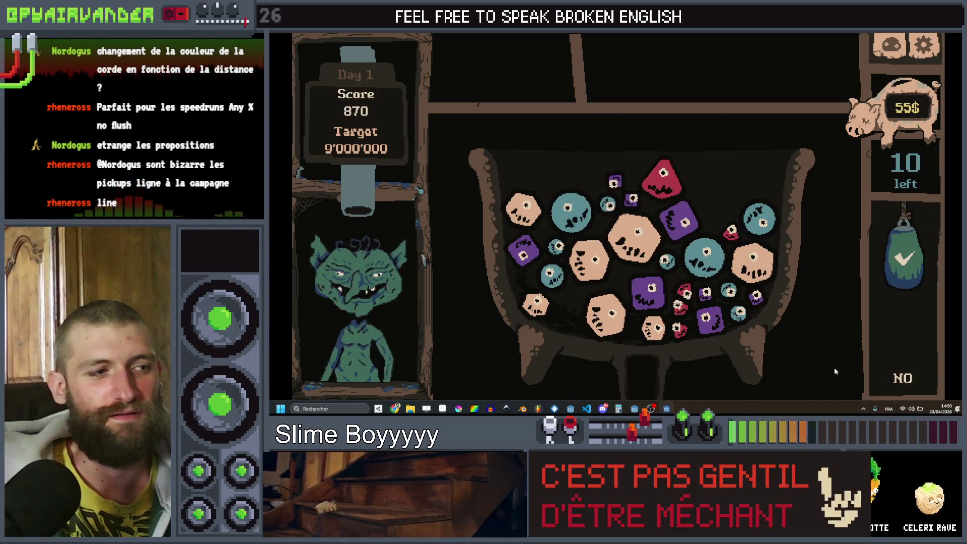
left_click(632, 234)
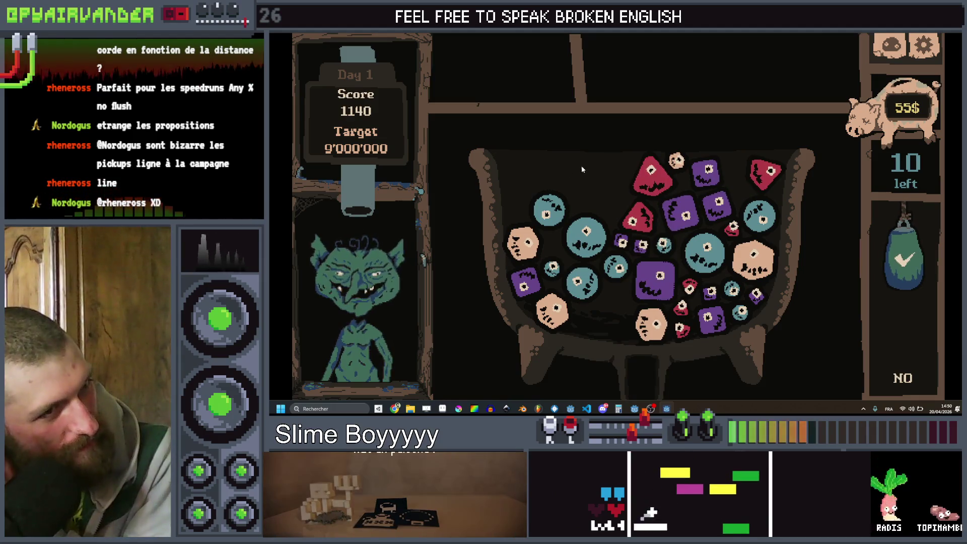
left_click(707, 172)
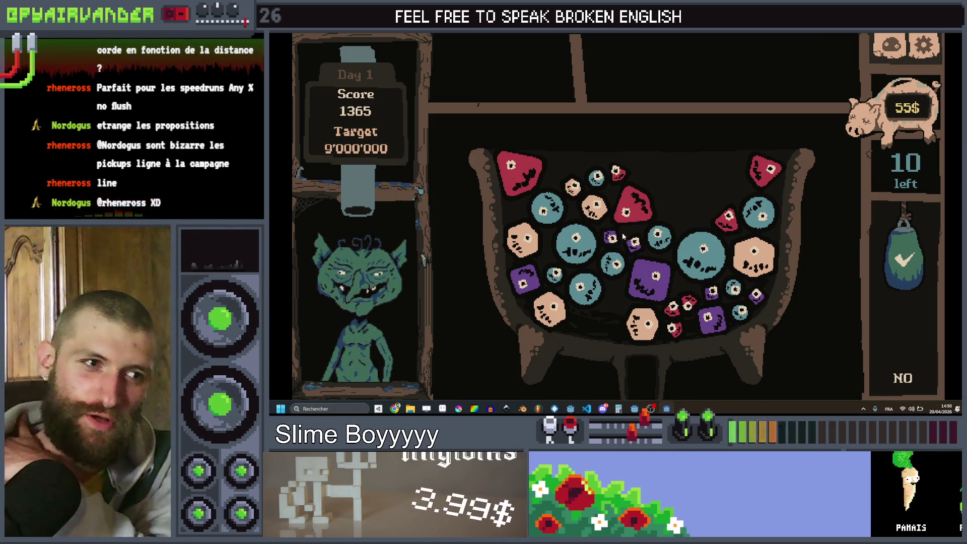
left_click(560, 213)
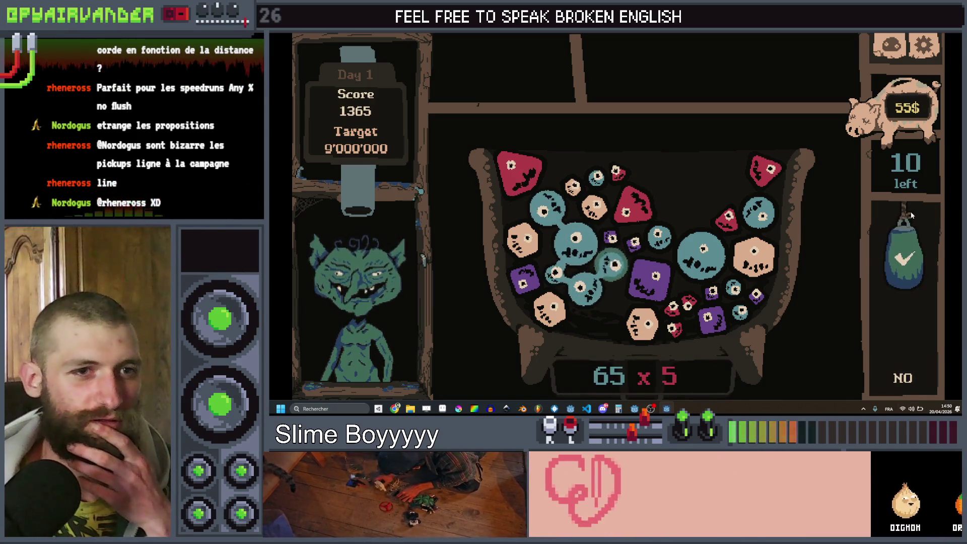
left_click(911, 268)
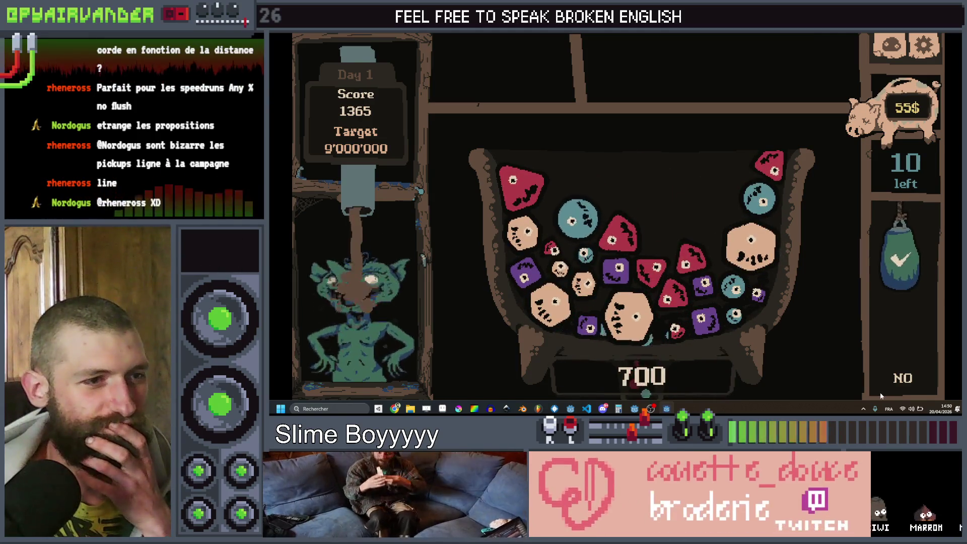
Link and resolve red, purple, teal and tan slime chains.
mouse_move(617, 237)
left_mouse_down()
mouse_move(650, 269)
mouse_move(659, 311)
mouse_move(676, 328)
left_mouse_up()
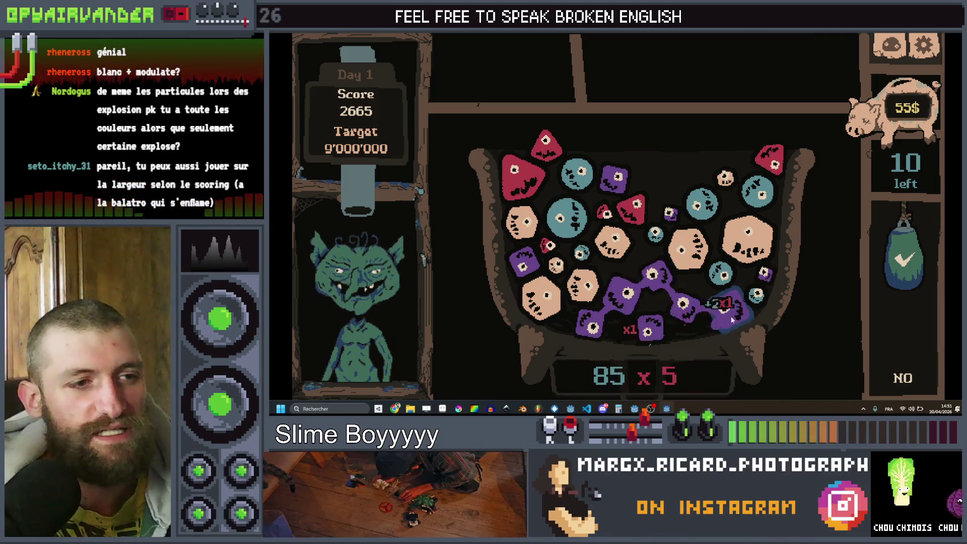
left_click(911, 247)
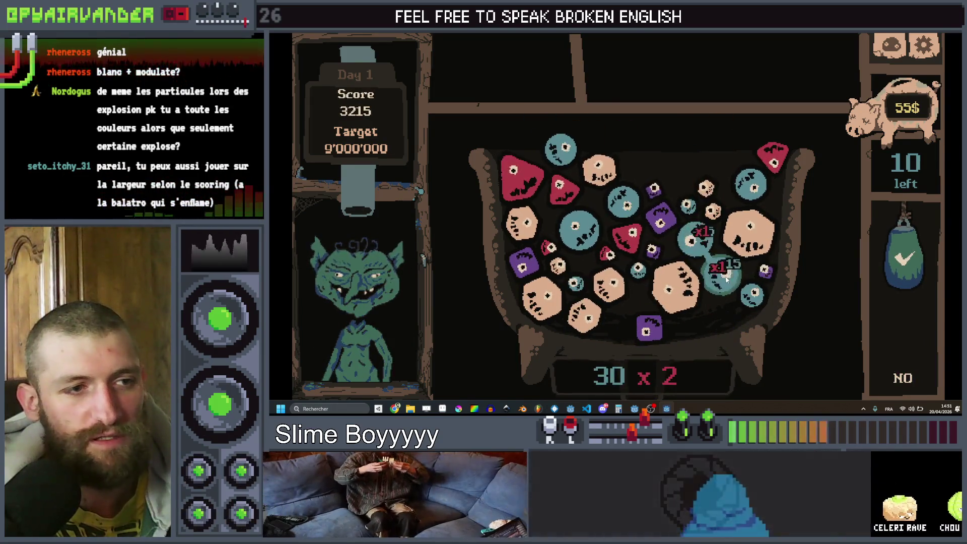
left_click(923, 271)
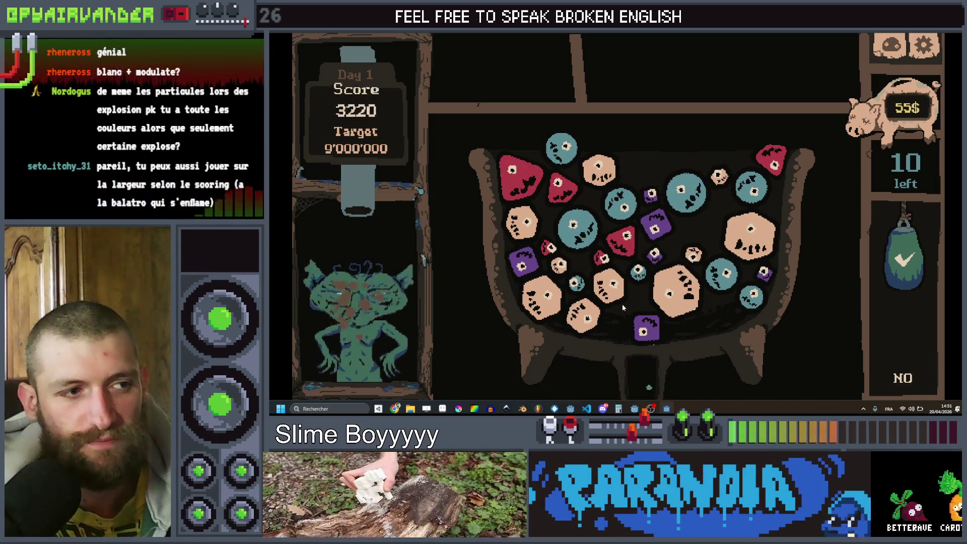
left_click(901, 269)
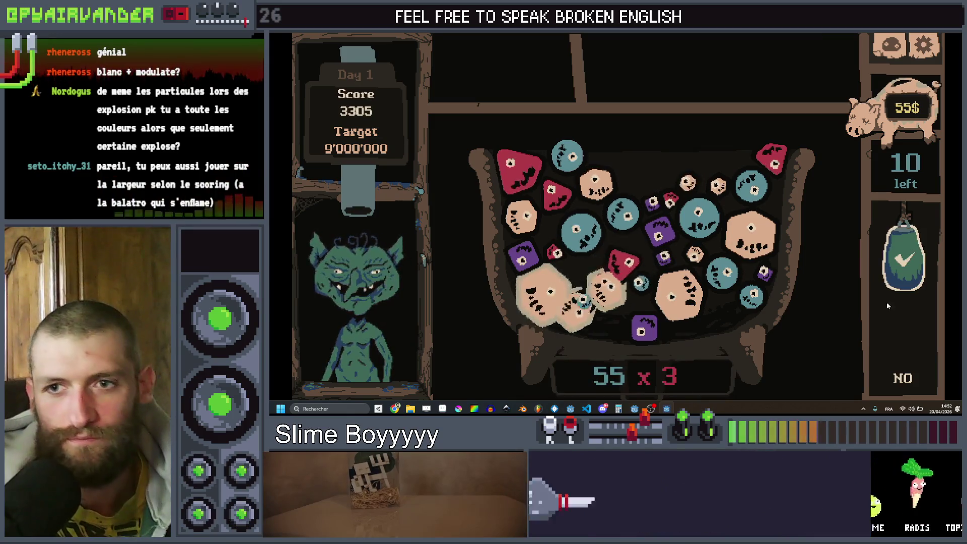
Pour out the tan slimes for a 4225 score, then switch to YouTube Music.
left_click(889, 296)
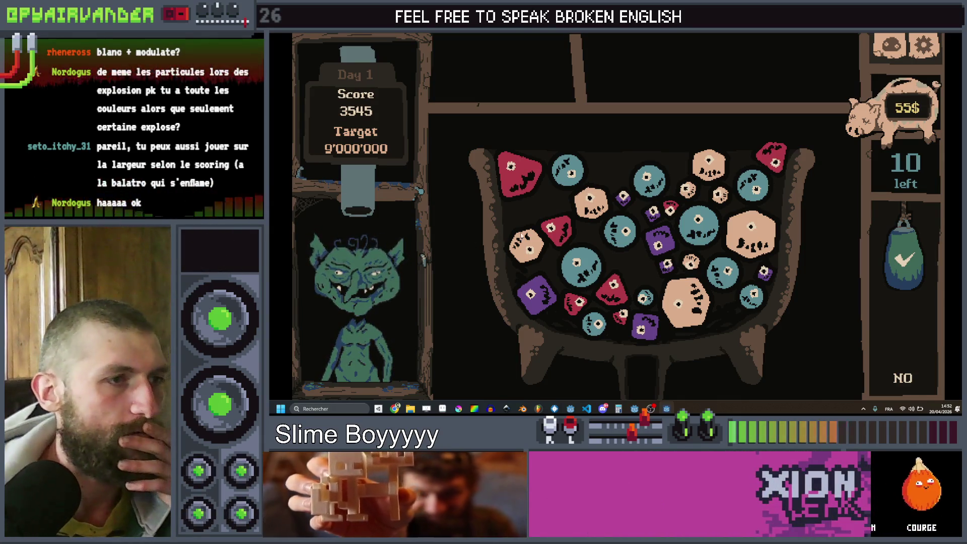
left_click(721, 273)
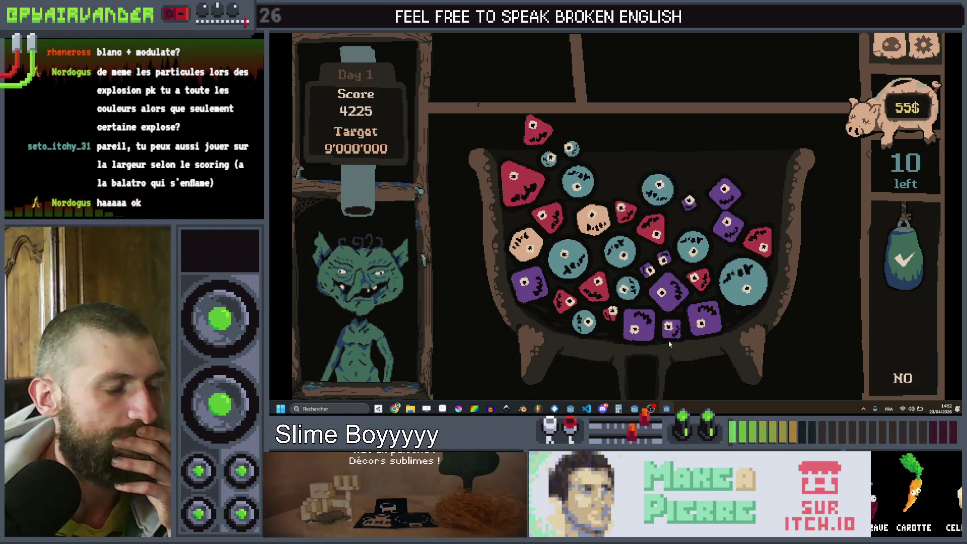
left_click(380, 408)
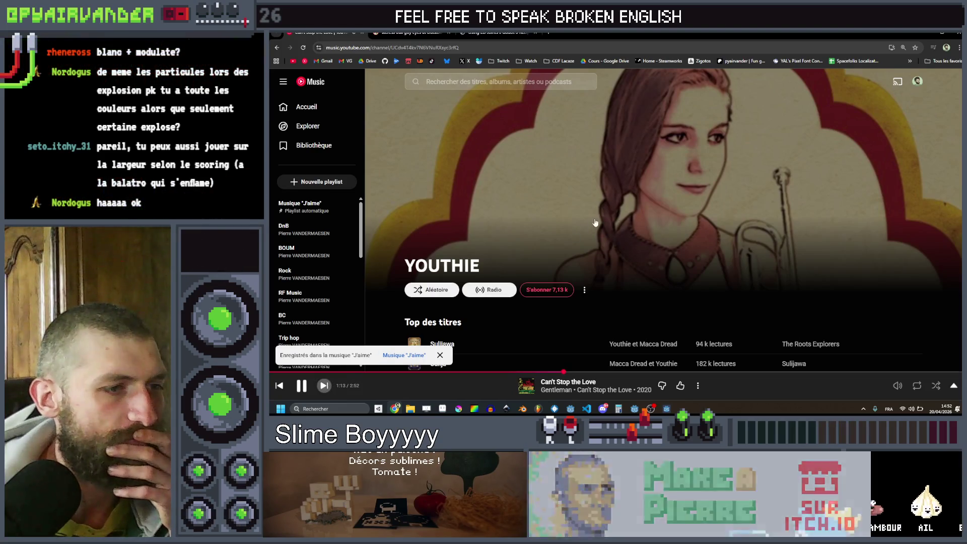
Skip to the next song, Del Ray, and minimize Chrome to return to the game.
key("j")
scroll(594, 218, "down", 5)
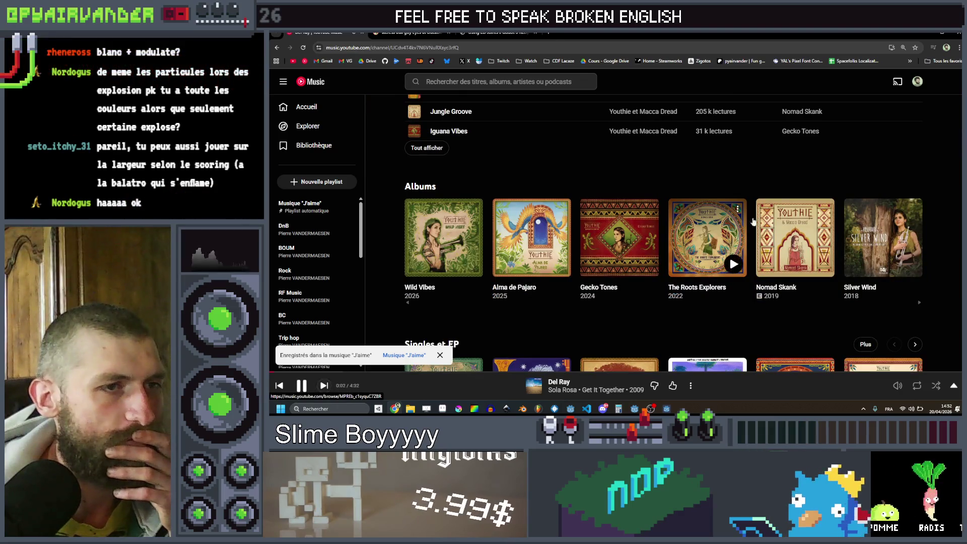
left_click(930, 34)
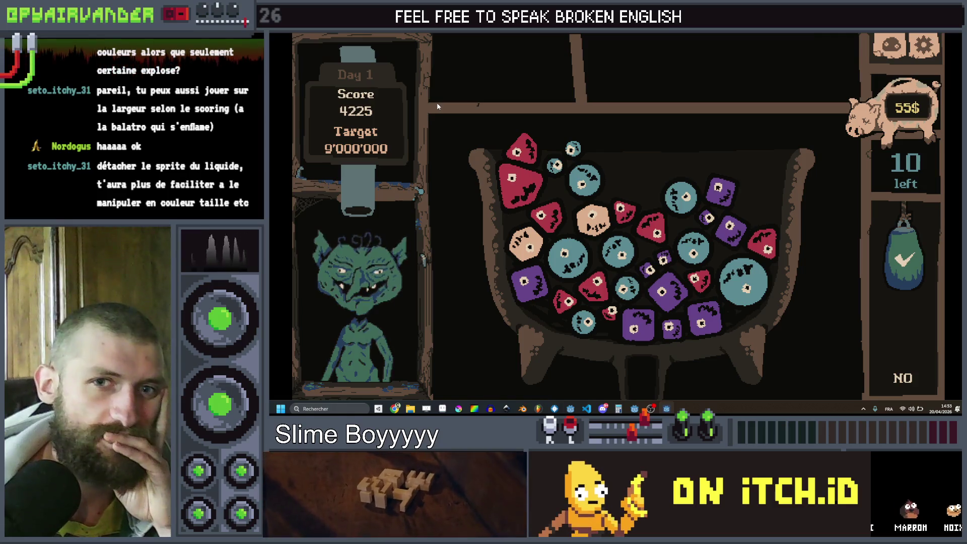
Chain and drain purple, red, teal and beige slimes until the score hits 9090.
left_click(709, 220)
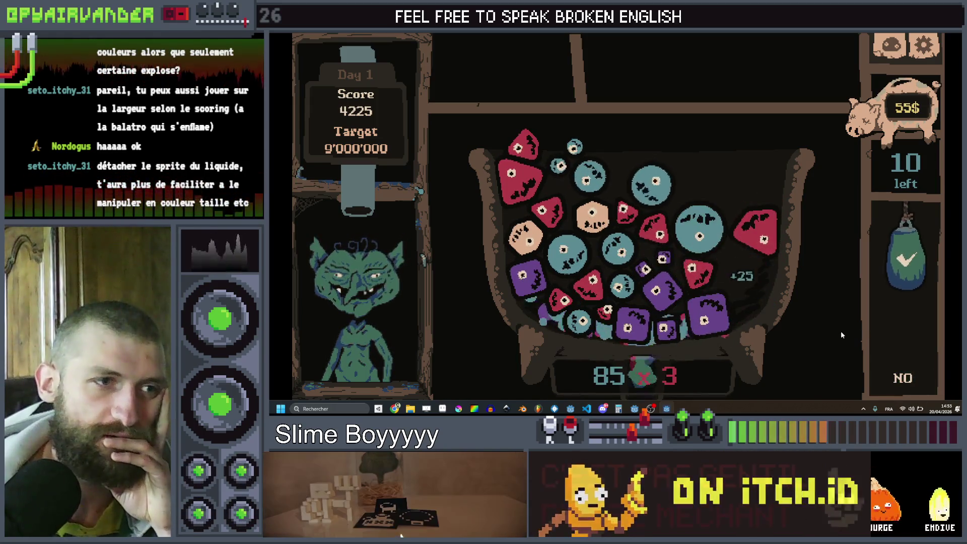
left_click(524, 147)
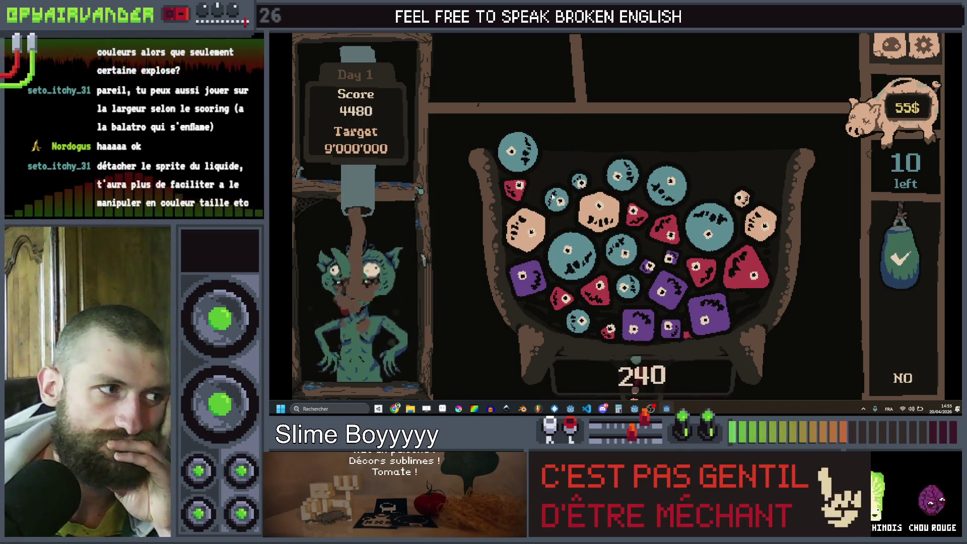
left_click(579, 182)
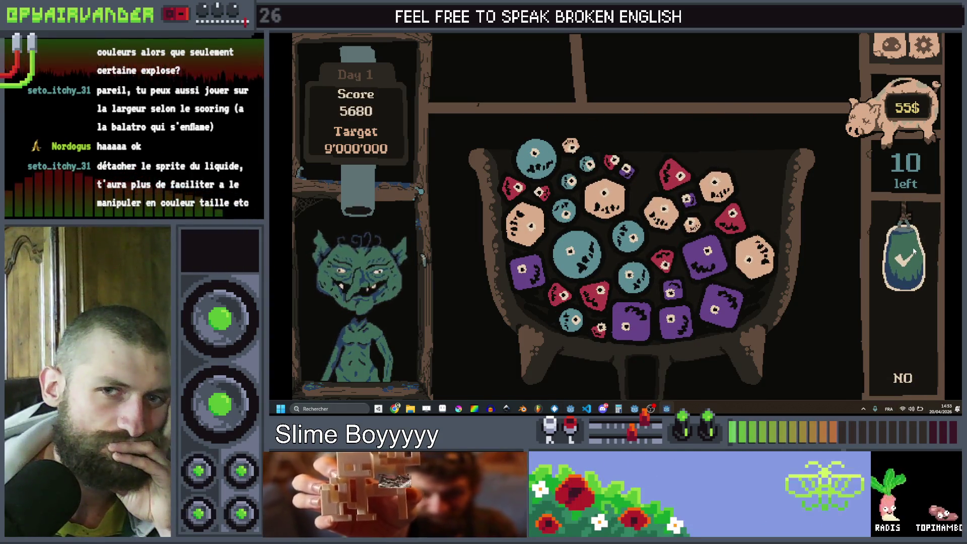
left_click(672, 321)
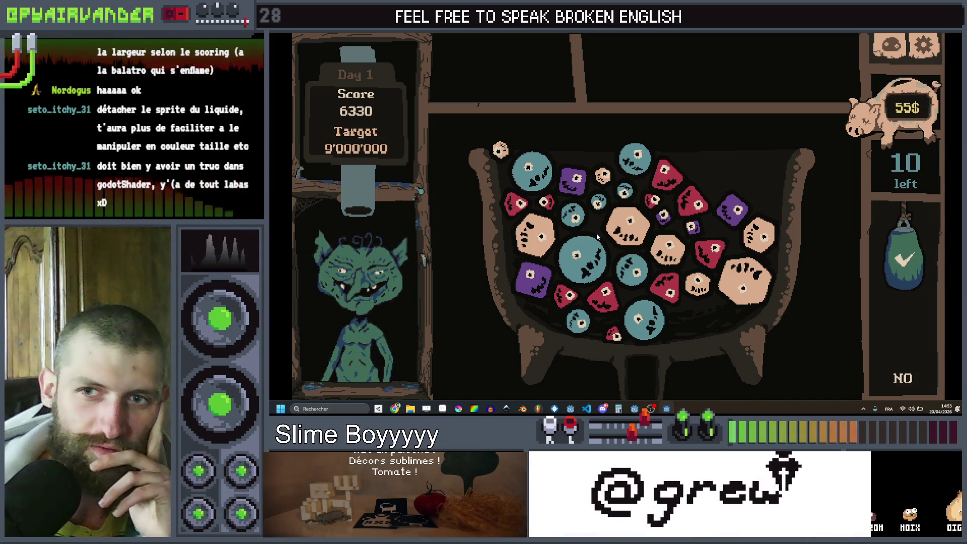
left_click(625, 189)
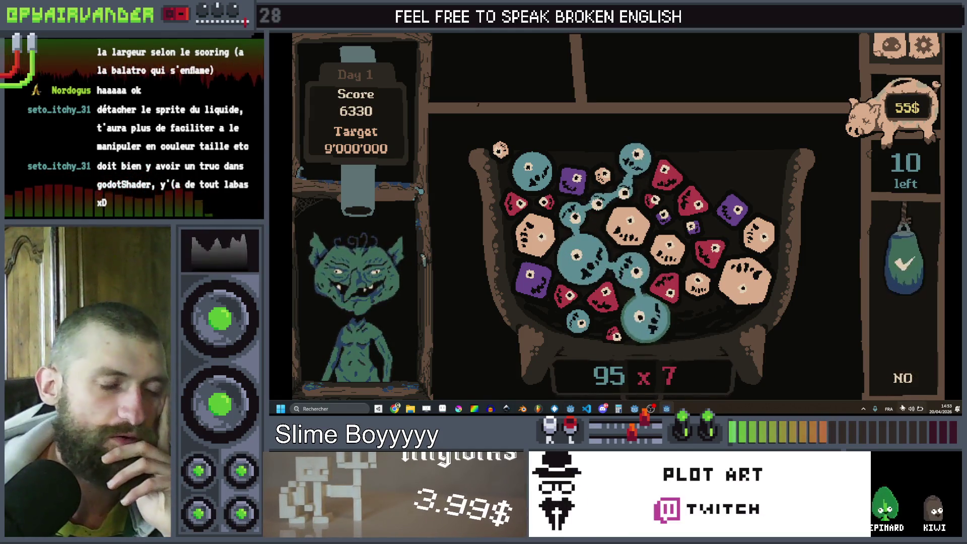
left_click(909, 273)
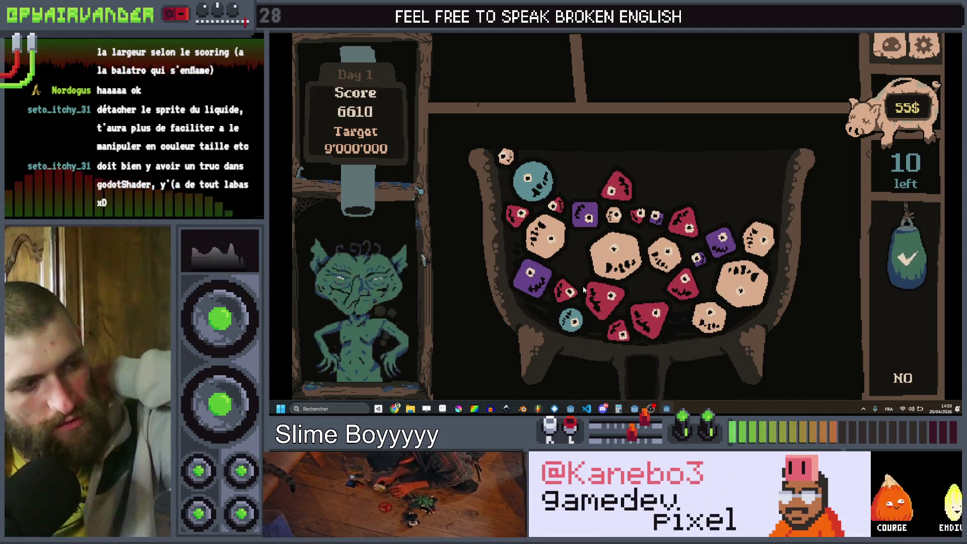
mouse_move(567, 291)
left_mouse_down()
mouse_move(680, 298)
mouse_move(862, 254)
left_mouse_up()
left_click_drag(897, 322, 898, 362)
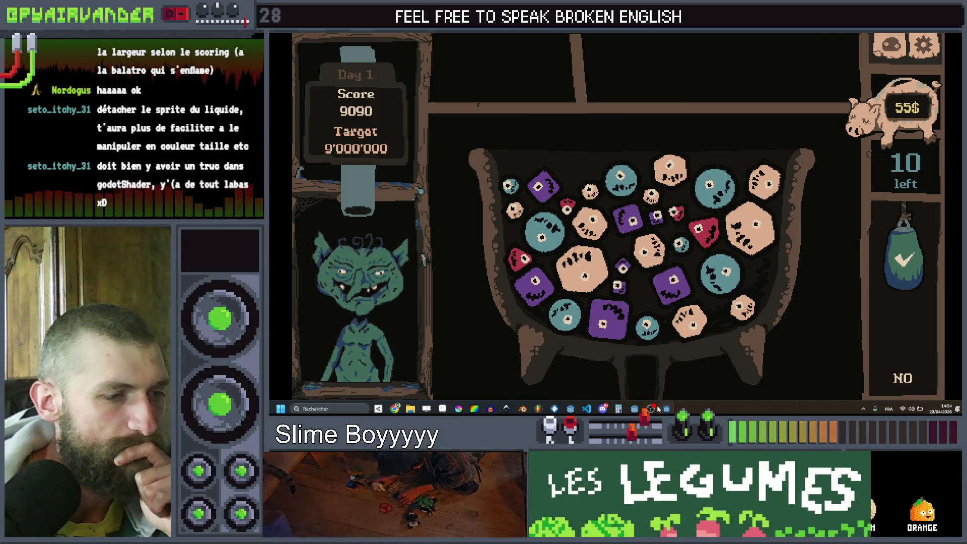
mouse_move(666, 409)
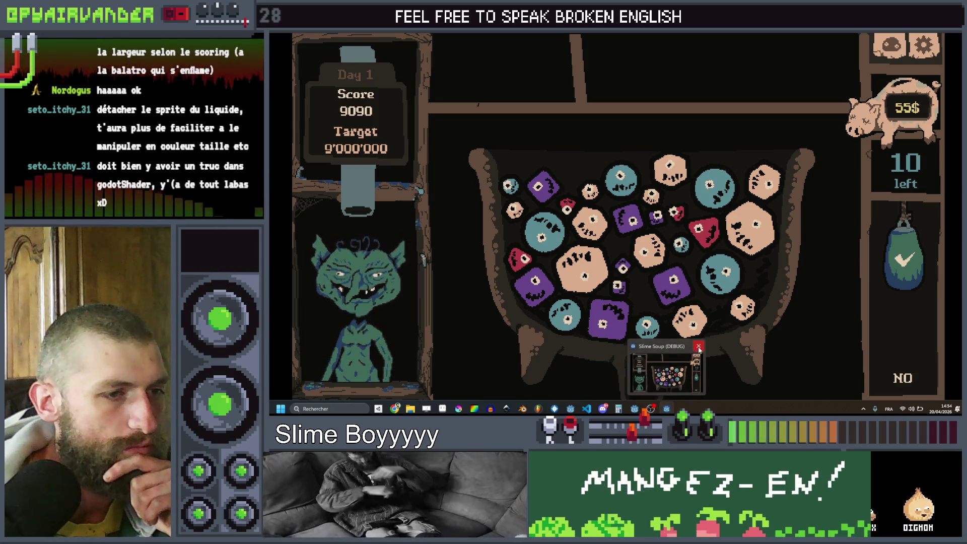
Close the Slime Soup debug window and show MouthParticles' Color settings in the Inspector.
left_click(697, 347)
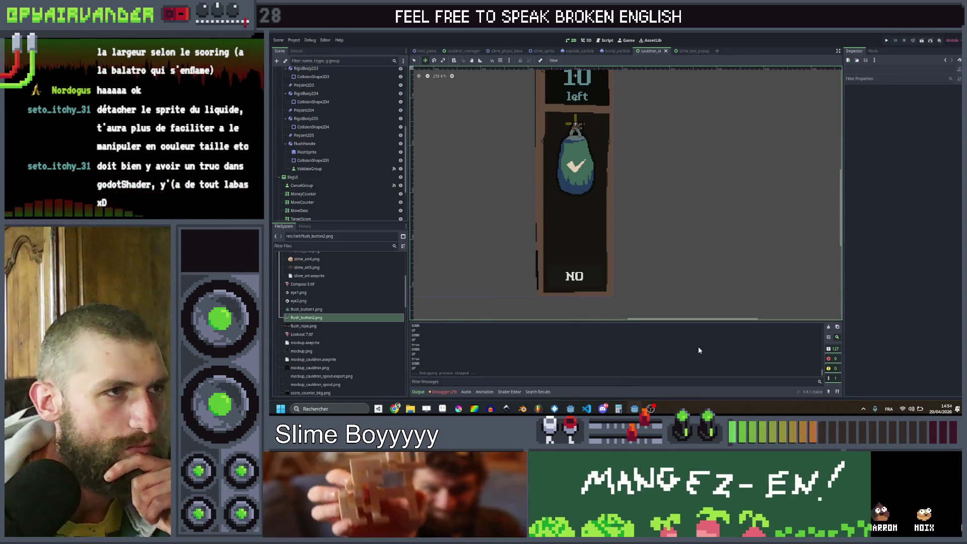
scroll(309, 148, "up", 2)
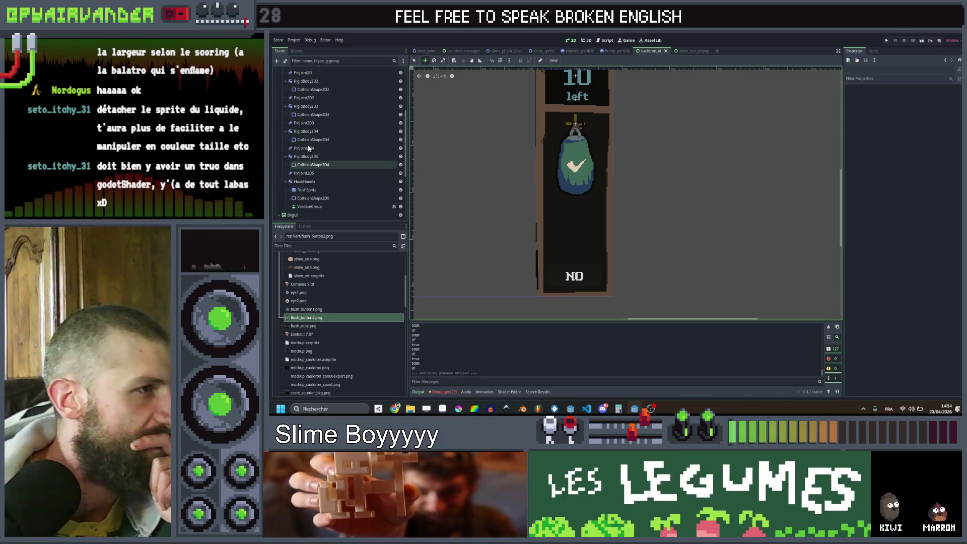
scroll(324, 151, "down", 5)
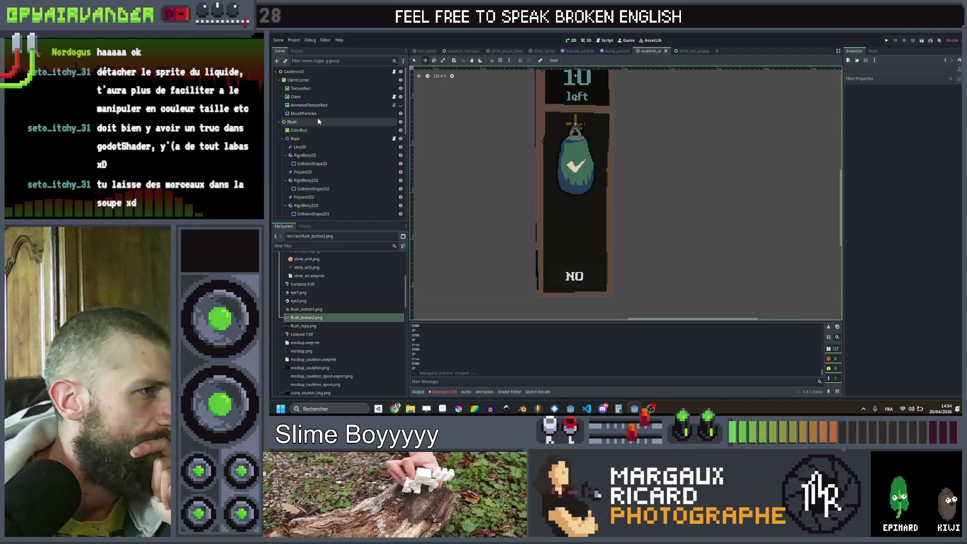
scroll(320, 143, "up", 5)
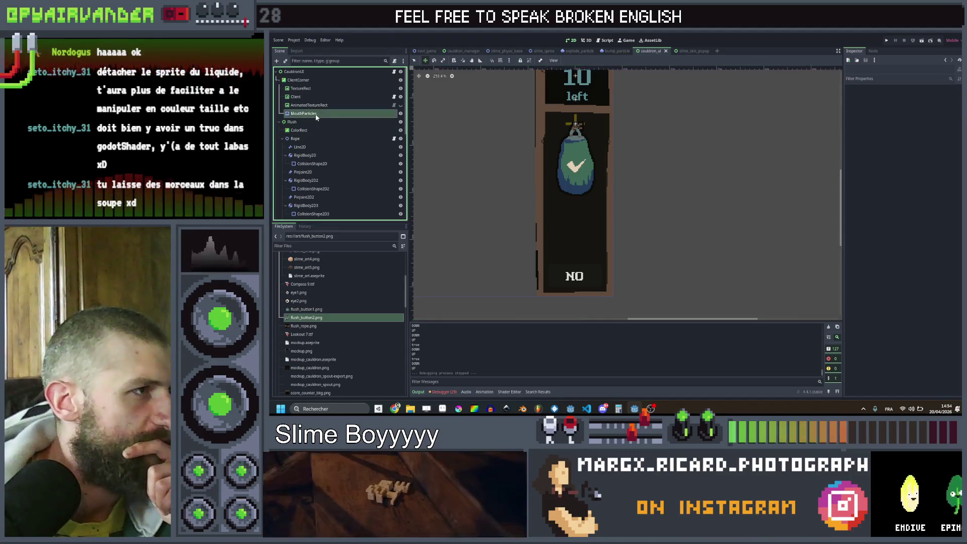
left_click(317, 116)
scroll(886, 197, "down", 5)
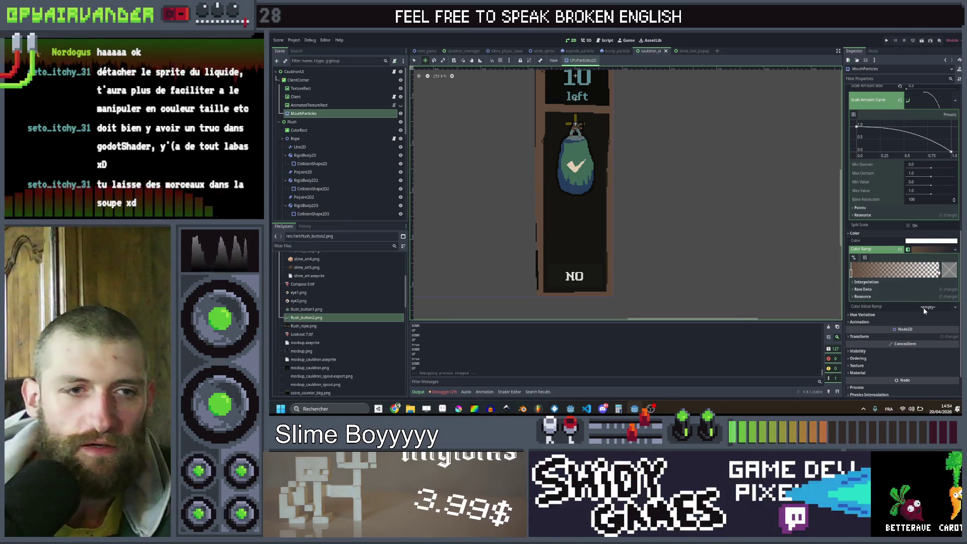
Set Color Initial Ramp to a new Constant-interpolation gradient and drag its split point left.
left_click(923, 307)
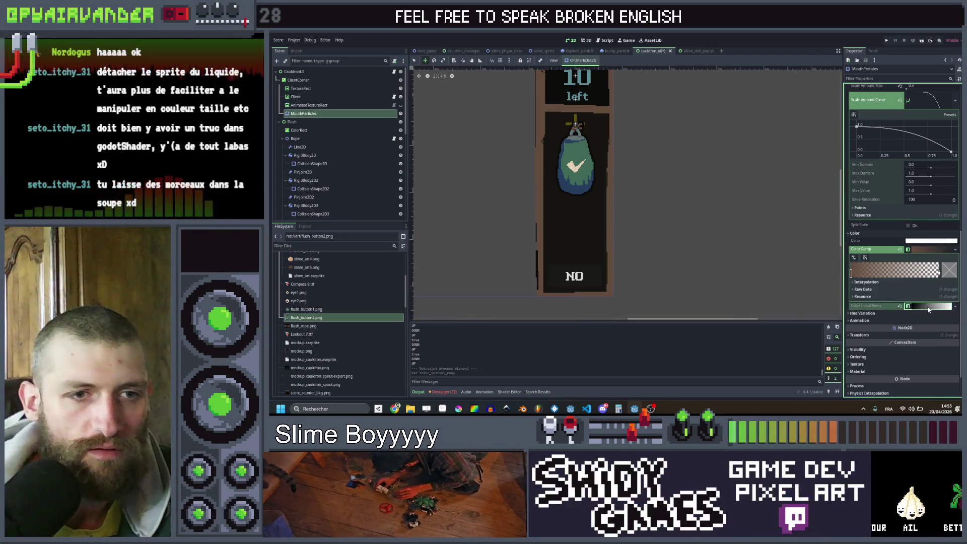
left_click(929, 306)
left_click(857, 336)
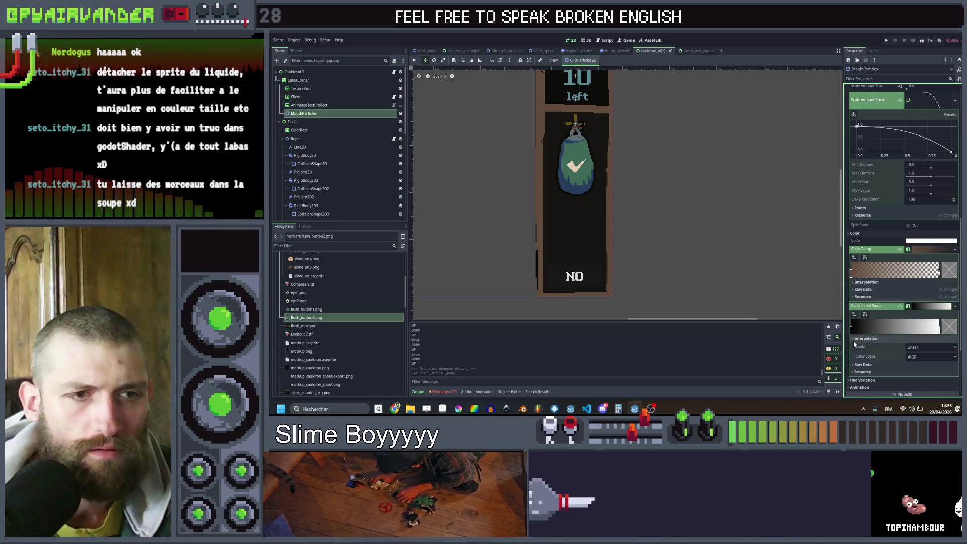
left_click(920, 346)
left_click(921, 363)
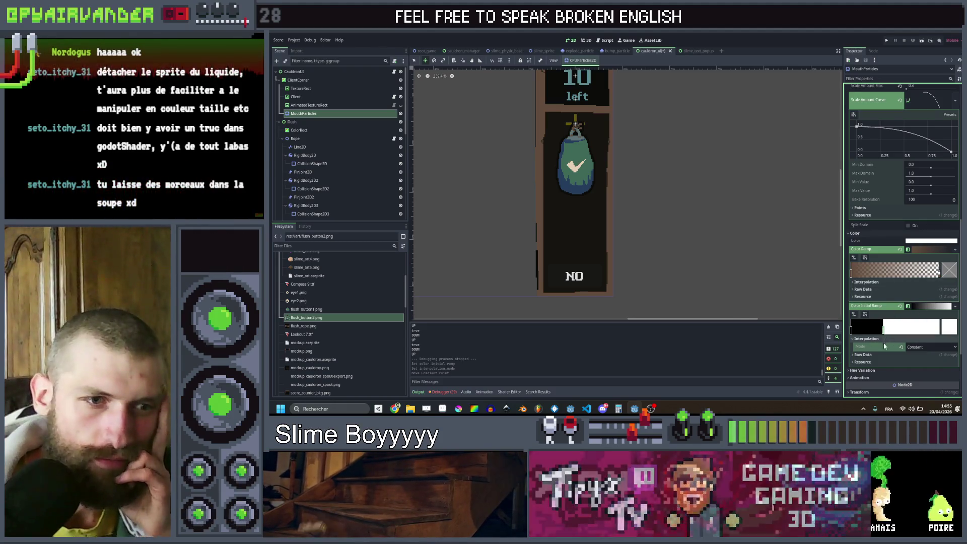
left_click(935, 307)
left_click(936, 306)
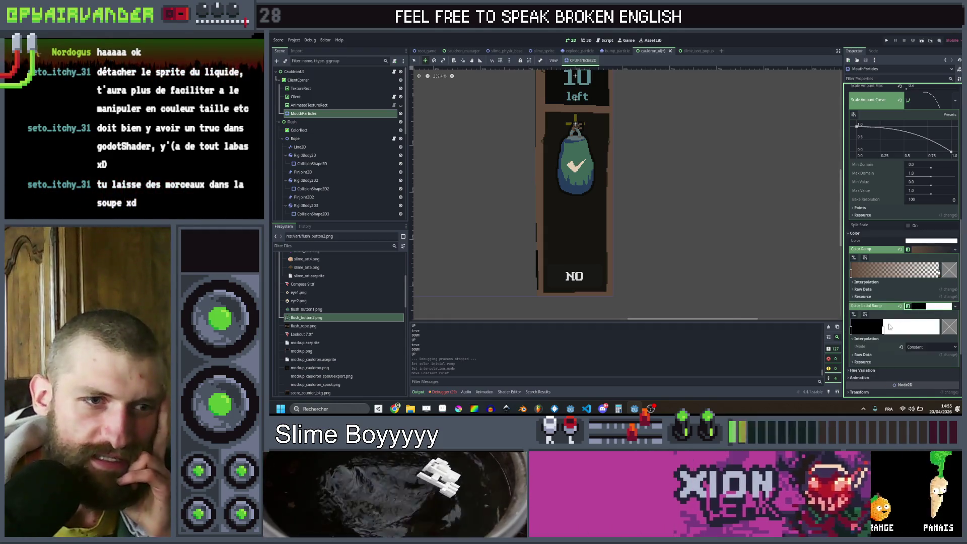
left_click_drag(884, 330, 856, 333)
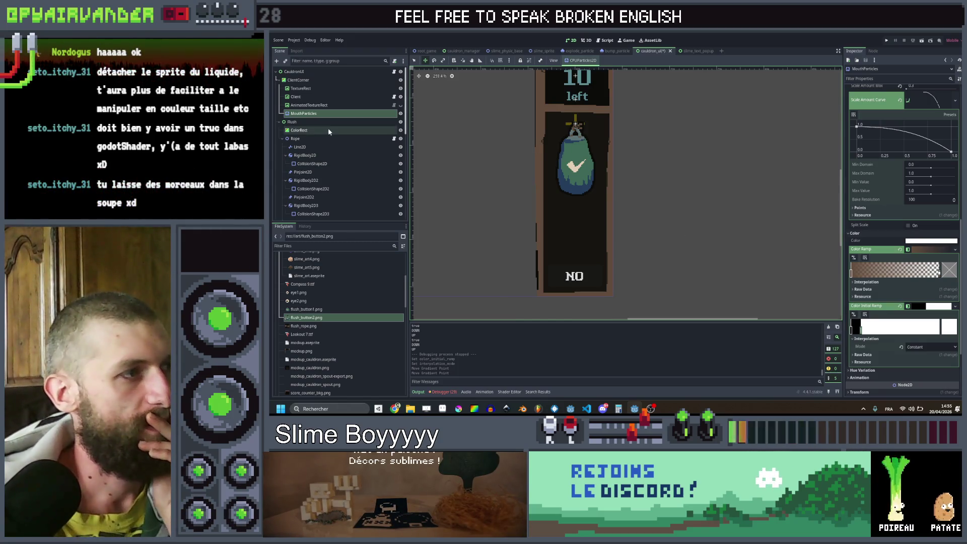
scroll(330, 128, "down", 4)
Disconnect ValidateGroup's pressed signal from _on_validate_group_pressed.
scroll(317, 137, "down", 3)
left_click(321, 163)
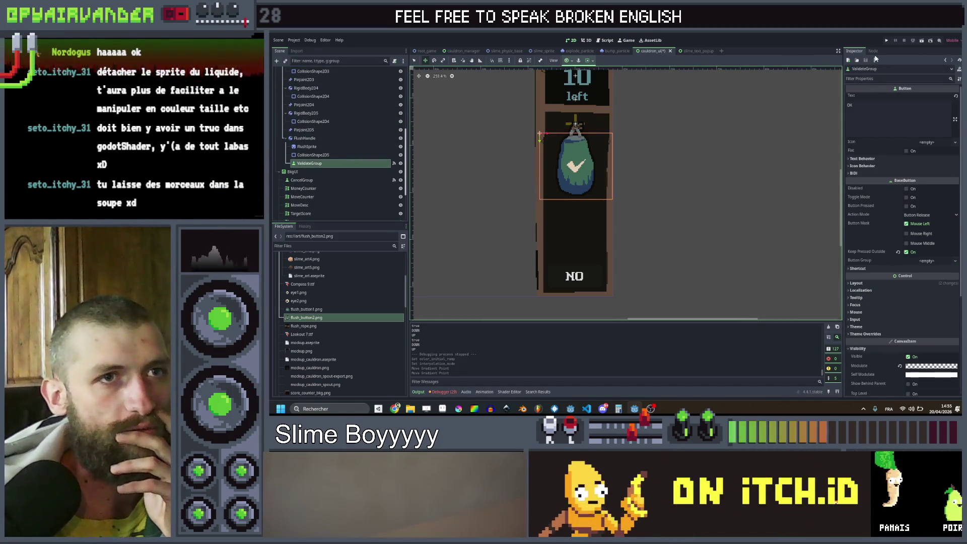
left_click(873, 51)
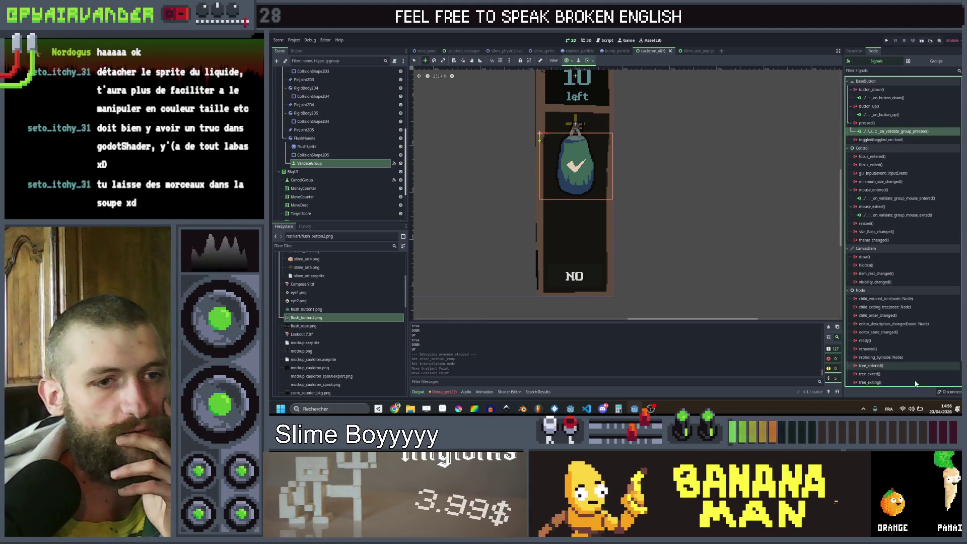
left_click(947, 393)
Open the Rope node's rope.gd script in the Script editor.
scroll(323, 131, "up", 3)
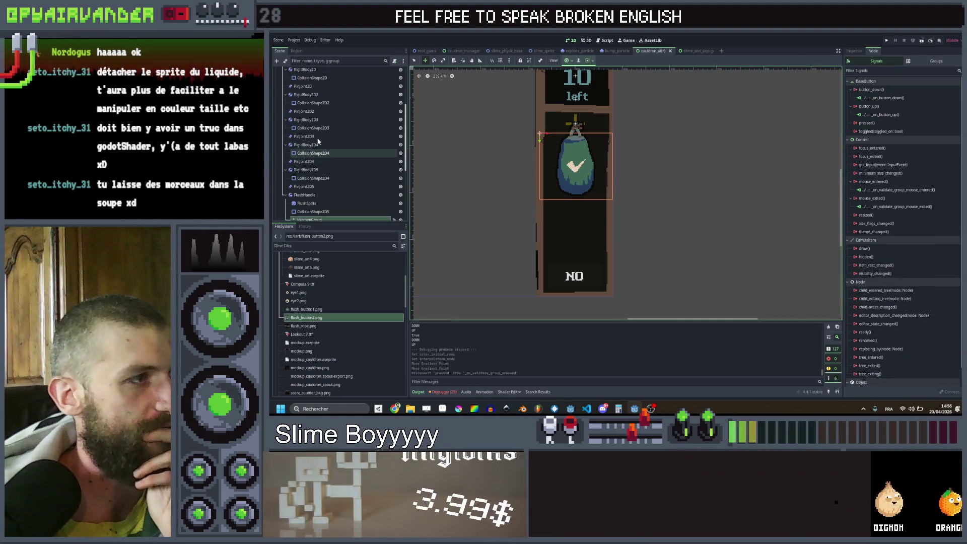
scroll(322, 126, "up", 3)
left_click(322, 111)
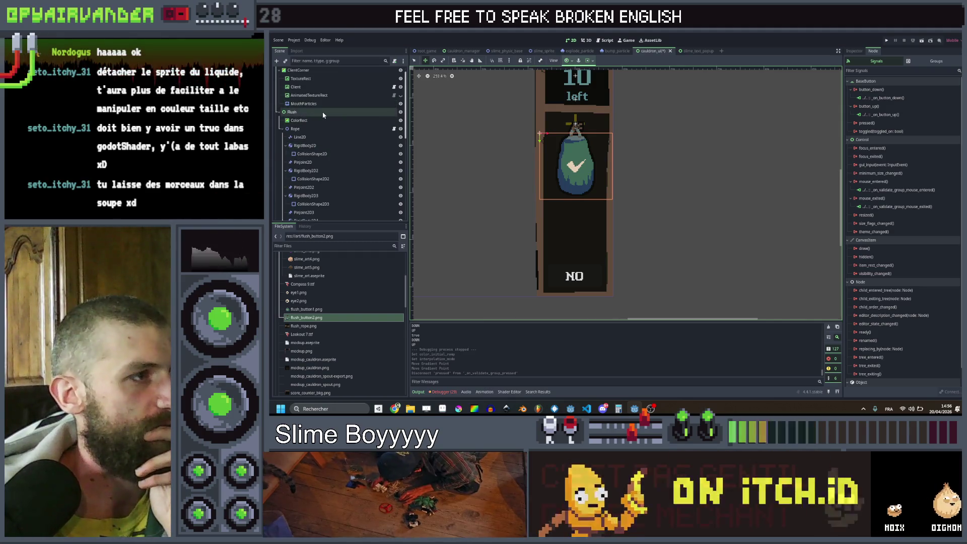
left_click(372, 128)
left_click(393, 128)
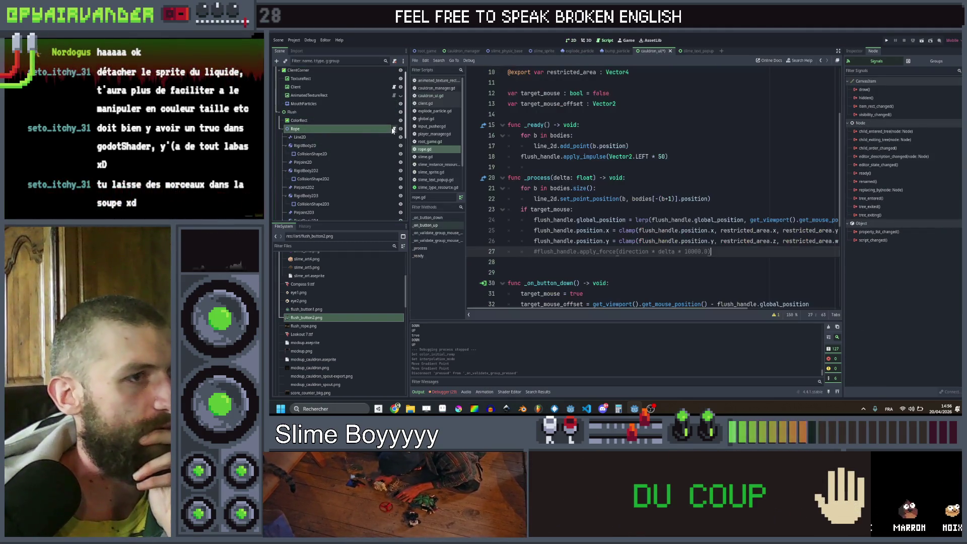
Add an 'if flush_handle.position.y > 180:' check after line 27 in _process.
scroll(700, 216, "down", 4)
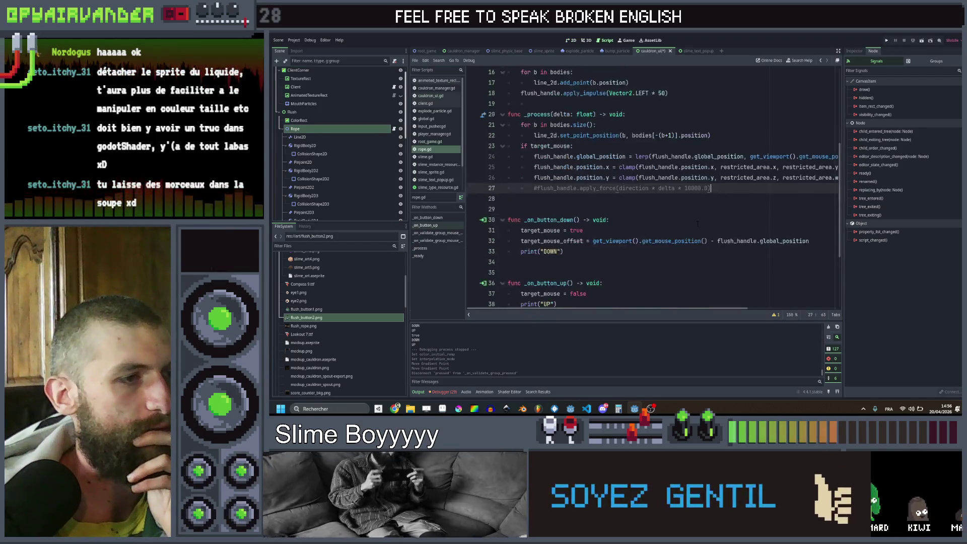
scroll(698, 223, "up", 7)
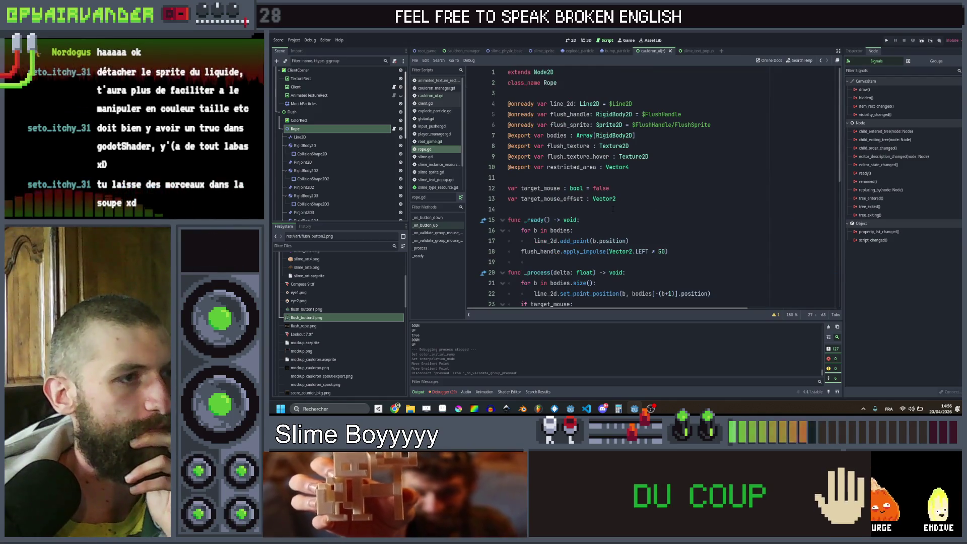
left_click(613, 209)
scroll(613, 209, "down", 4)
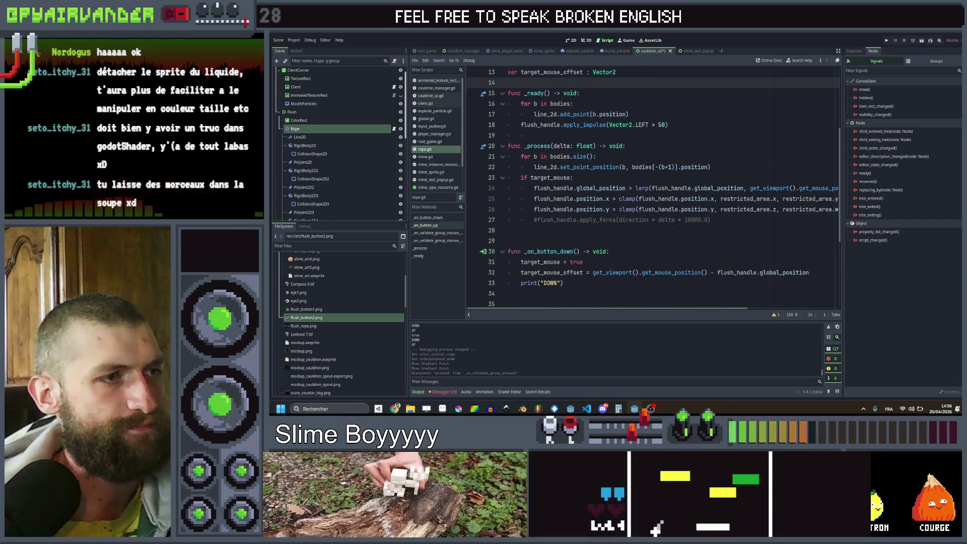
left_click(721, 220)
key("Return")
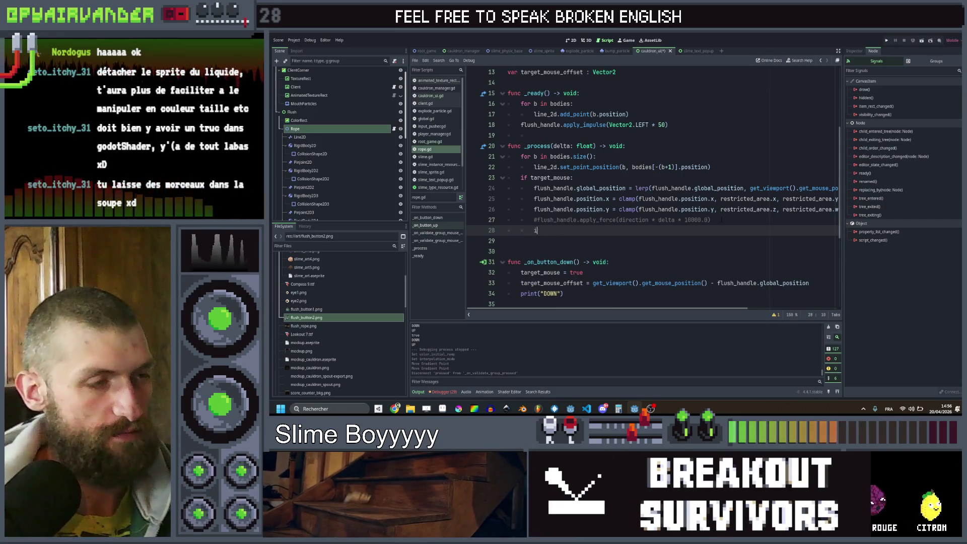
type("f")
key("BackSpace")
key("BackSpace")
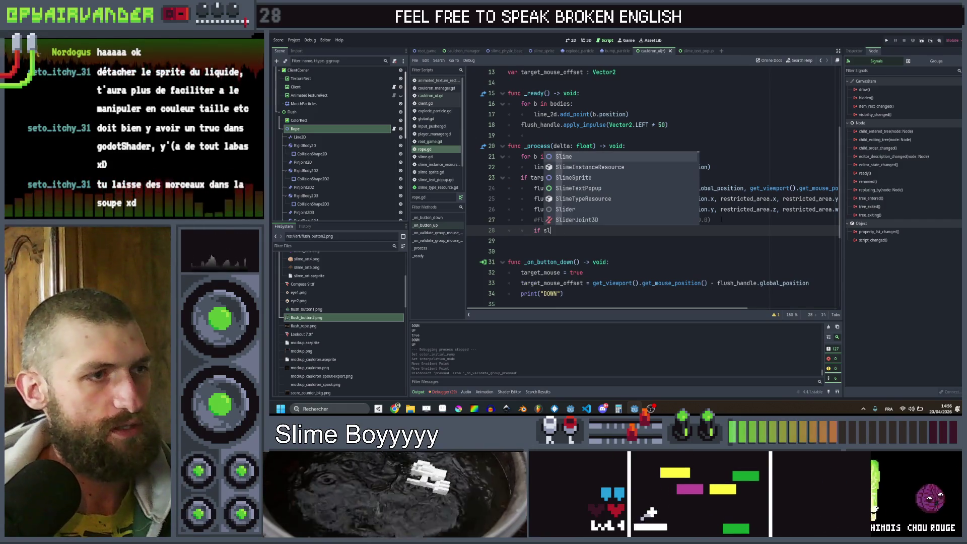
type("flush_handle")
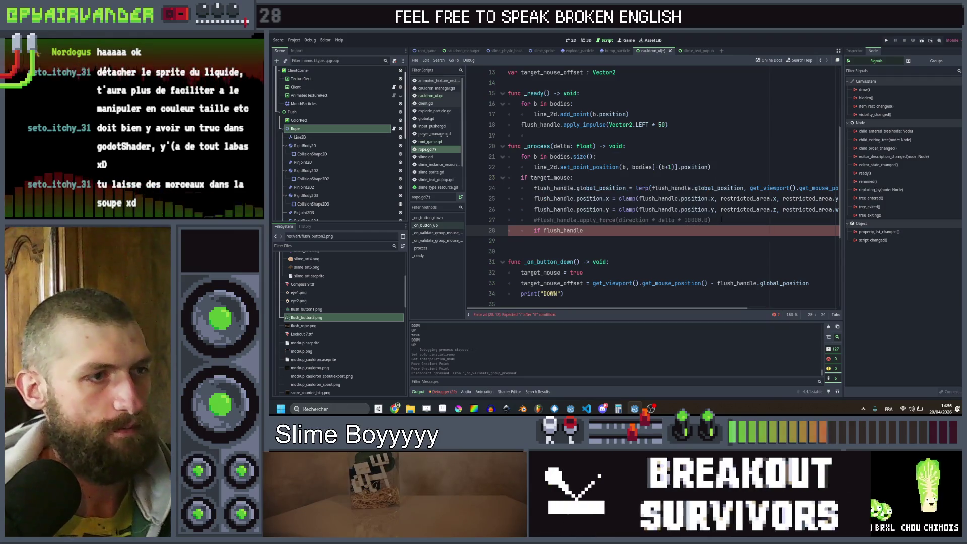
type(".position")
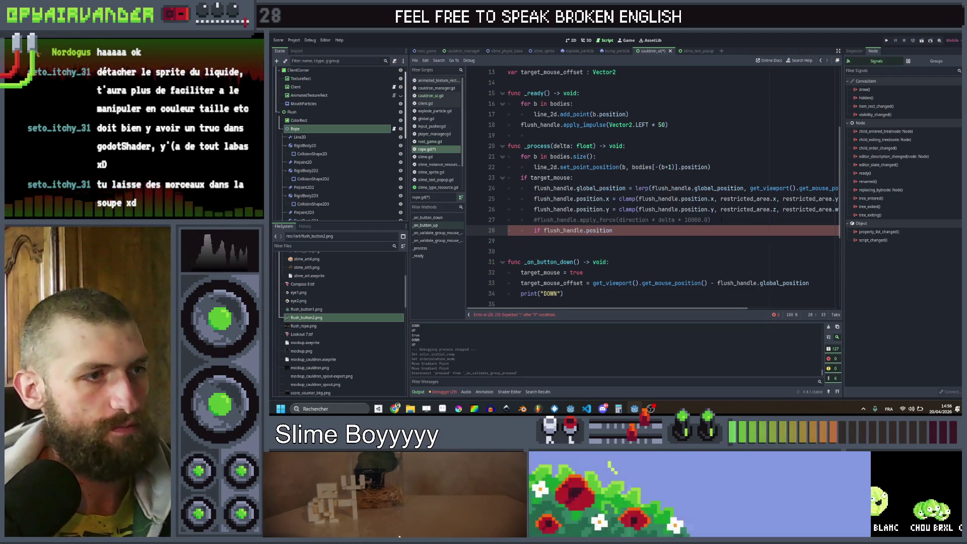
type(".")
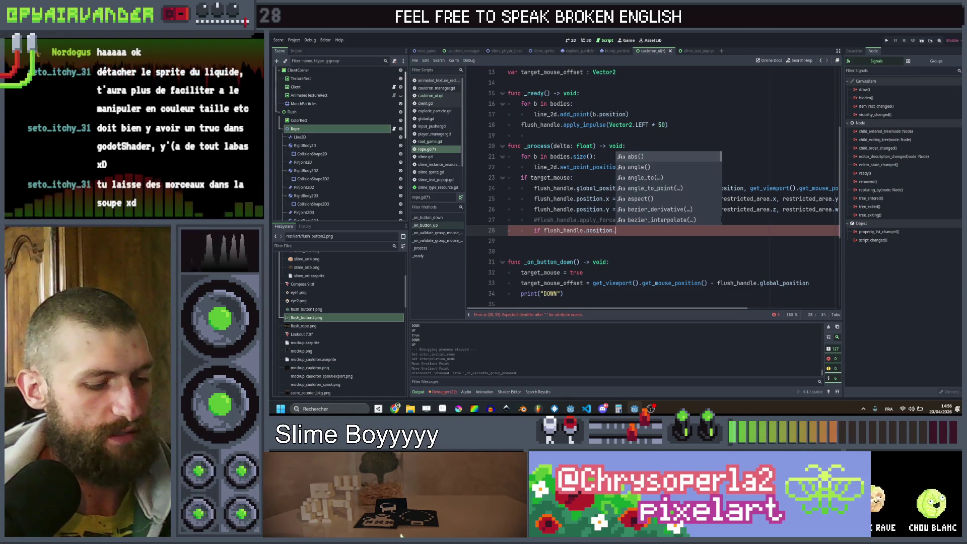
type("y")
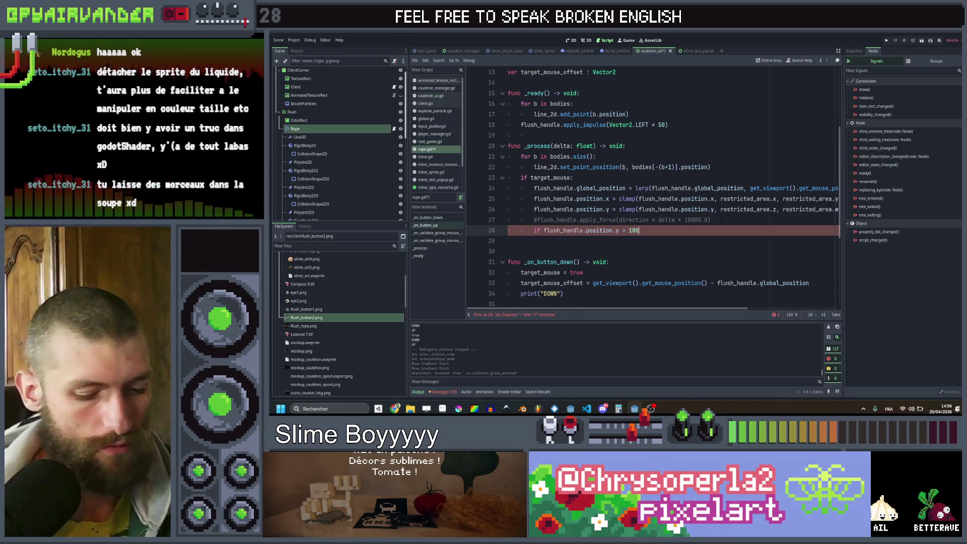
type(":")
Set 'modulate = Color.GREEN' under the if and save rope.gd.
key("Return")
key("ctrl+s")
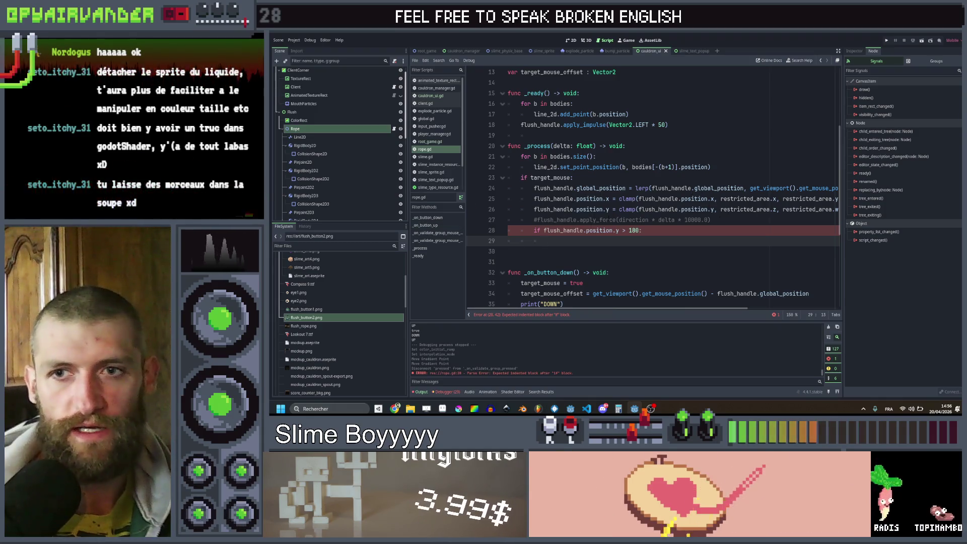
type("modulate = G")
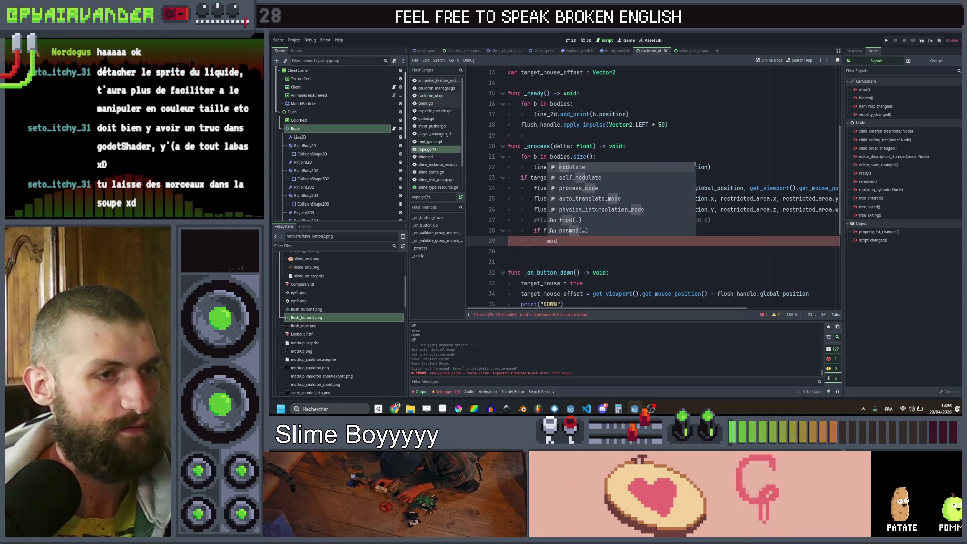
type("olor.")
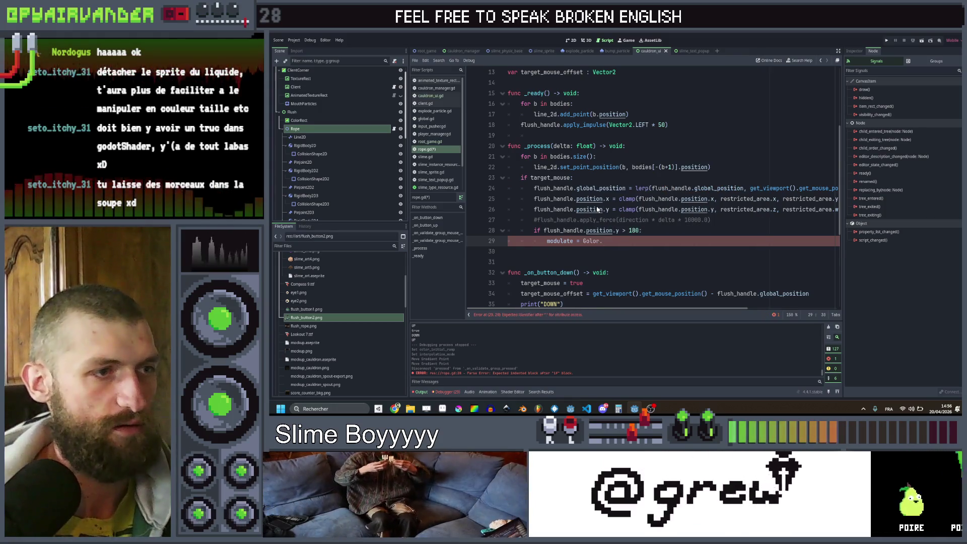
type("greC")
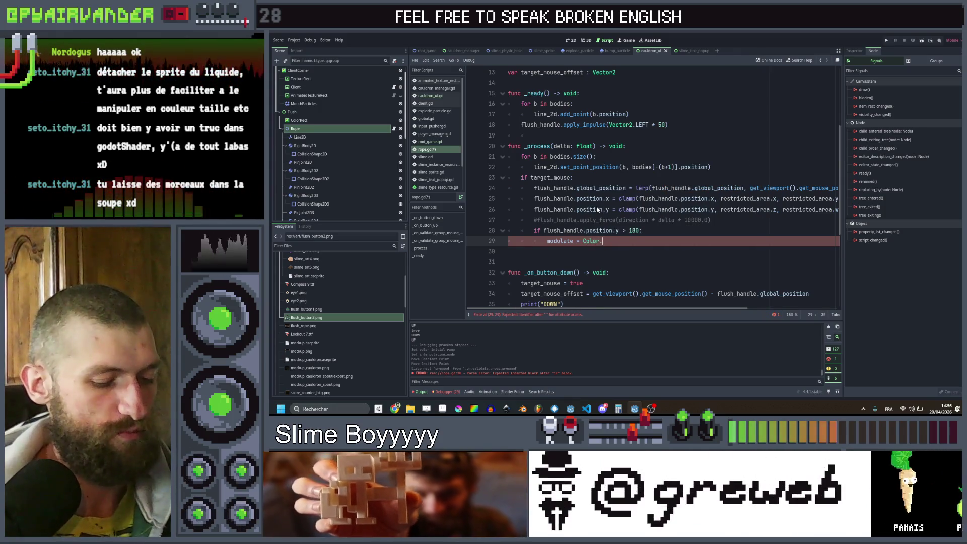
type("n")
key("Return")
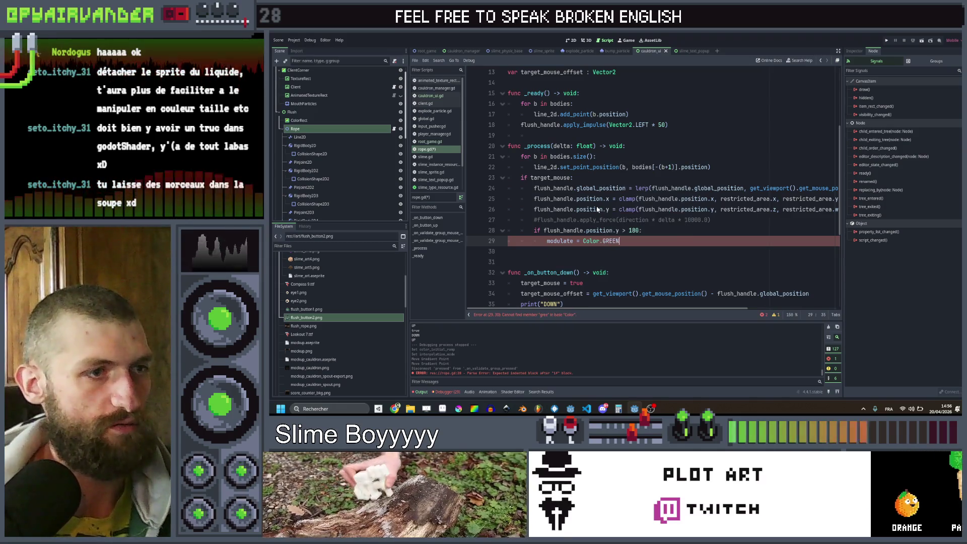
key("ctrl+s")
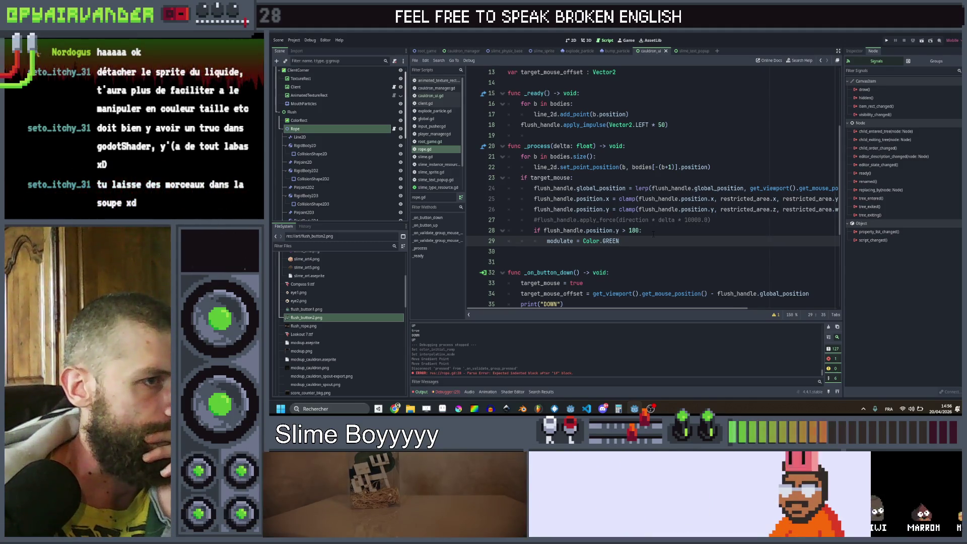
scroll(653, 233, "down", 3)
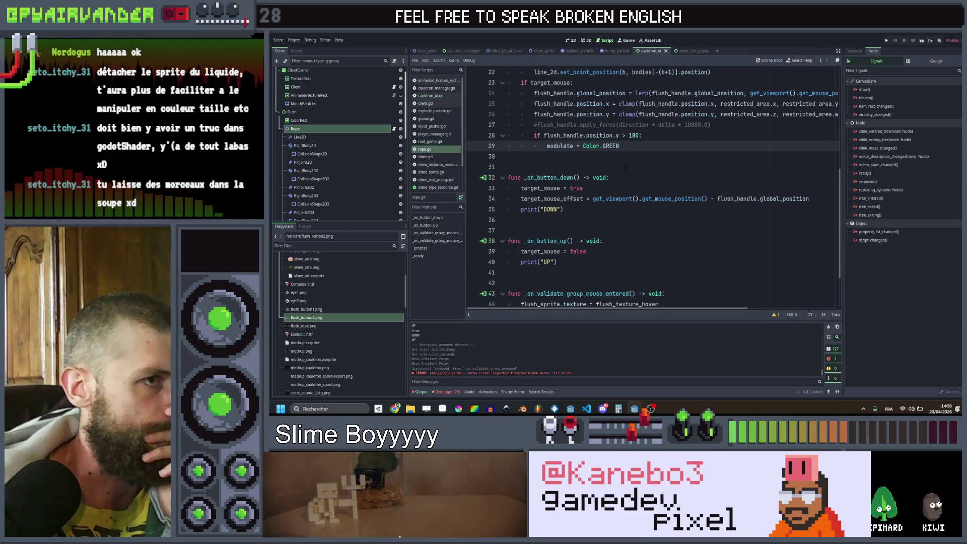
Copy the y > 180 condition into _on_button_up as a new indented if block.
key("shift+Up")
key("shift+Home")
key("ctrl+c")
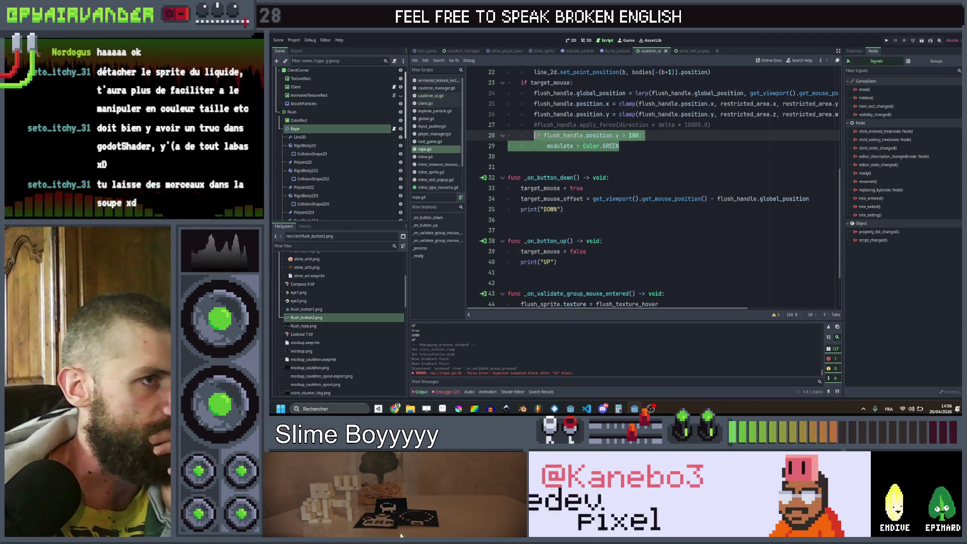
left_click(571, 261)
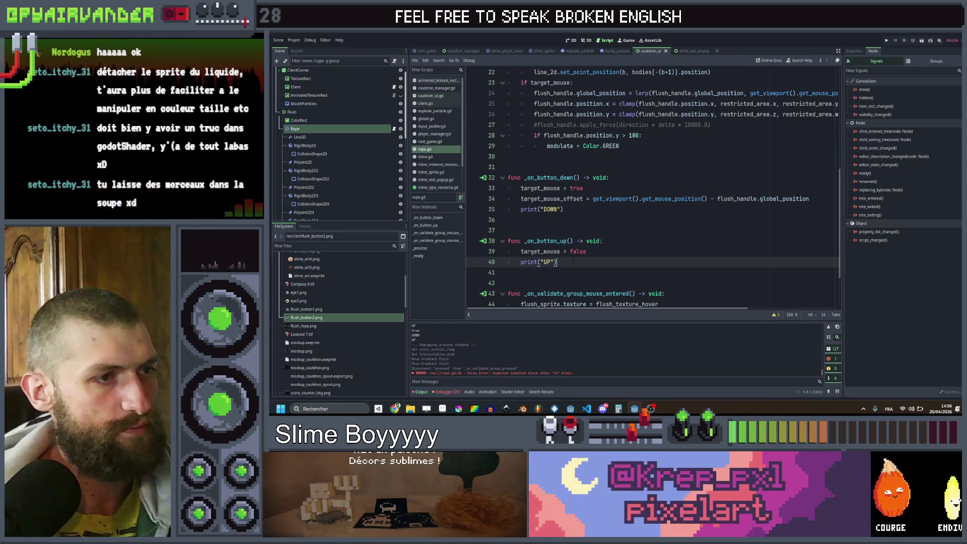
key("Return")
key("ctrl+v")
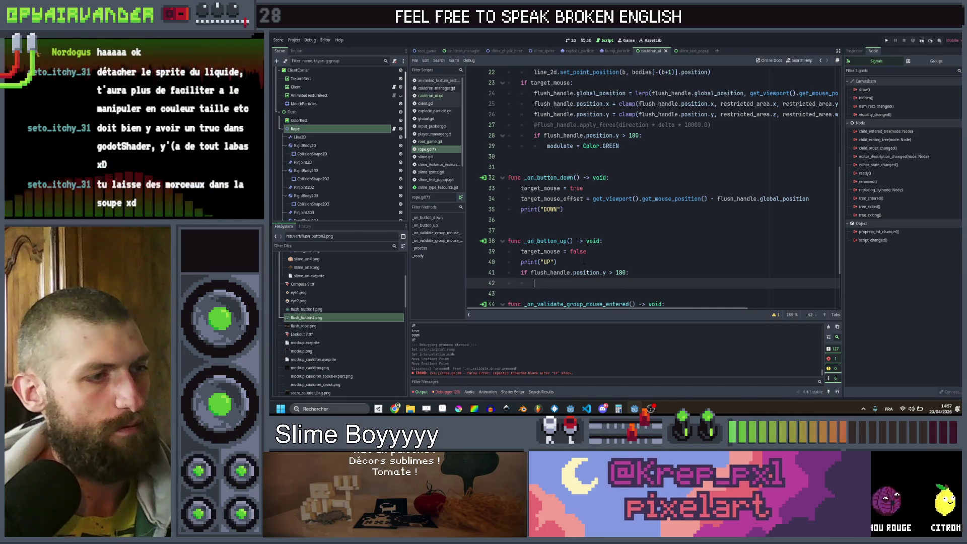
key("Tab")
key("Tab")
Declare a flushed signal in rope.gd and emit it inside the release if block.
scroll(584, 261, "up", 7)
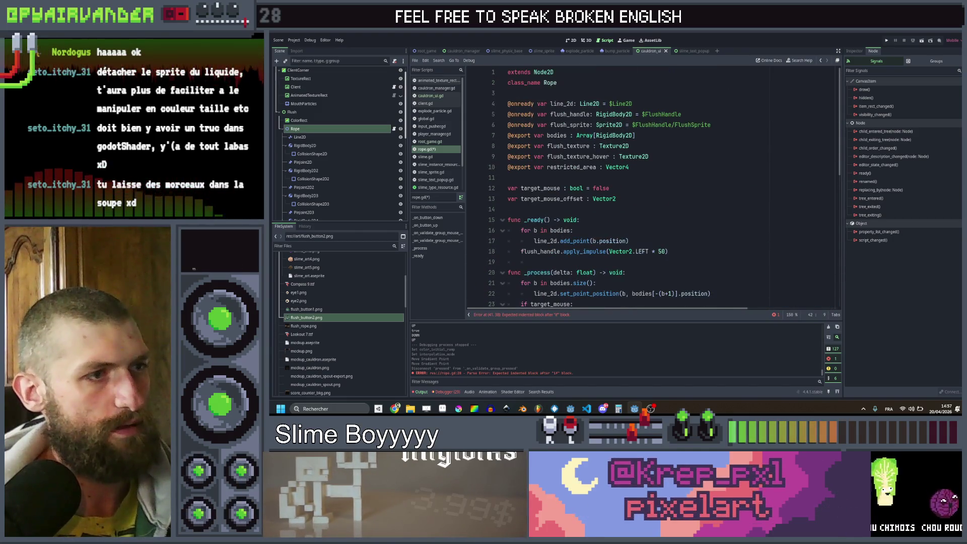
left_click(638, 200)
key("Return")
key("Return")
type("signal flushed")
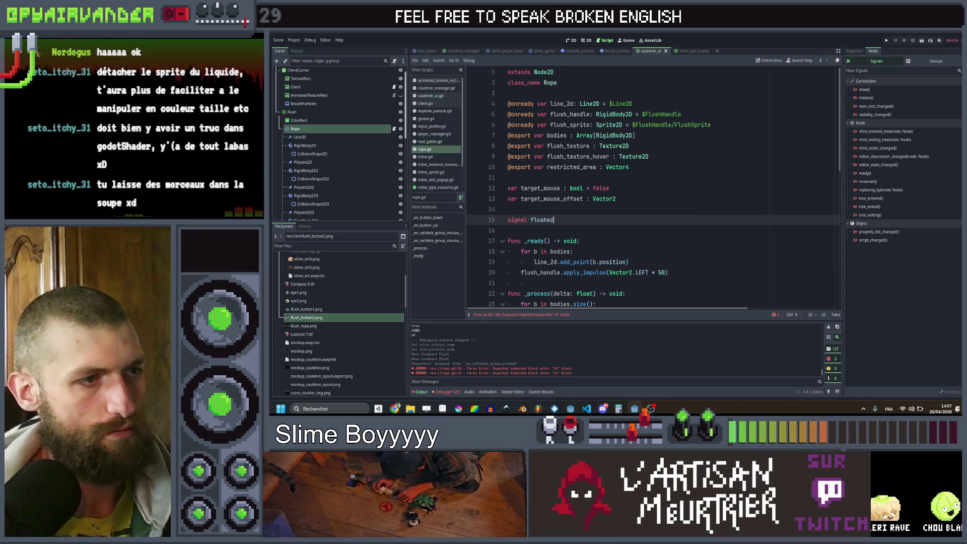
scroll(638, 201, "down", 8)
left_click(591, 273)
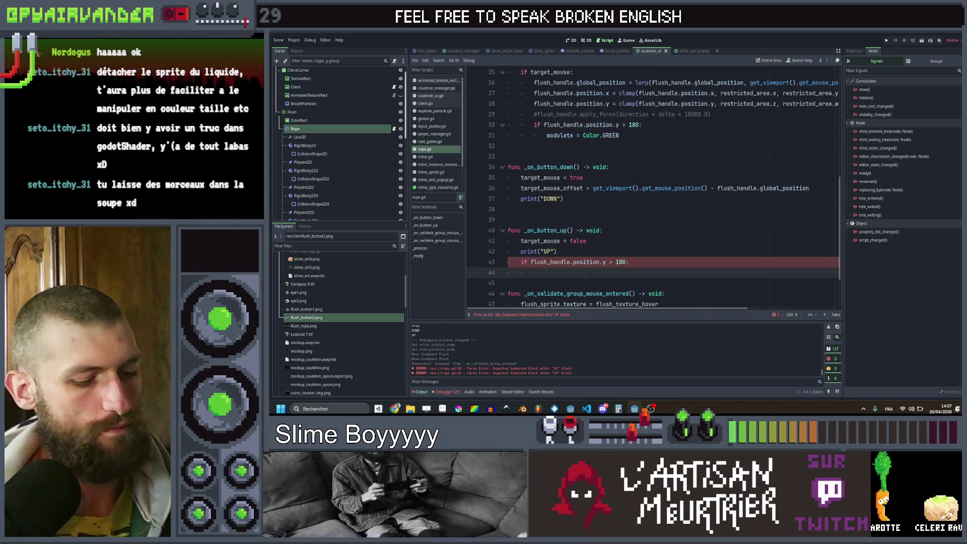
type("flushed.em")
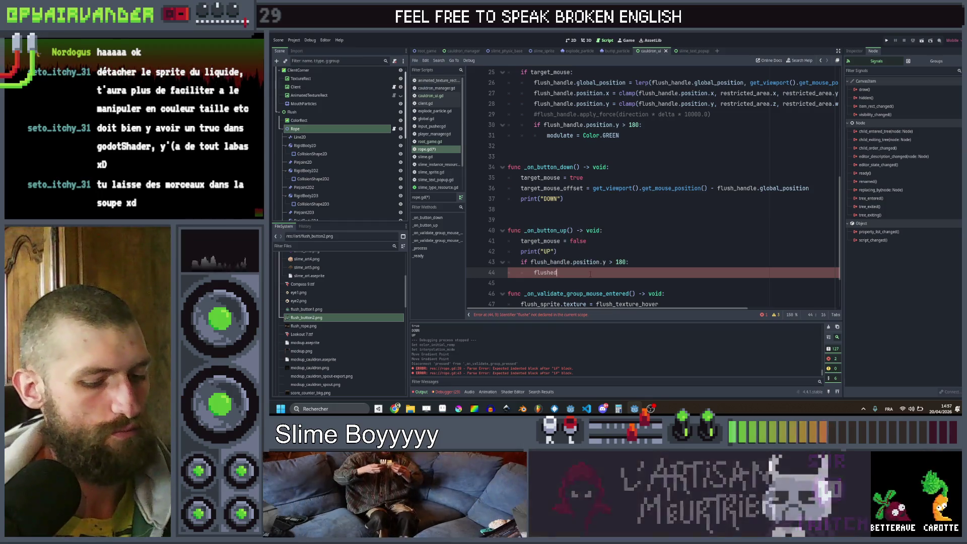
key("Return")
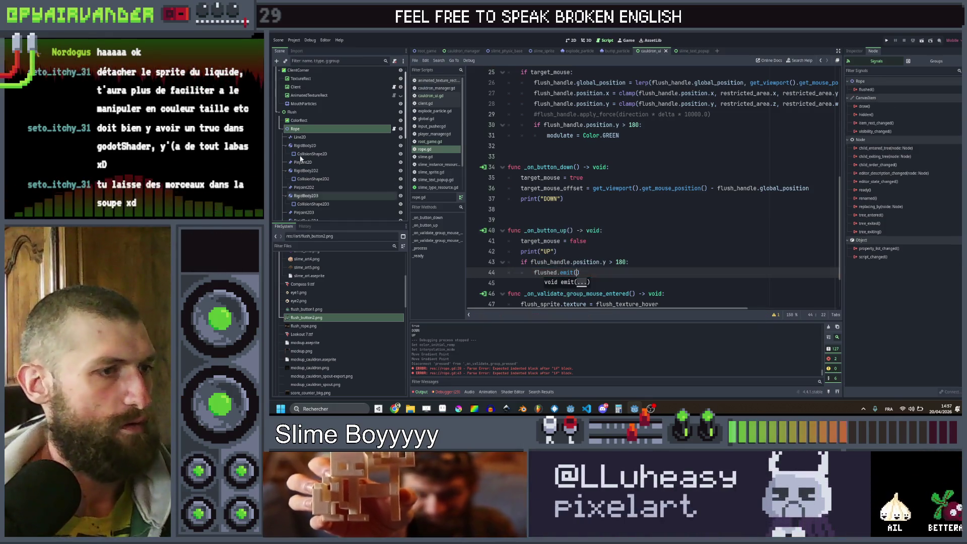
Connect the Rope node's flushed signal to a new _on_rope_flushed method.
scroll(316, 99, "up", 1)
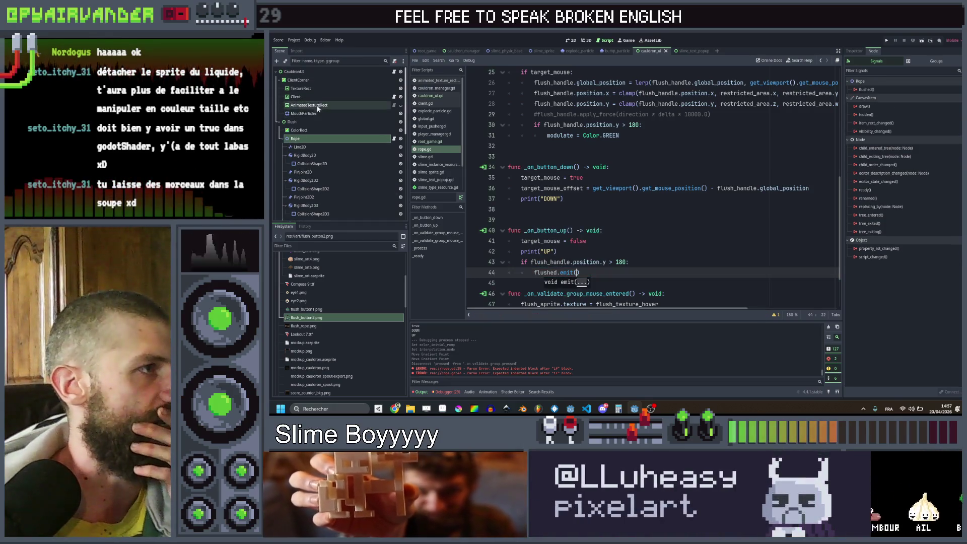
left_click(322, 141)
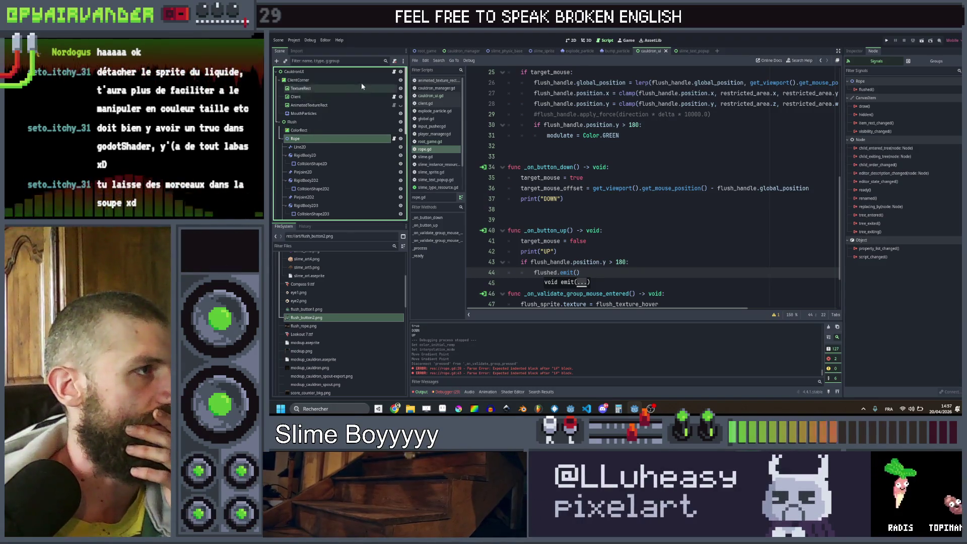
double_click(863, 90)
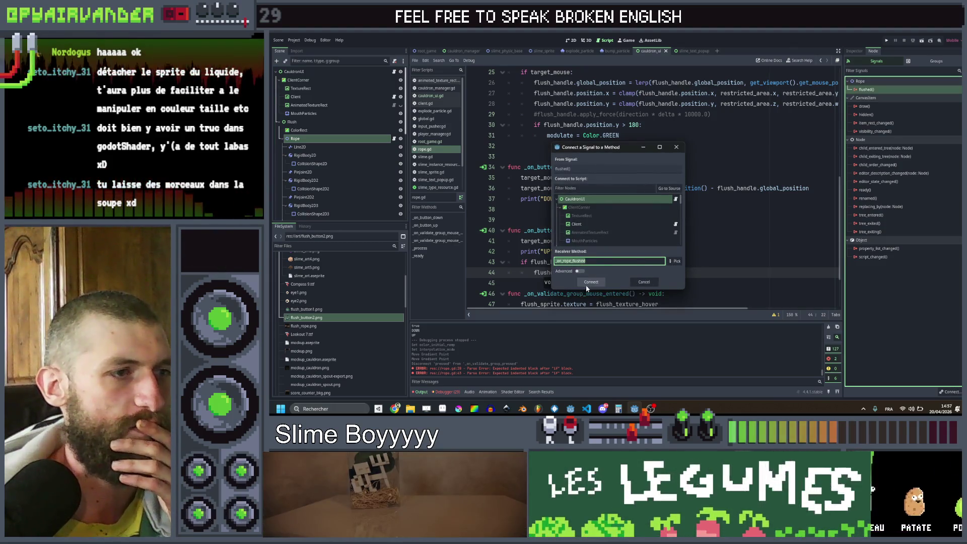
left_click(591, 282)
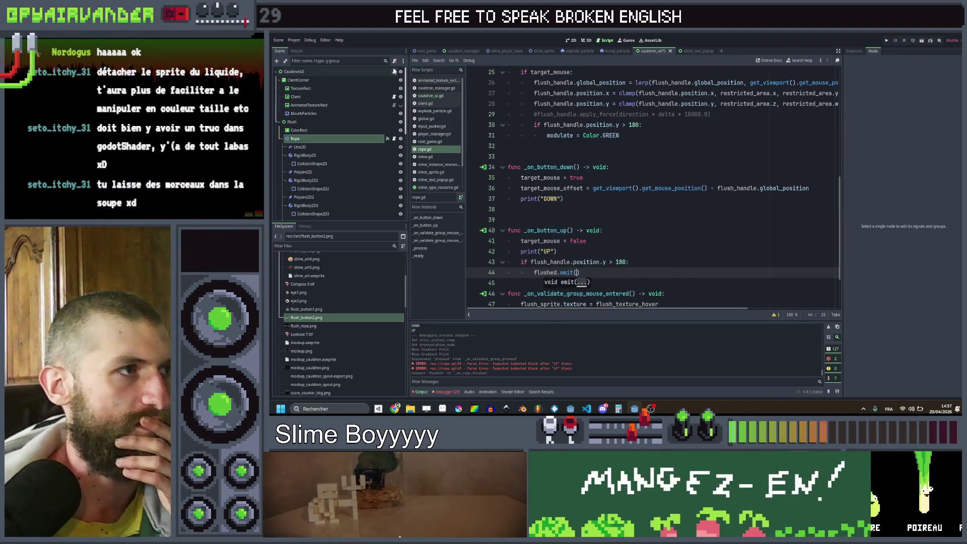
Delete the generated _on_rope_flushed placeholder stub at the end of cauldron_ui.gd.
scroll(677, 201, "up", 11)
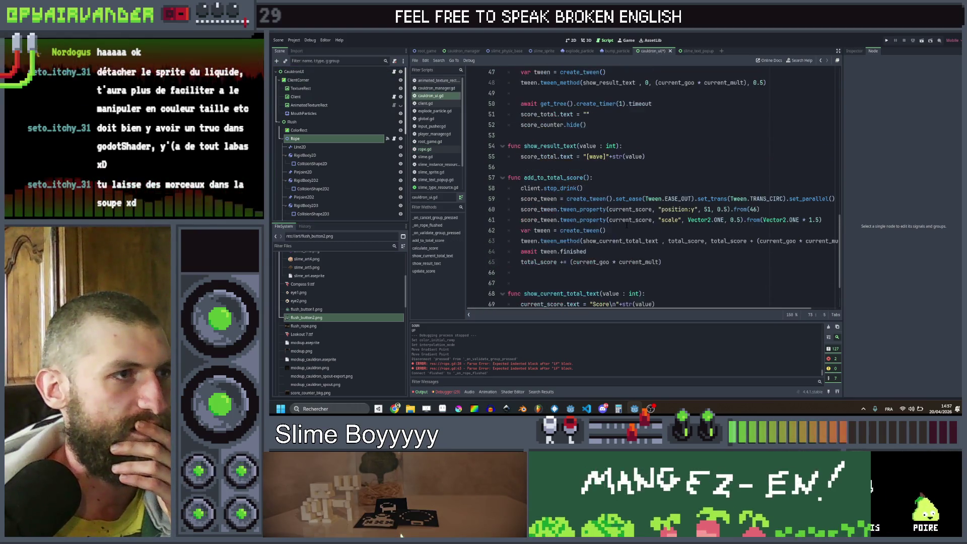
scroll(627, 226, "up", 4)
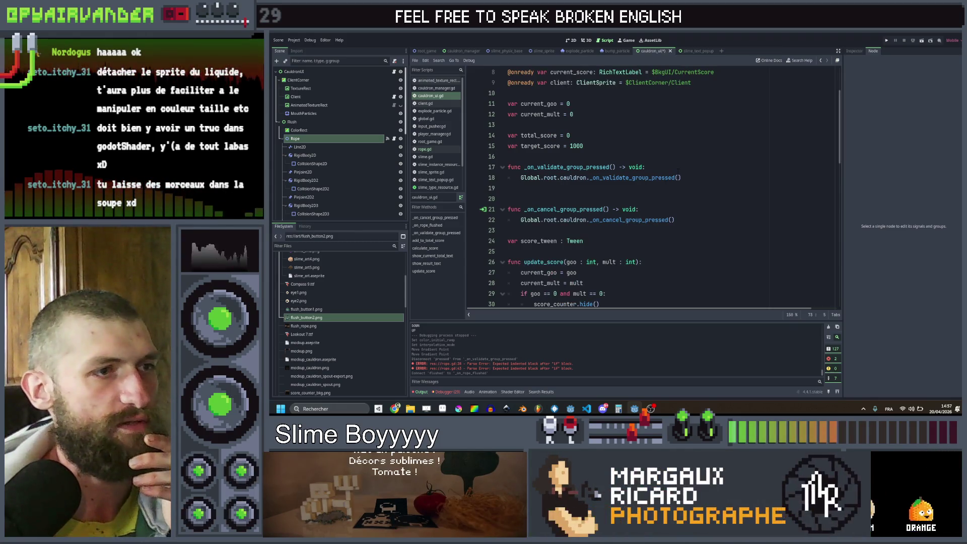
scroll(678, 171, "down", 15)
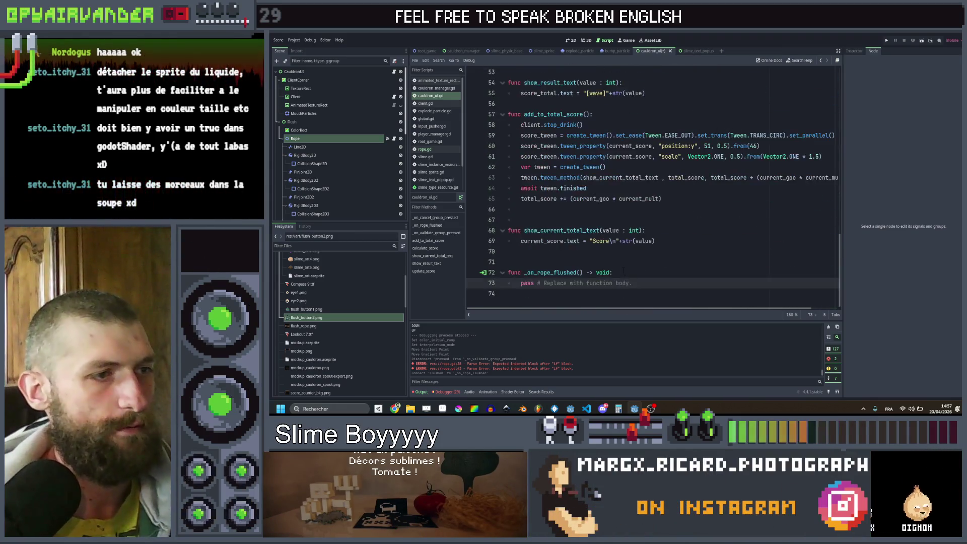
left_click(613, 272)
mouse_move(632, 283)
left_mouse_down()
mouse_move(508, 272)
mouse_move(509, 252)
left_mouse_up()
key("BackSpace")
Rename _on_validate_group_pressed to _on_rope_flushed, save cauldron_ui.gd, and relaunch the game.
scroll(650, 186, "up", 17)
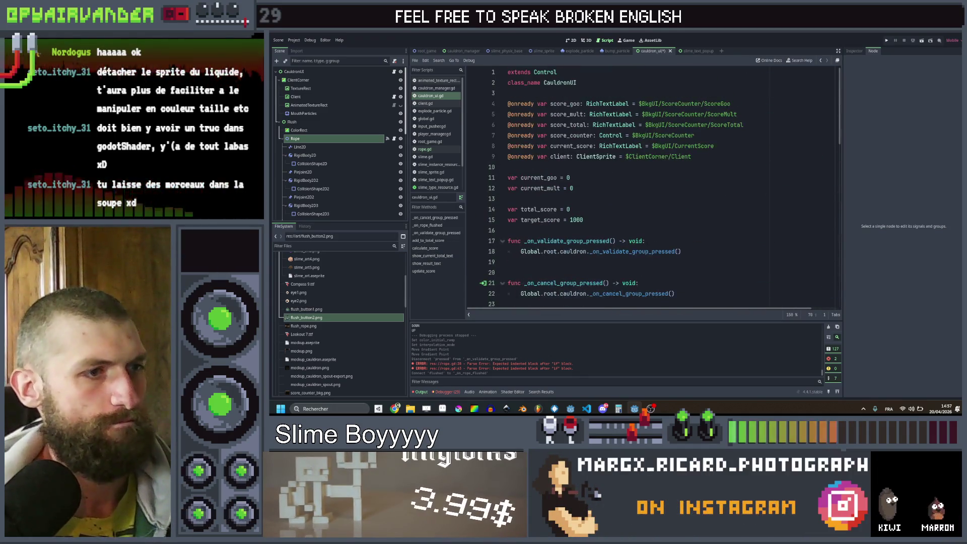
double_click(579, 240)
type("_on_rope_flushed")
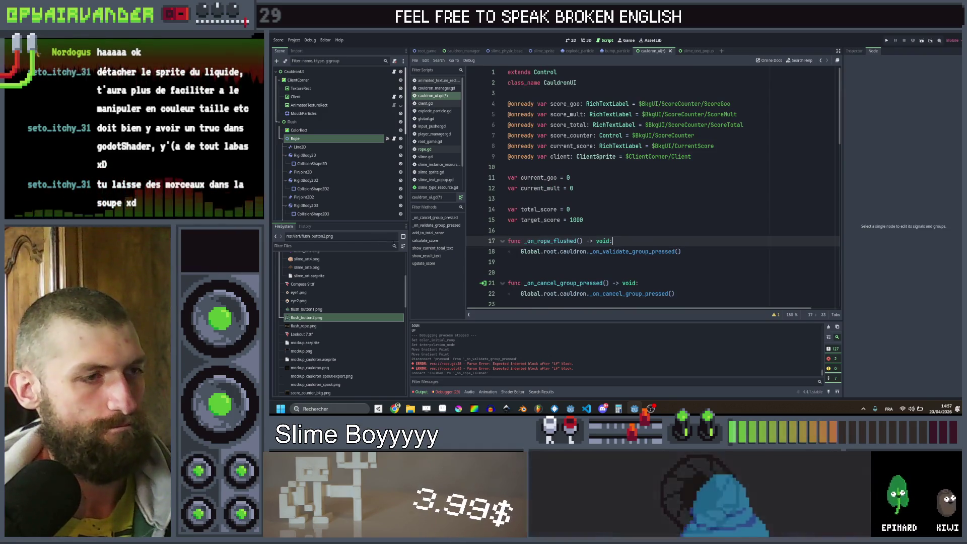
key("ctrl+s")
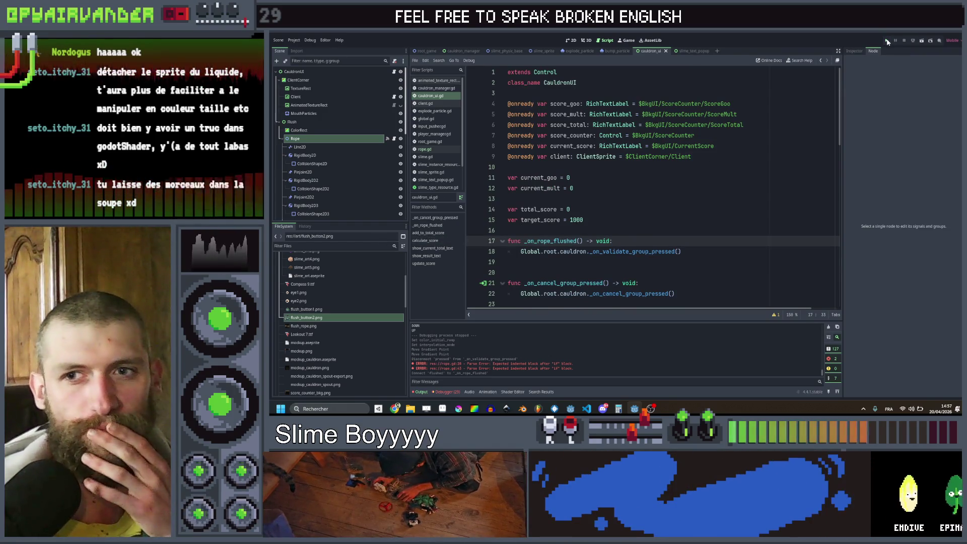
left_click(888, 42)
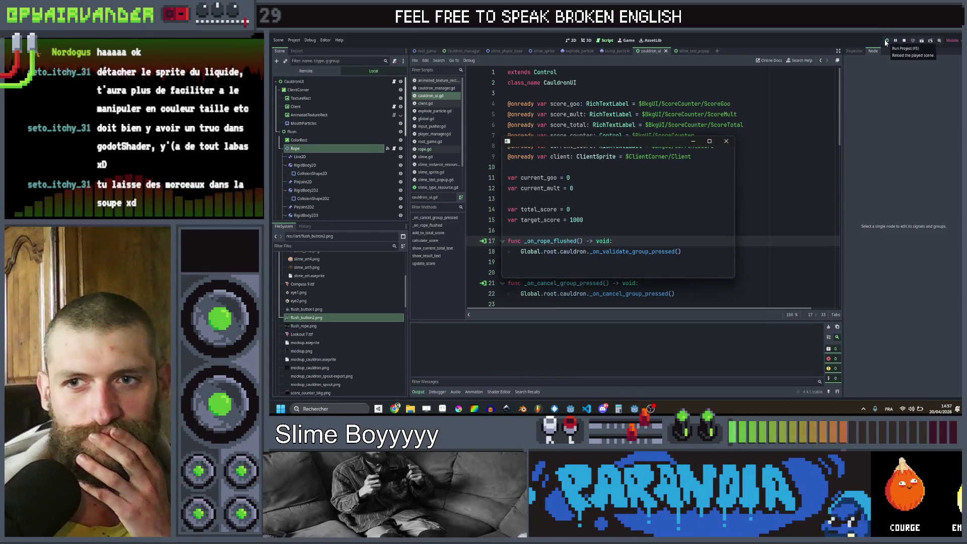
left_click(710, 143)
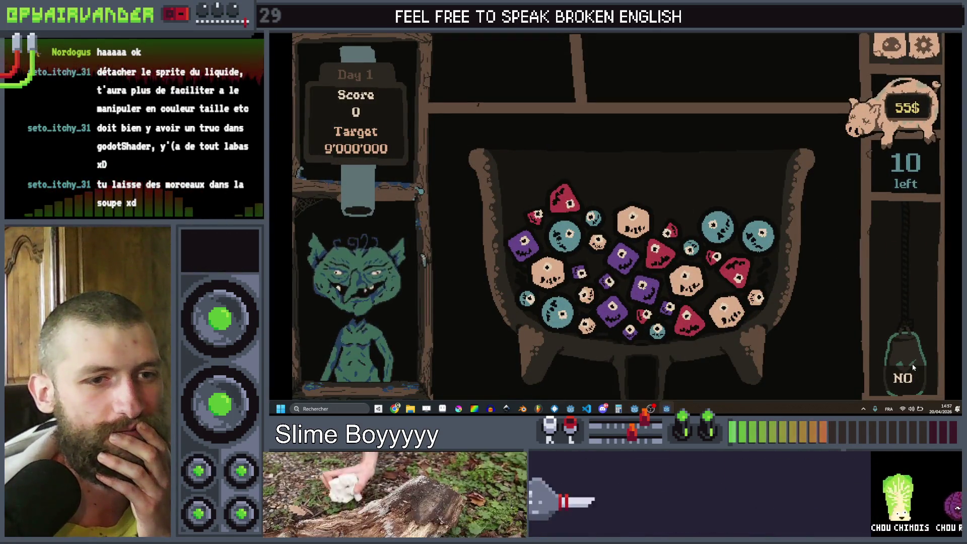
mouse_move(908, 281)
left_mouse_down()
mouse_move(904, 356)
mouse_move(905, 339)
mouse_move(910, 349)
left_mouse_up()
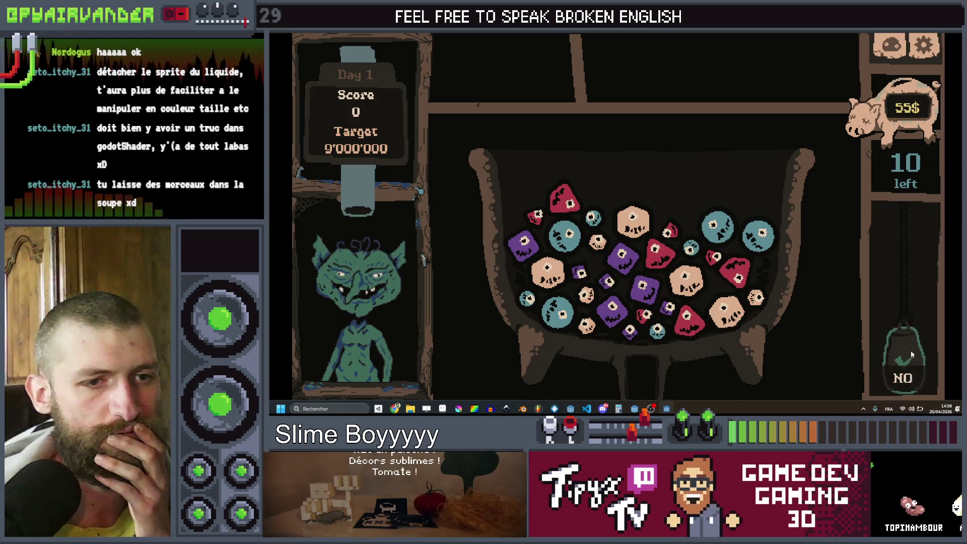
left_click(909, 370)
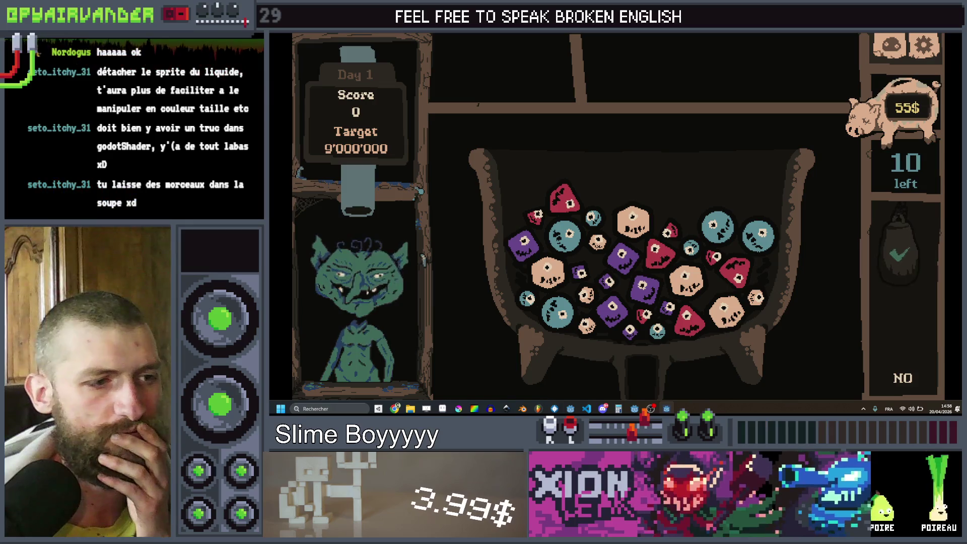
mouse_move(666, 408)
left_click(698, 347)
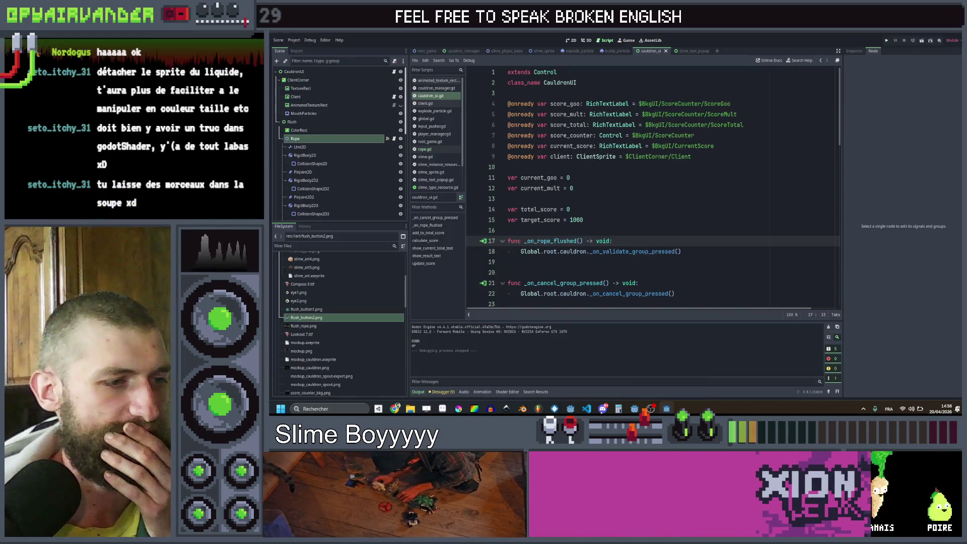
In rope.gd, add an else branch setting modulate to Color.WHITE, save, and run the project.
scroll(692, 269, "down", 4)
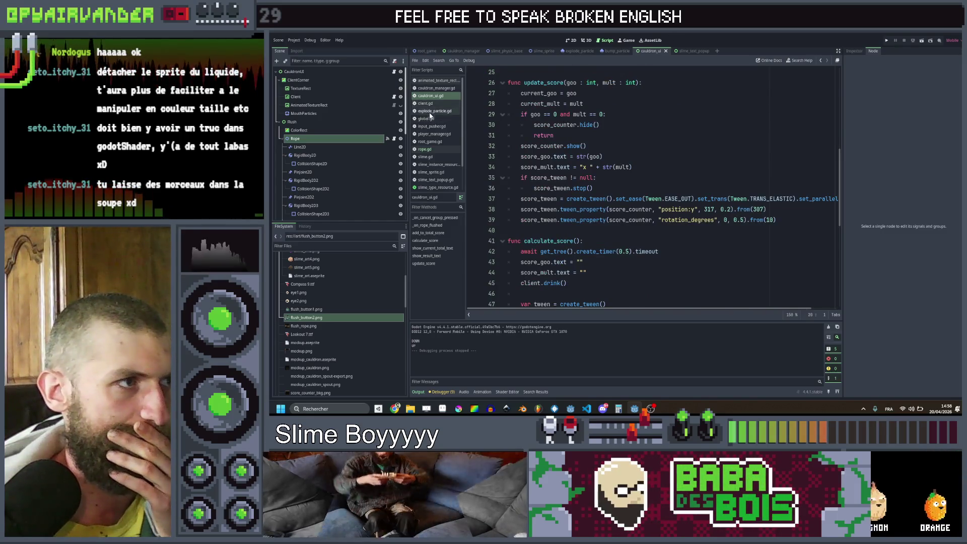
left_click(430, 150)
scroll(632, 265, "up", 4)
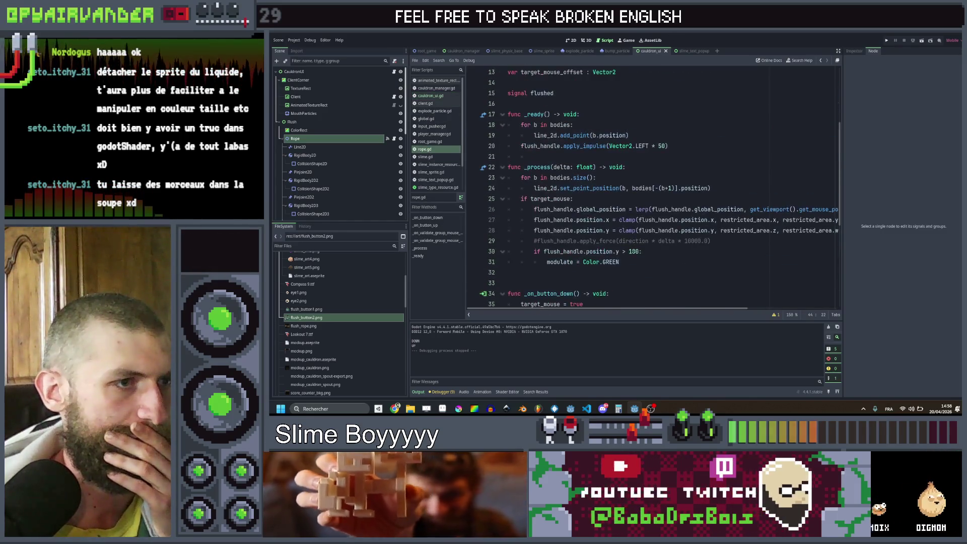
left_click(632, 262)
key("Return")
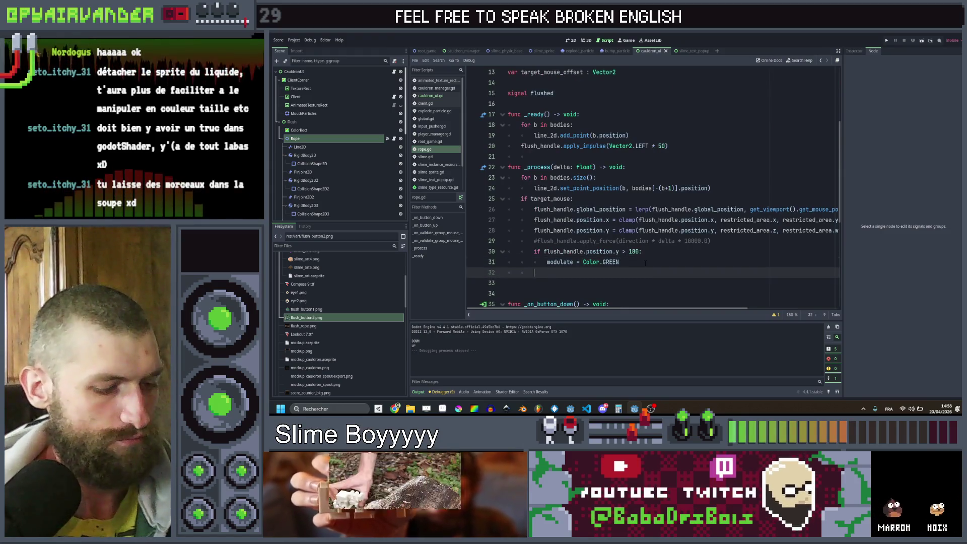
type("else:")
key("Down")
key("ctrl+v")
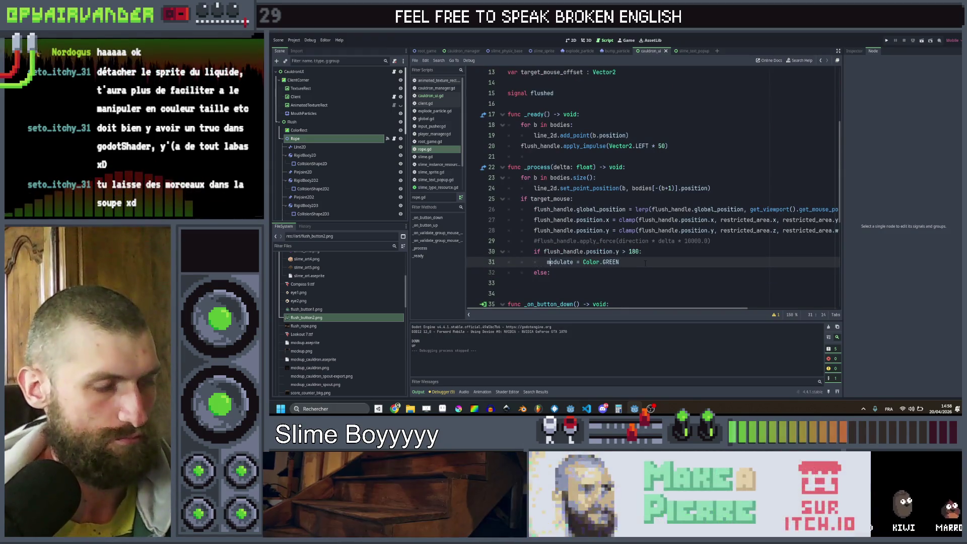
key("BackSpace")
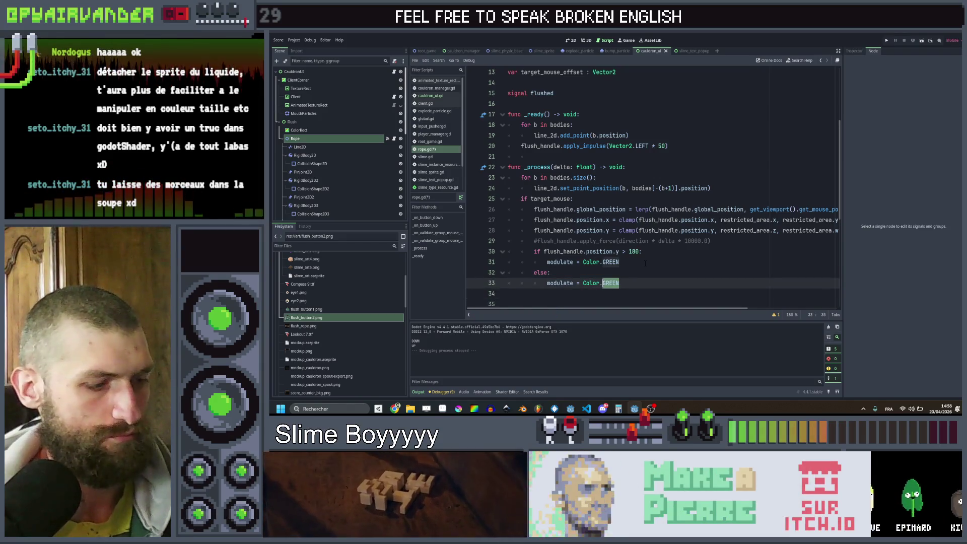
type("te")
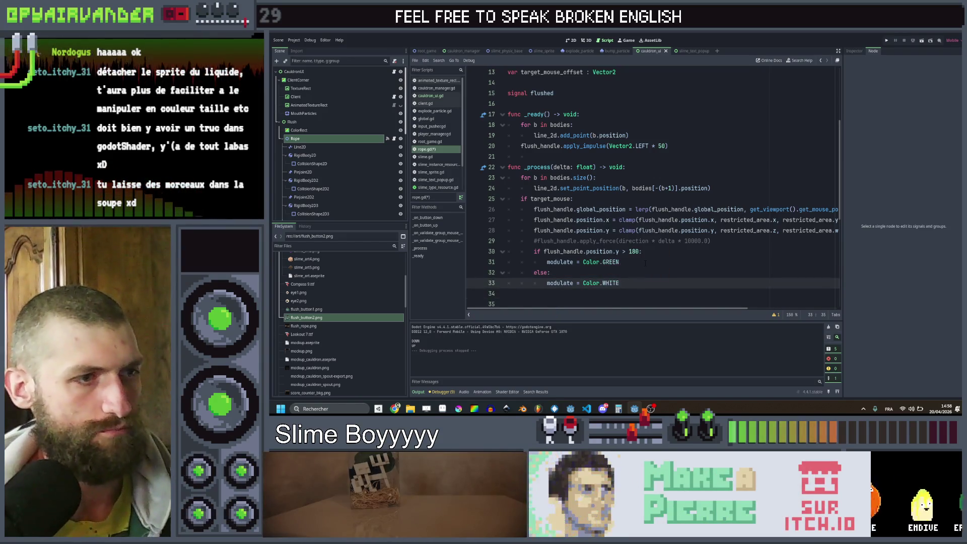
key("ctrl+s")
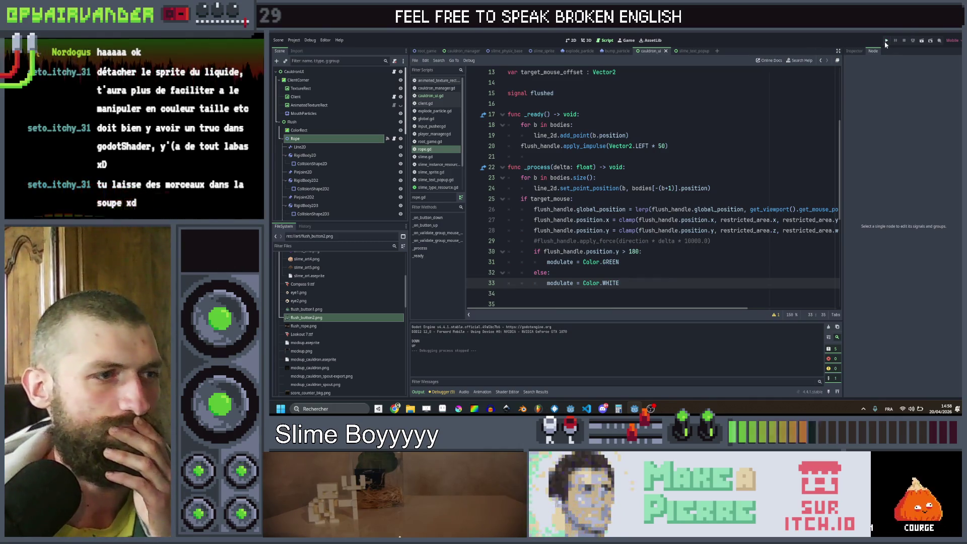
left_click(886, 42)
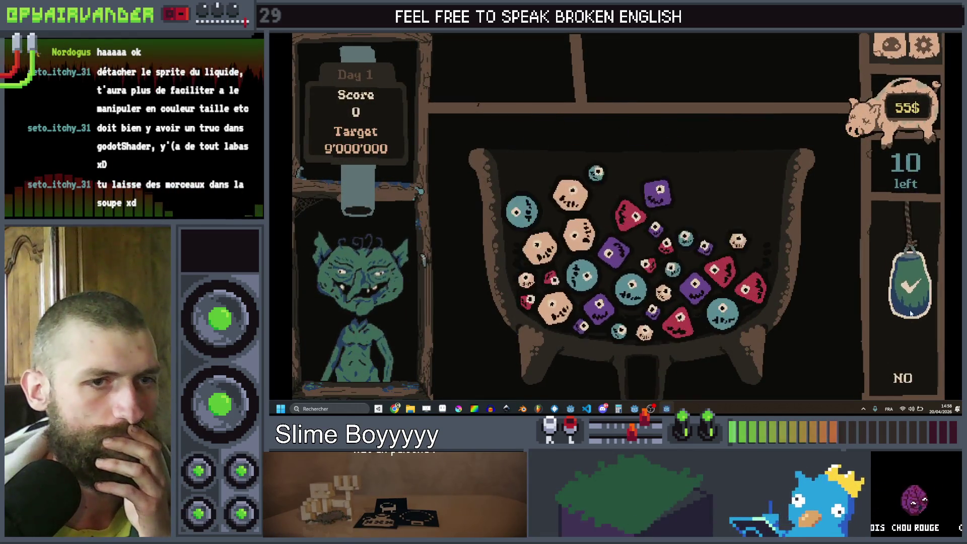
Pull the check-mark bottle down toward NO, release it, then stop the game with F8.
left_click_drag(911, 313, 910, 366)
left_click_drag(905, 318, 904, 378)
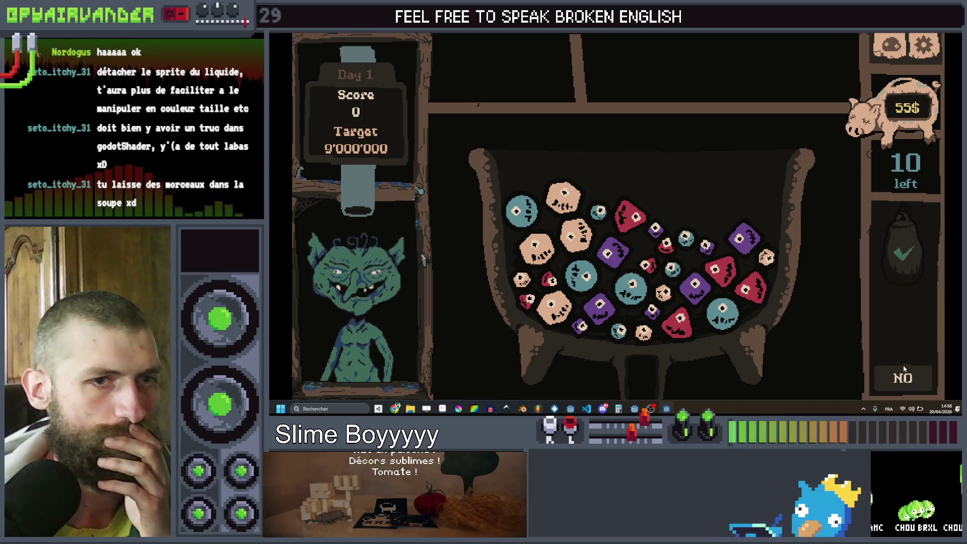
key("F8")
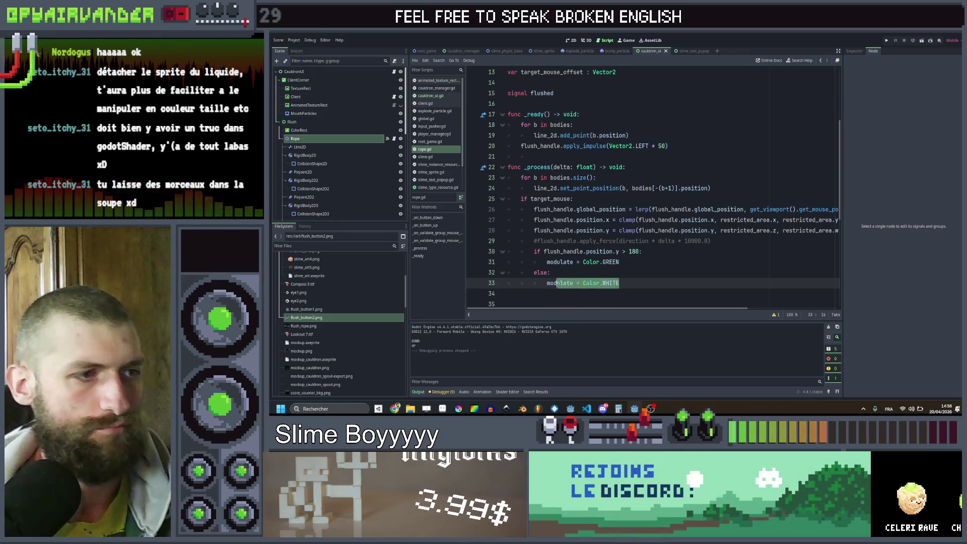
Reset modulate to Color.WHITE at the top of _process, remove the else branch, and rerun full screen.
left_click(596, 178)
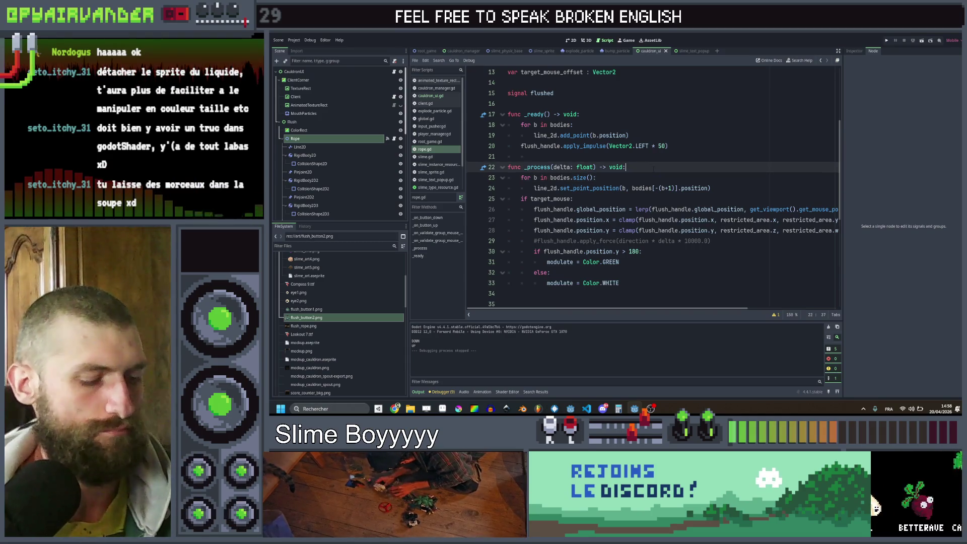
key("ctrl+shift+Return")
scroll(607, 249, "down", 2)
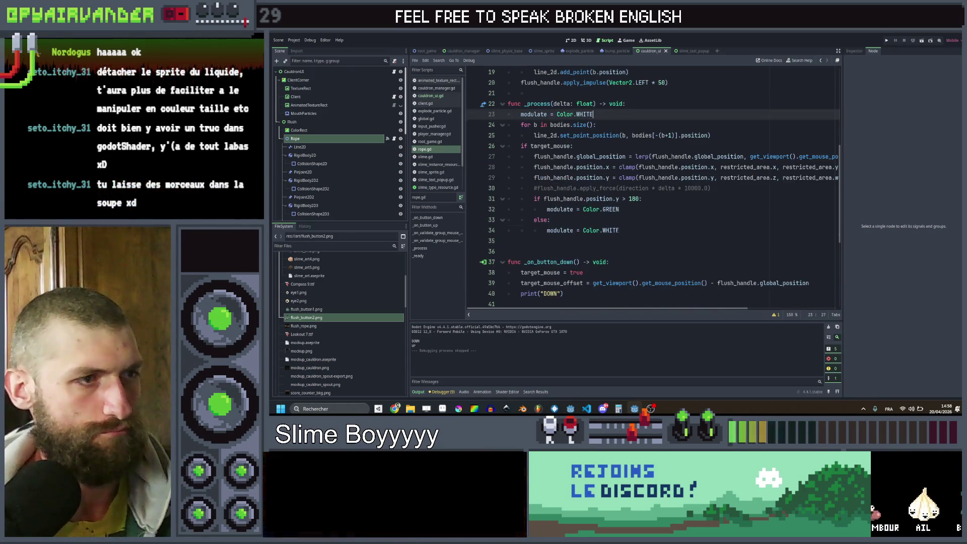
left_click_drag(619, 209, 621, 230)
key("BackSpace")
key("ctrl+s")
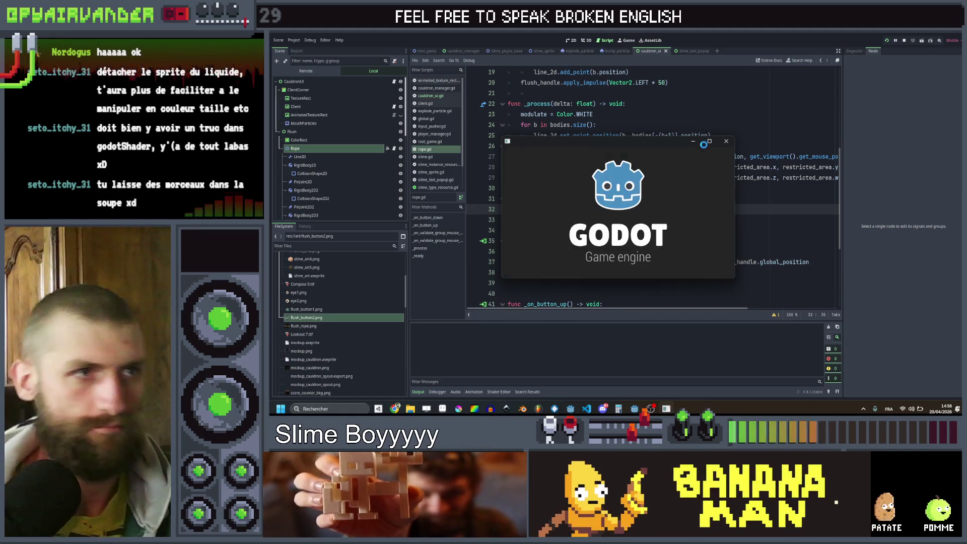
left_click(709, 140)
Pull the check-mark flask down on its rope toward the NO slot several times.
mouse_move(904, 255)
left_mouse_down()
mouse_move(902, 381)
mouse_move(905, 314)
mouse_move(908, 356)
left_mouse_up()
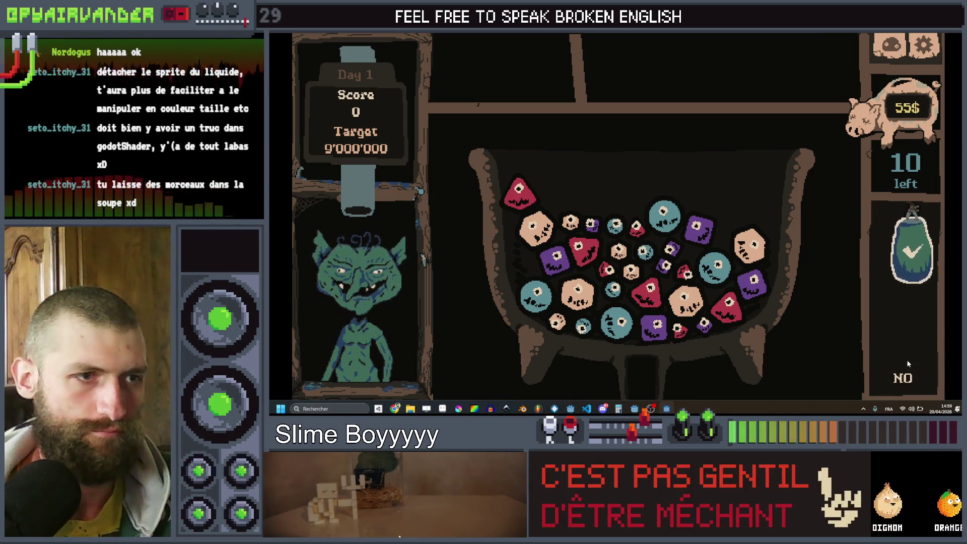
mouse_move(911, 295)
left_mouse_down()
mouse_move(907, 273)
mouse_move(912, 375)
left_mouse_up()
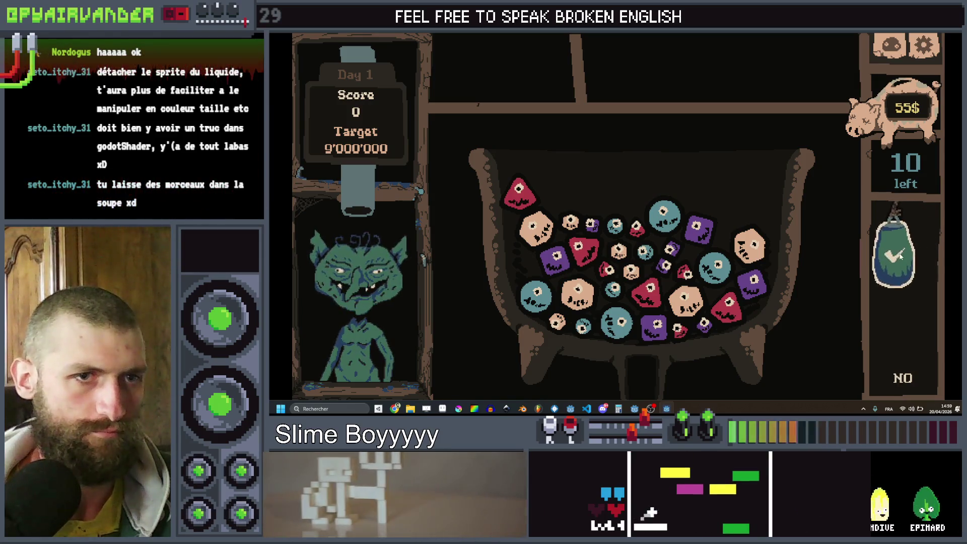
left_click_drag(900, 255, 892, 375)
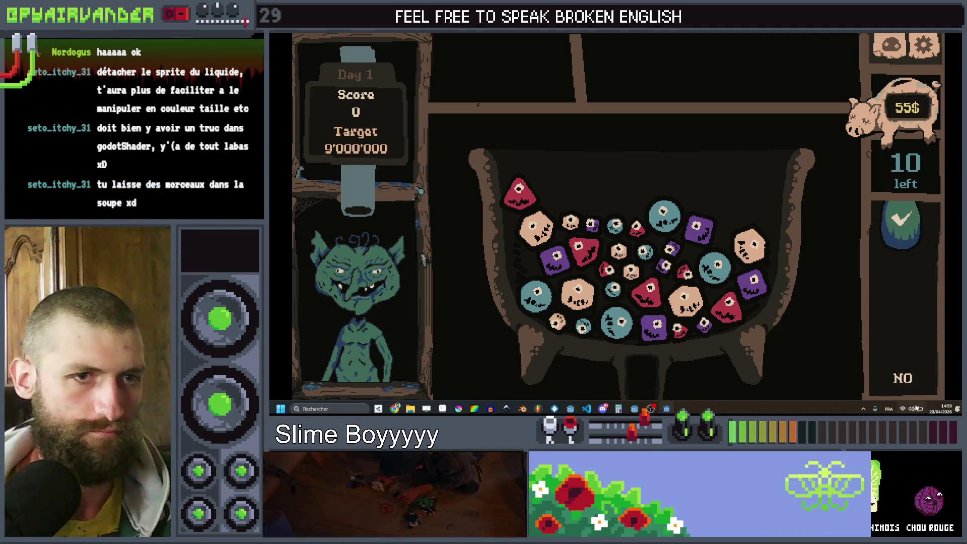
left_click_drag(914, 247, 902, 357)
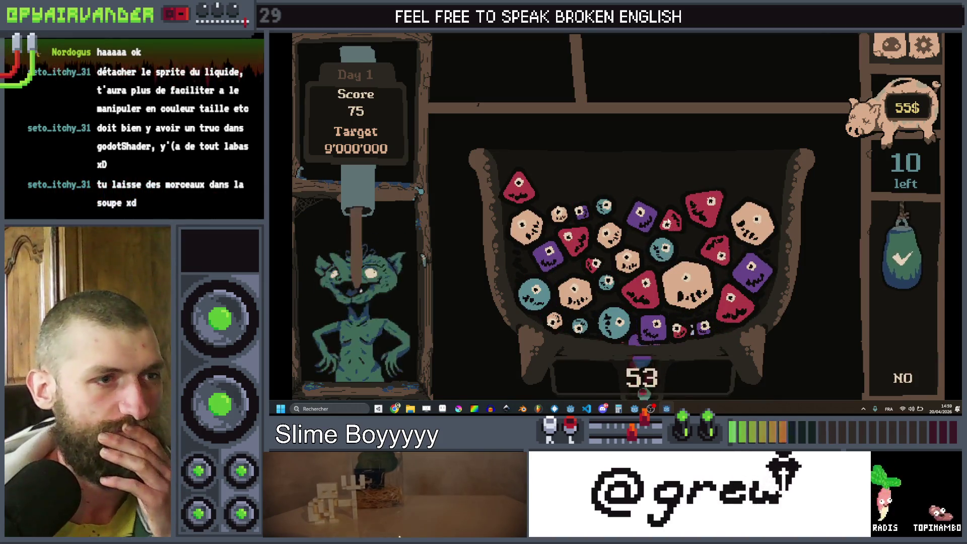
Chain red and teal slimes together, including a three-slime red chain.
left_click(696, 215)
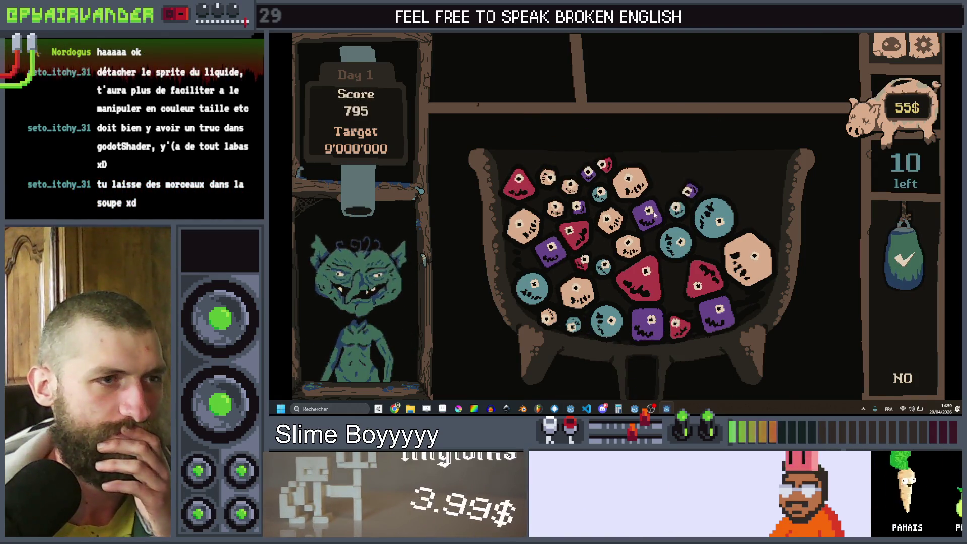
left_click_drag(680, 210, 681, 243)
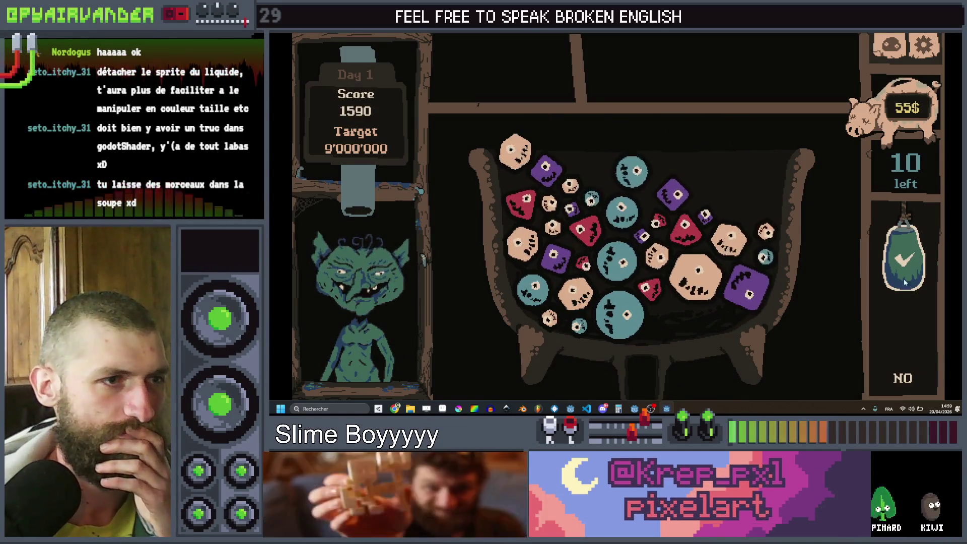
mouse_move(594, 191)
left_mouse_down()
mouse_move(621, 215)
mouse_move(613, 308)
left_mouse_up()
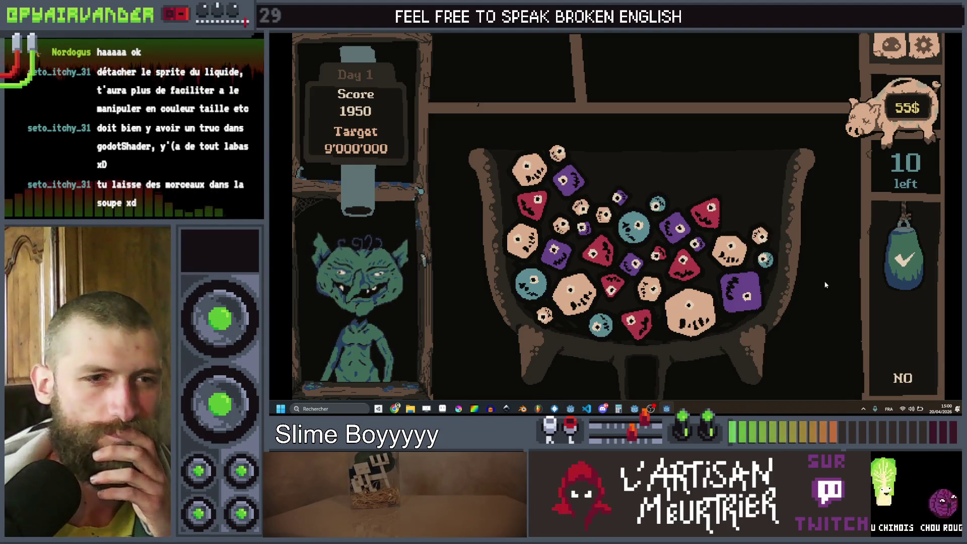
left_click_drag(592, 253, 635, 322)
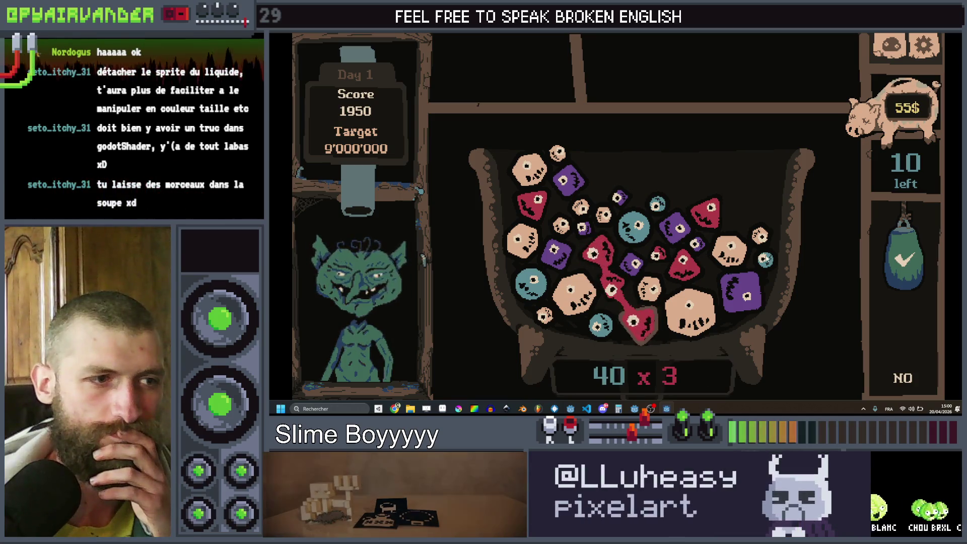
Cash in red, pale and seven-slime purple chains, raising the Day 1 score to 4960.
left_click(909, 252)
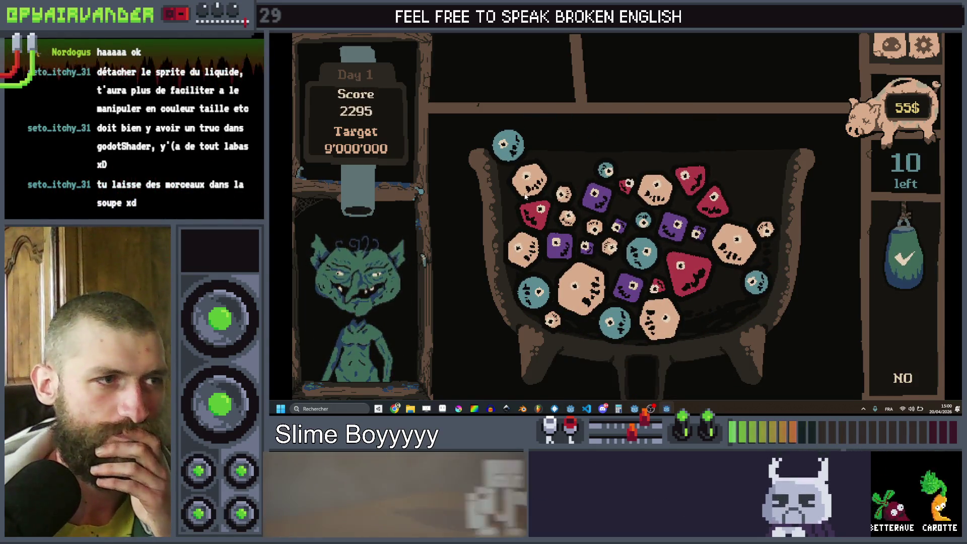
mouse_move(527, 179)
left_mouse_down()
mouse_move(565, 199)
mouse_move(609, 246)
mouse_move(581, 290)
left_mouse_up()
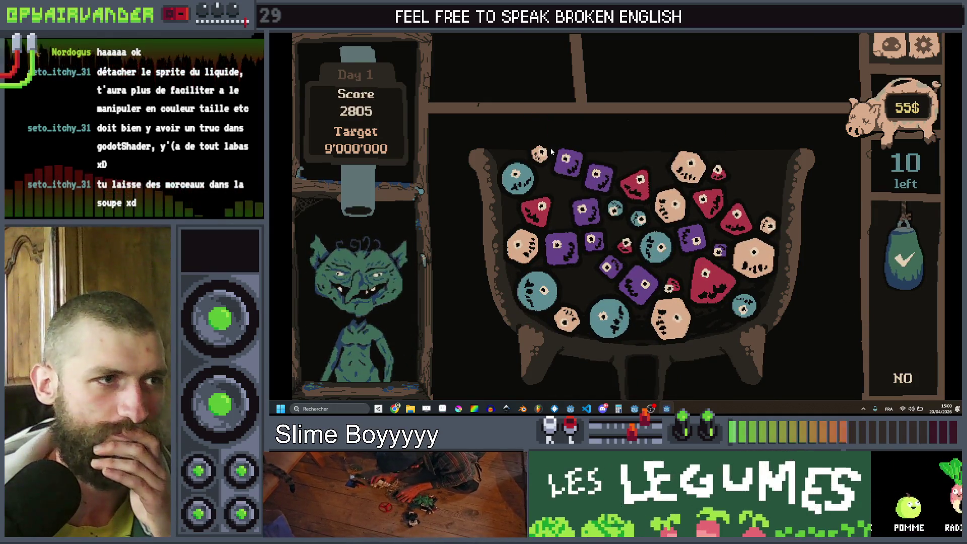
mouse_move(598, 186)
left_mouse_down()
mouse_move(579, 242)
mouse_move(645, 290)
left_mouse_up()
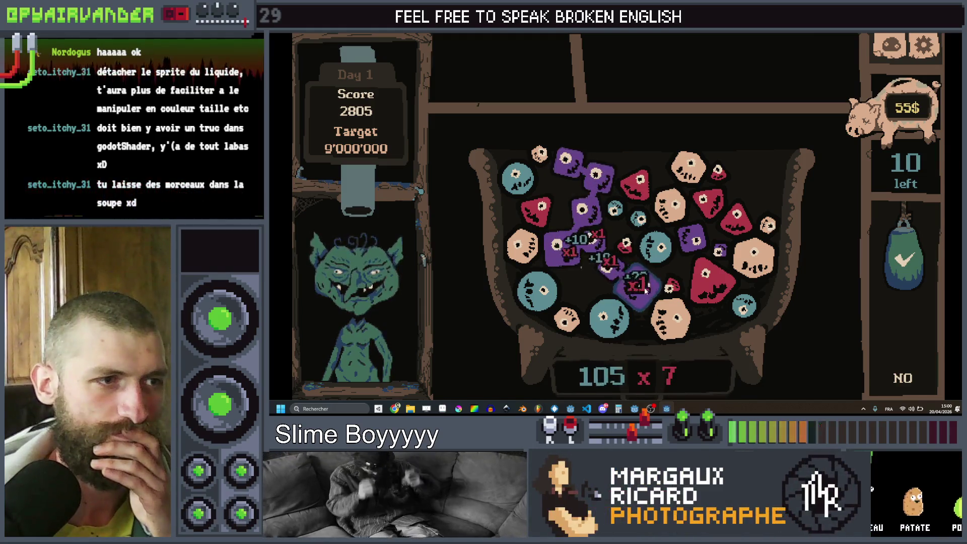
left_click(901, 260)
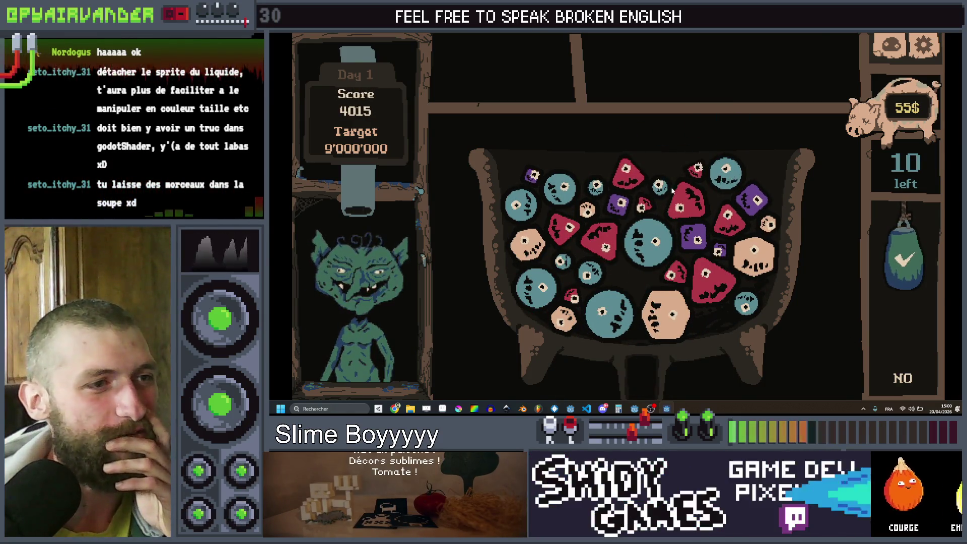
left_click(648, 182)
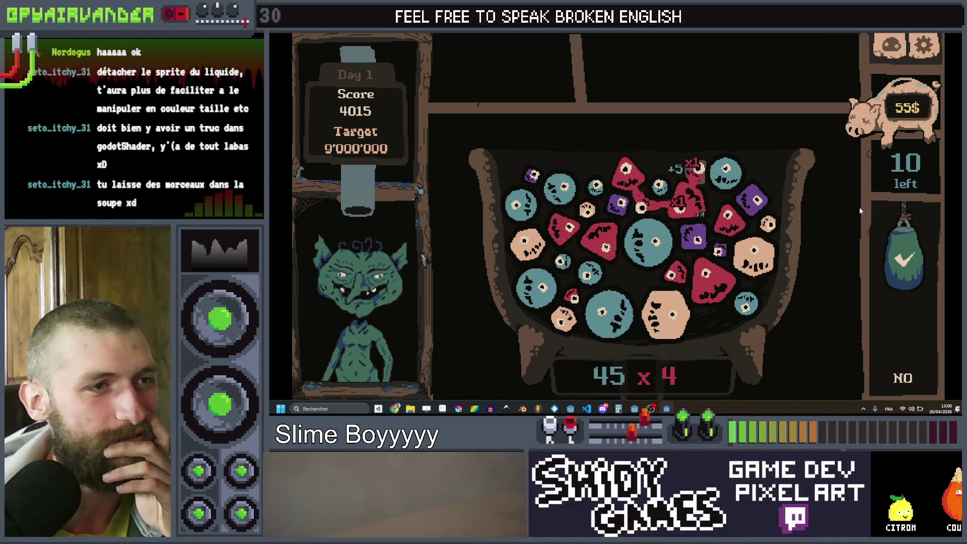
left_click(901, 258)
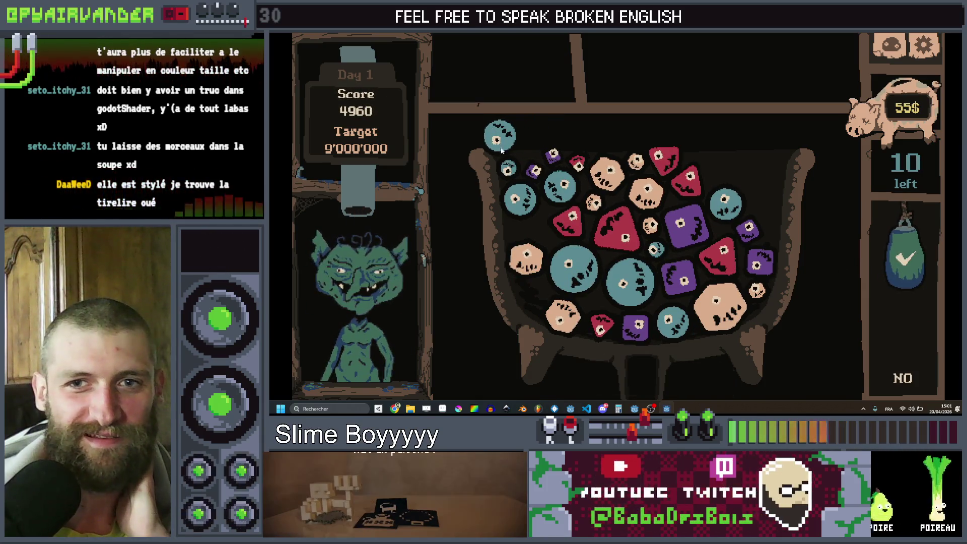
Chain and cash in blue, purple, beige, red and teal slimes to 8985, then stop the game with F8.
left_click(496, 133)
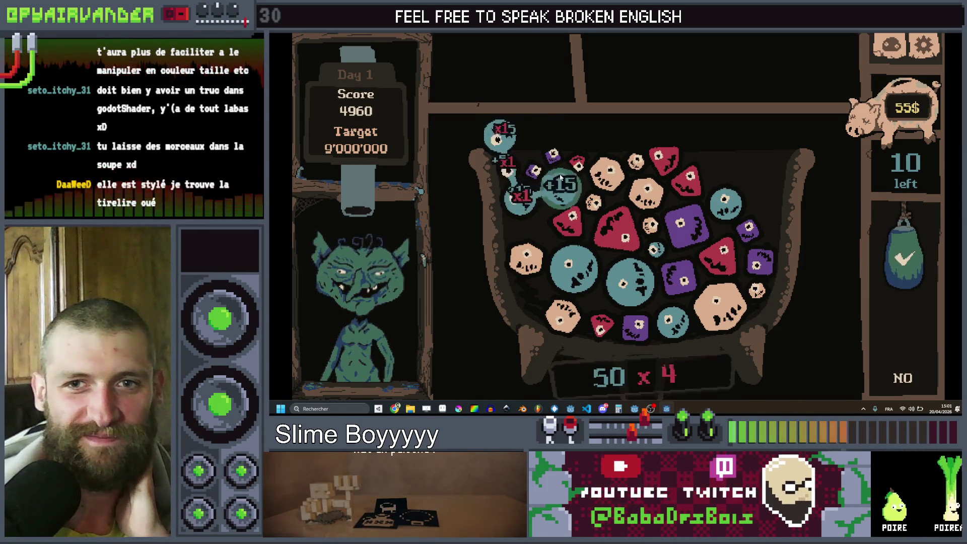
left_click(901, 304)
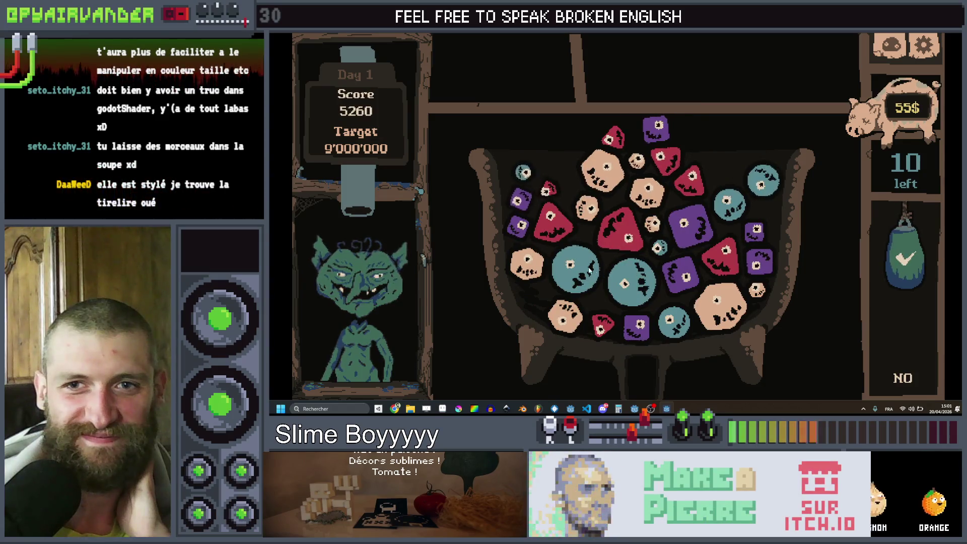
left_click(667, 264)
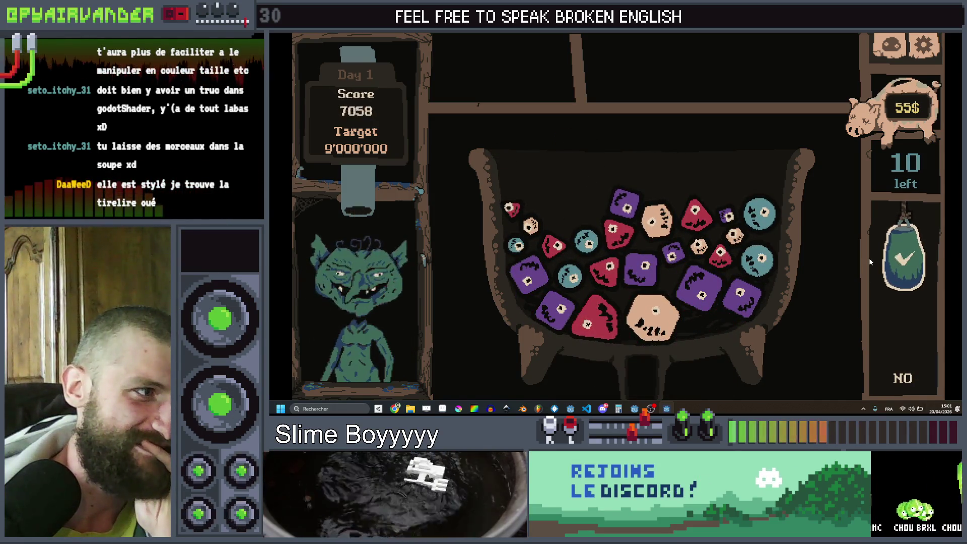
mouse_move(654, 271)
left_mouse_down()
mouse_move(774, 288)
mouse_move(771, 309)
left_mouse_up()
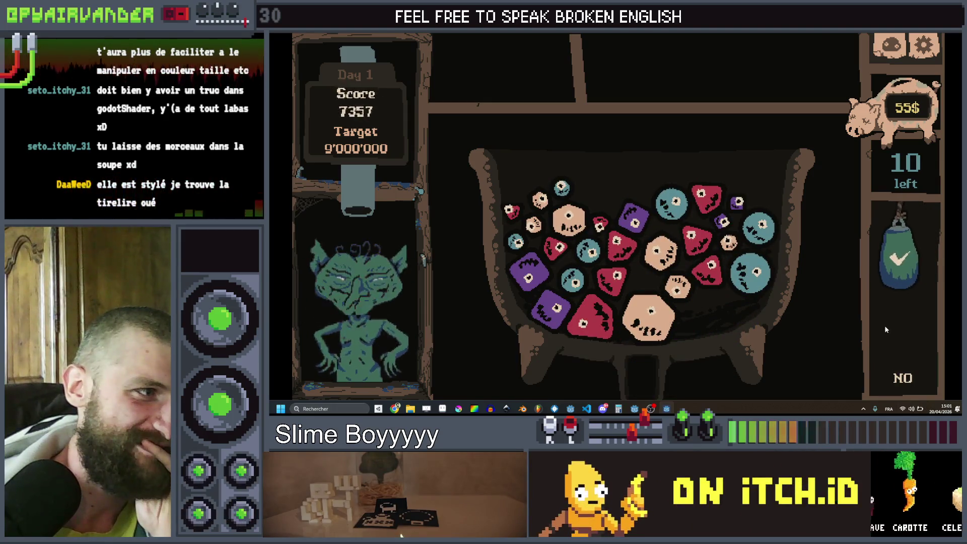
left_click(647, 317)
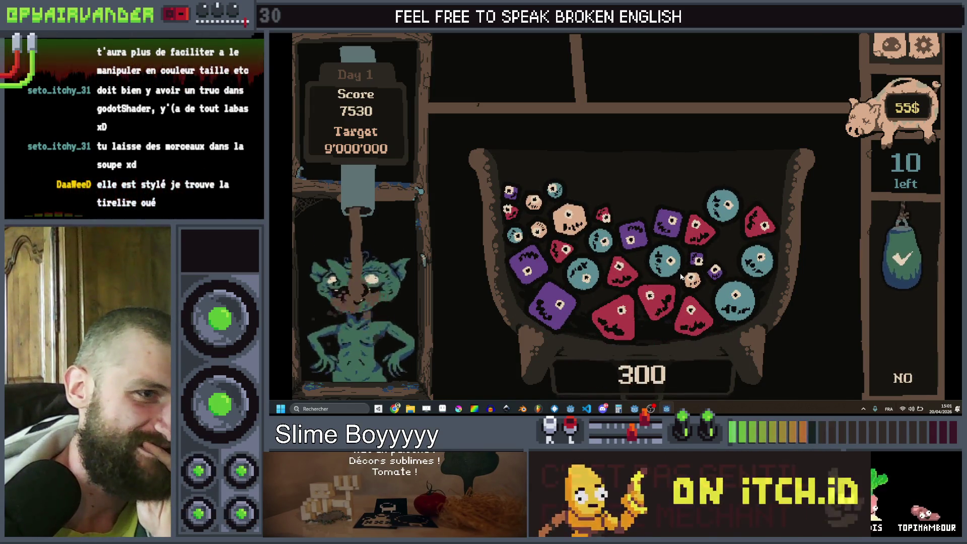
left_click(639, 320)
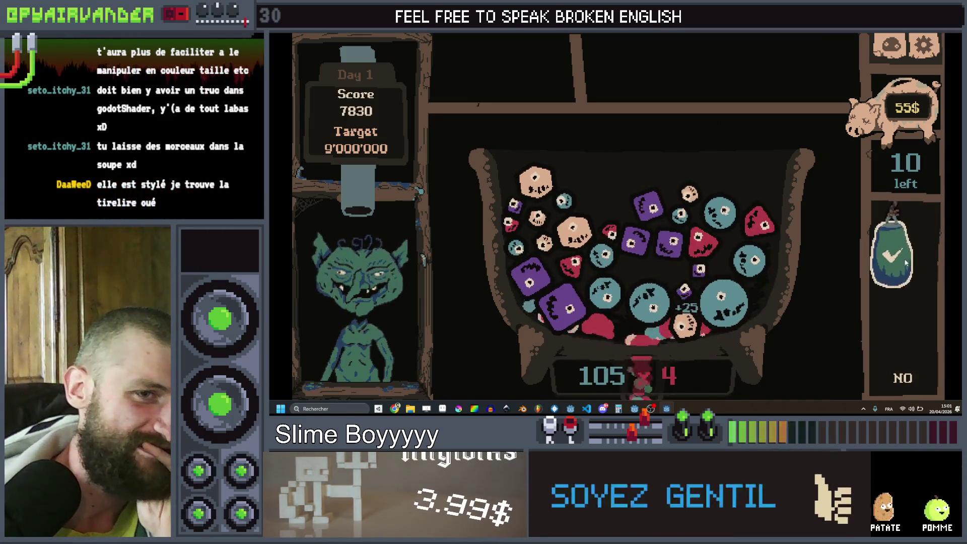
left_click(614, 312)
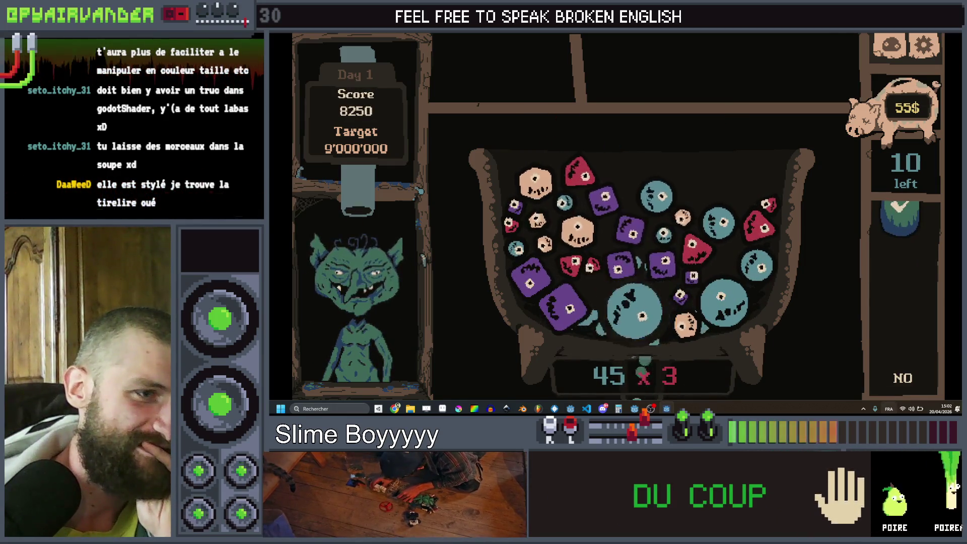
left_click(602, 207)
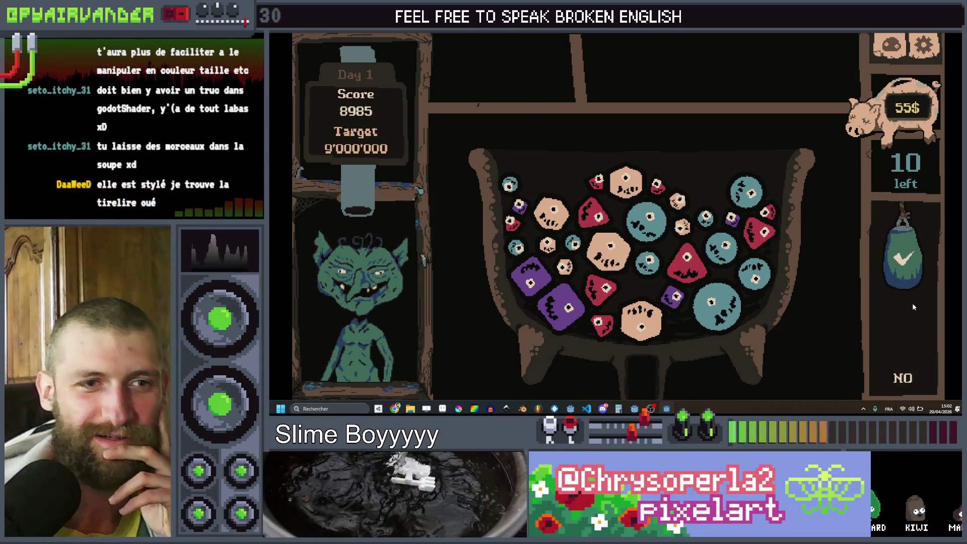
left_click(912, 267)
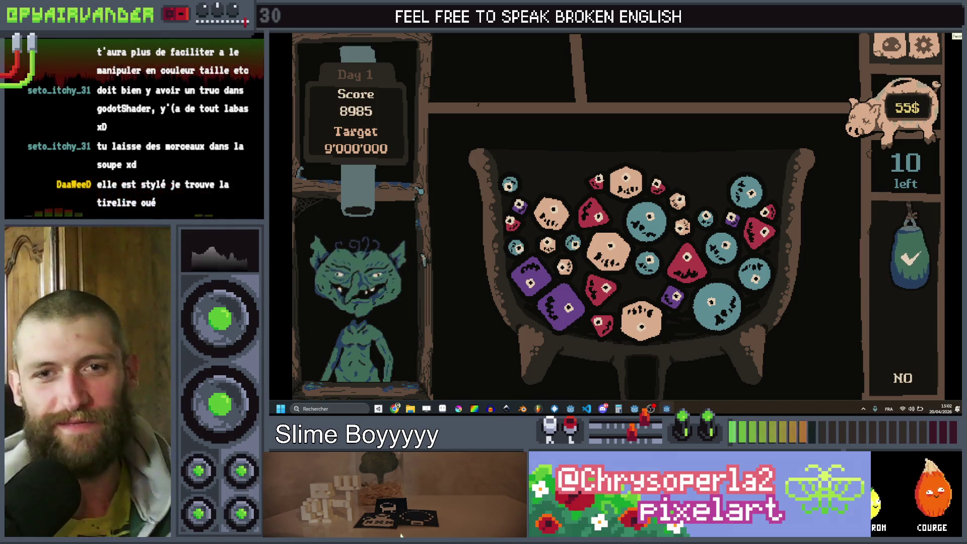
key("F8")
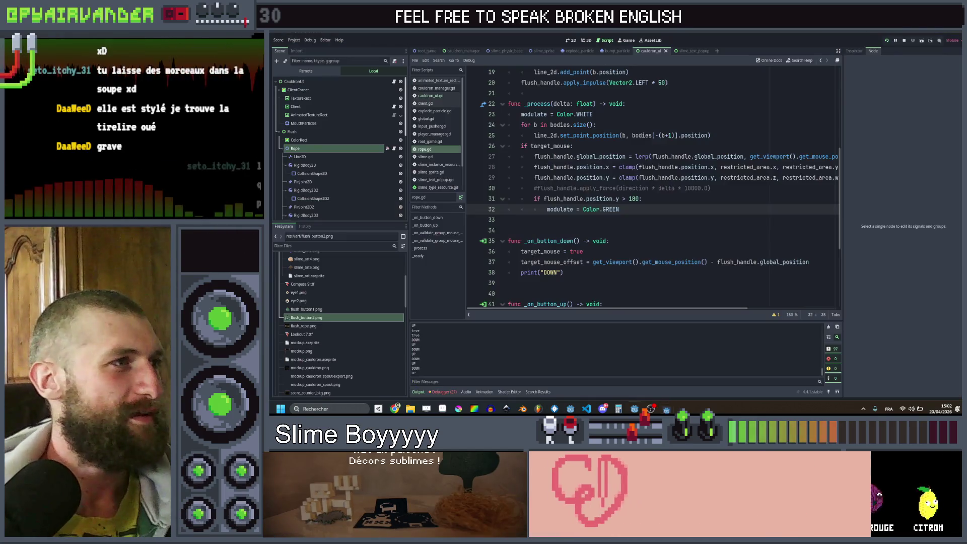
Glance at the Debug menu, save the scene with Ctrl+S, then open the Project menu.
left_click(310, 40)
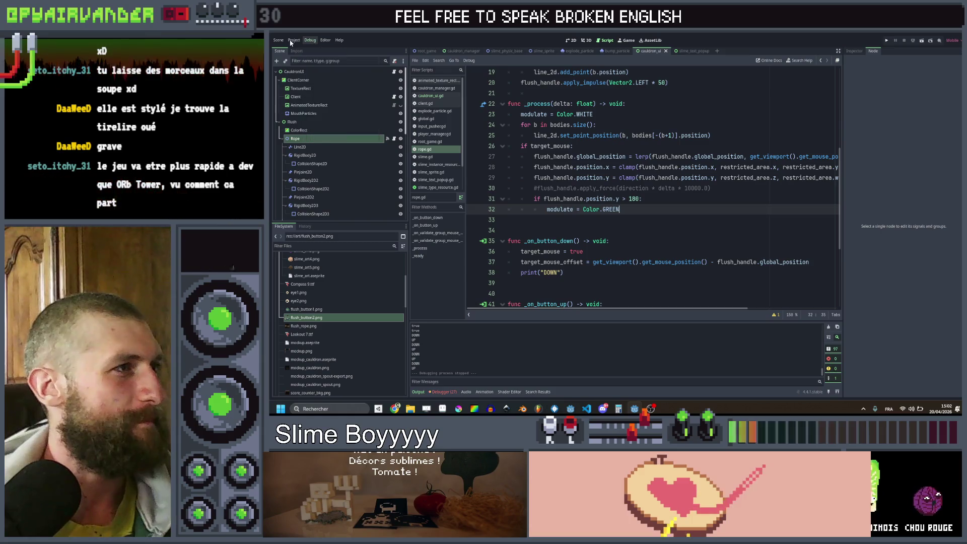
mouse_move(293, 40)
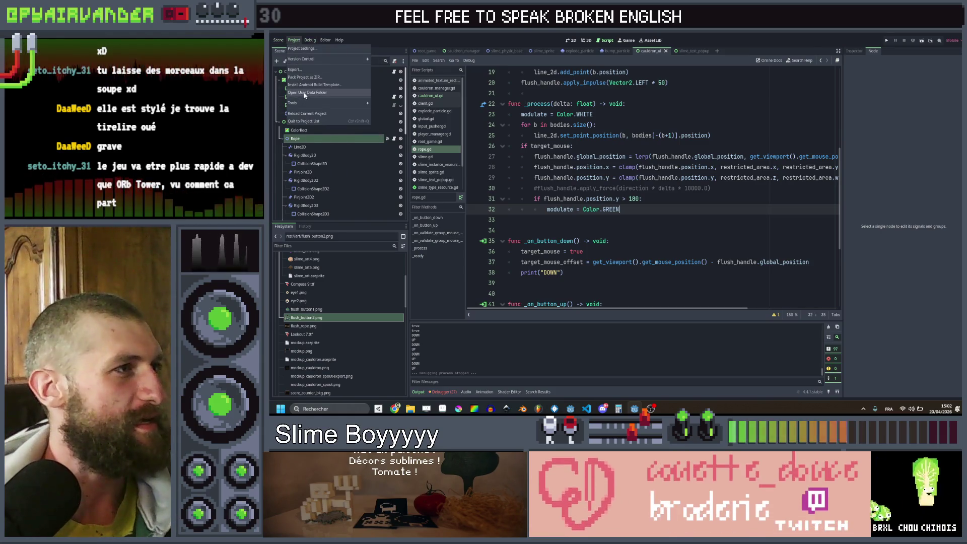
key("Escape")
key("ctrl+s")
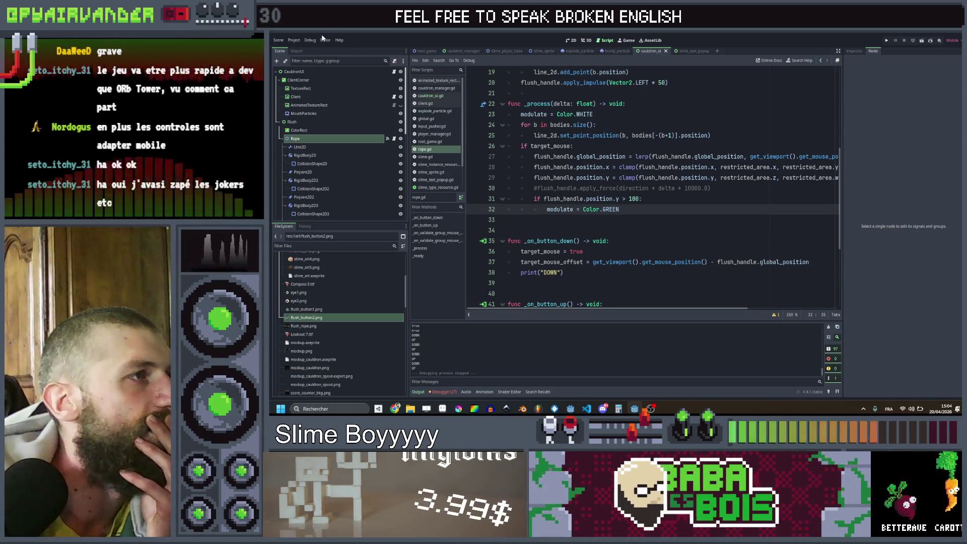
left_click(299, 42)
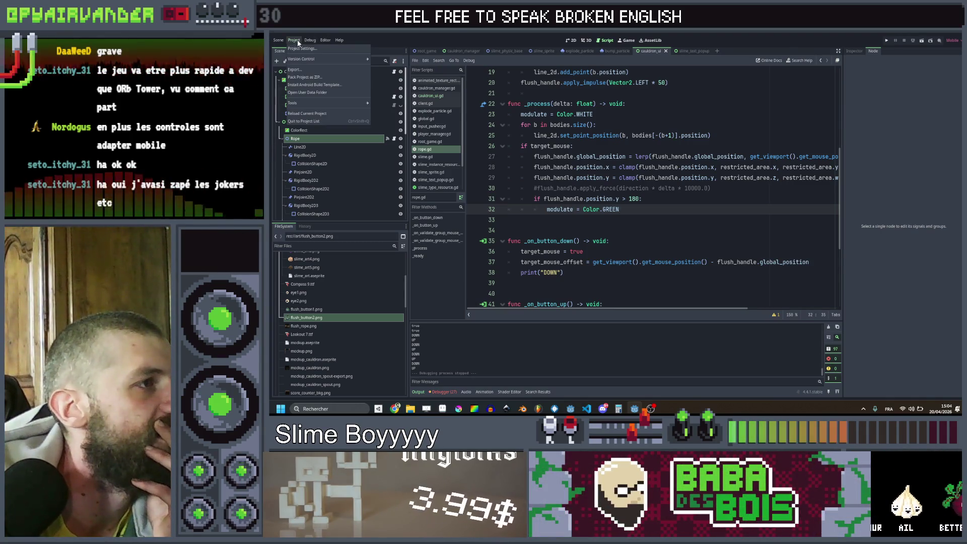
Add an Android export preset and fix its texture compression import warning.
left_click(295, 70)
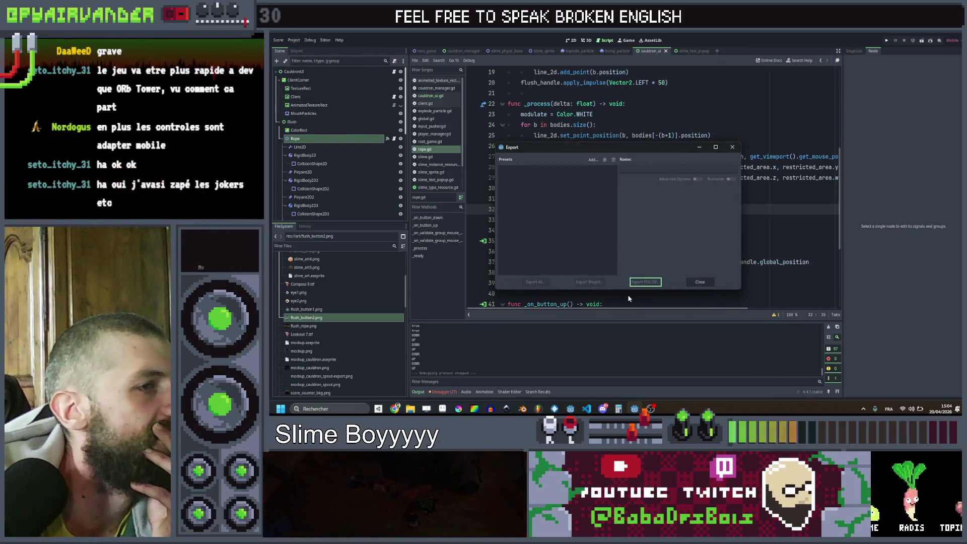
left_click(590, 197)
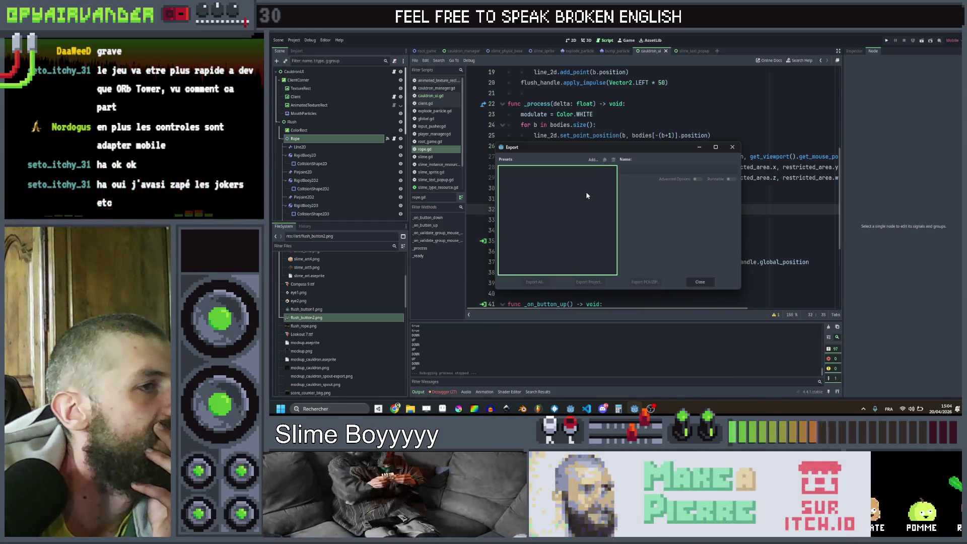
left_click(593, 160)
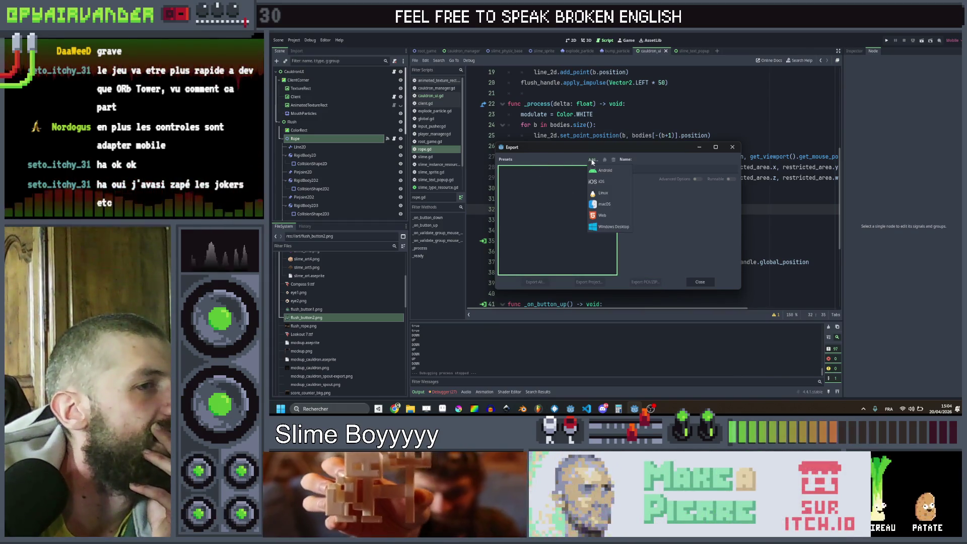
left_click(600, 172)
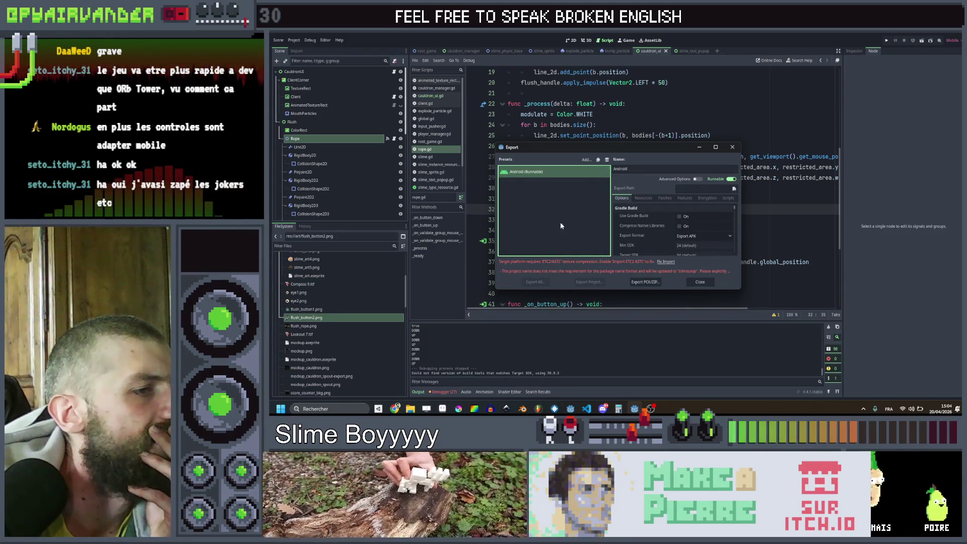
left_click(664, 262)
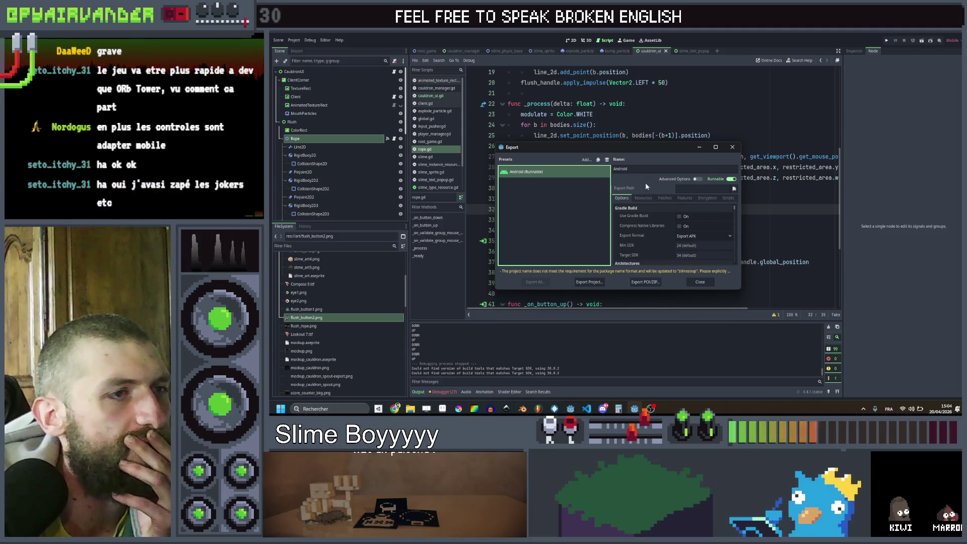
Edit the Android preset's debug keystore setting and start exporting the project as Slime Soup.apk.
scroll(720, 242, "down", 2)
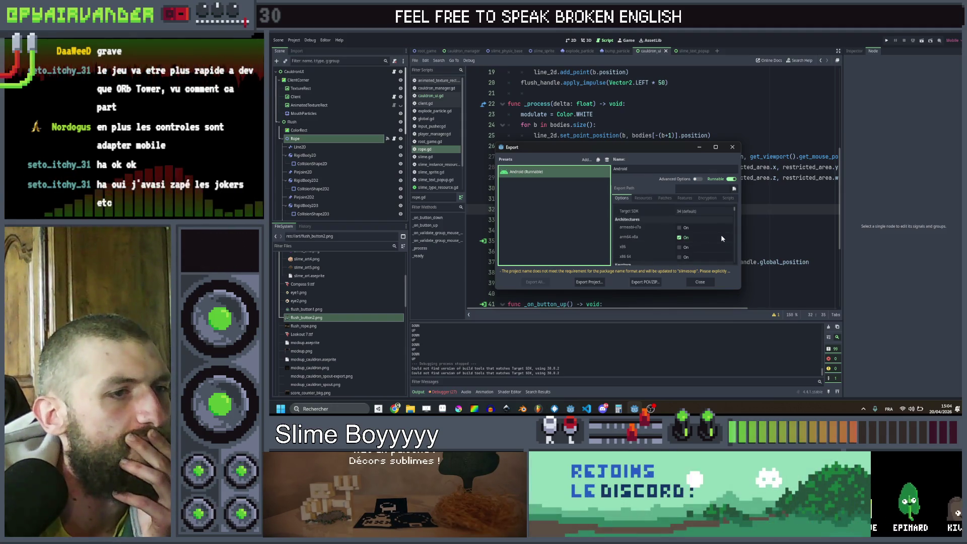
scroll(720, 234, "down", 4)
scroll(708, 234, "up", 2)
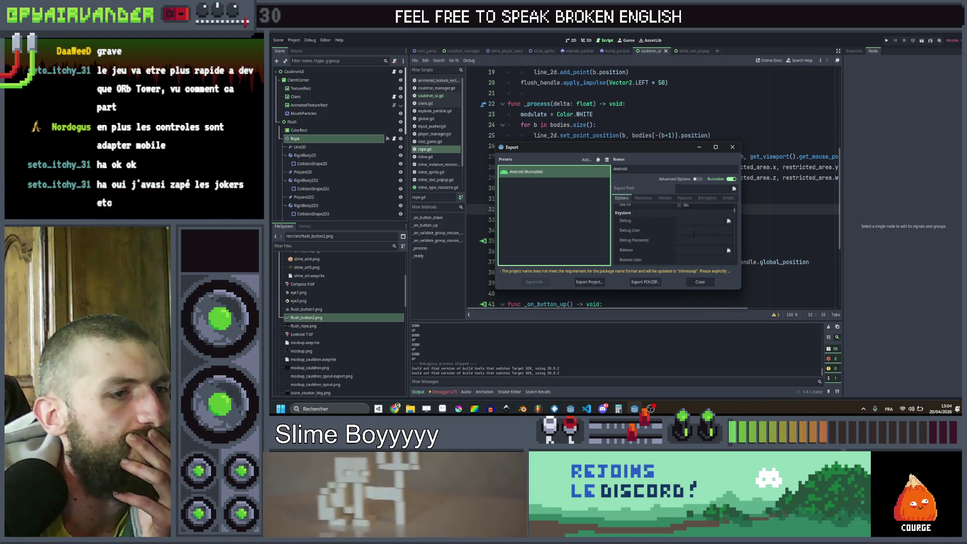
left_click(696, 221)
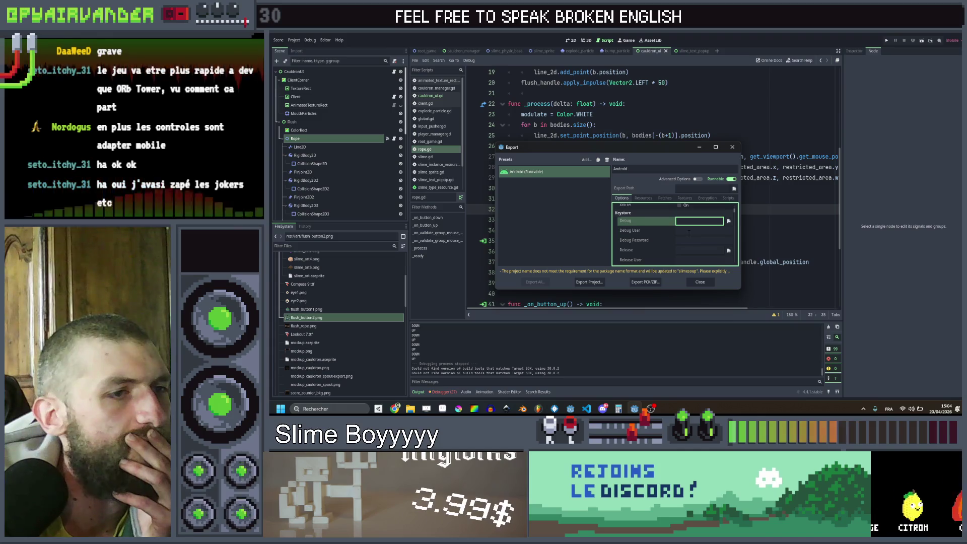
left_click(688, 231)
left_click(688, 220)
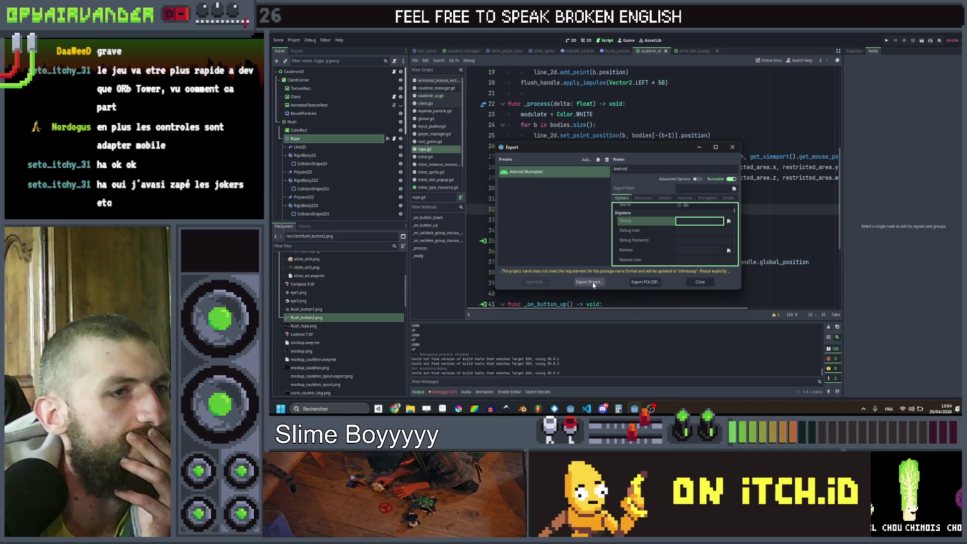
left_click(593, 285)
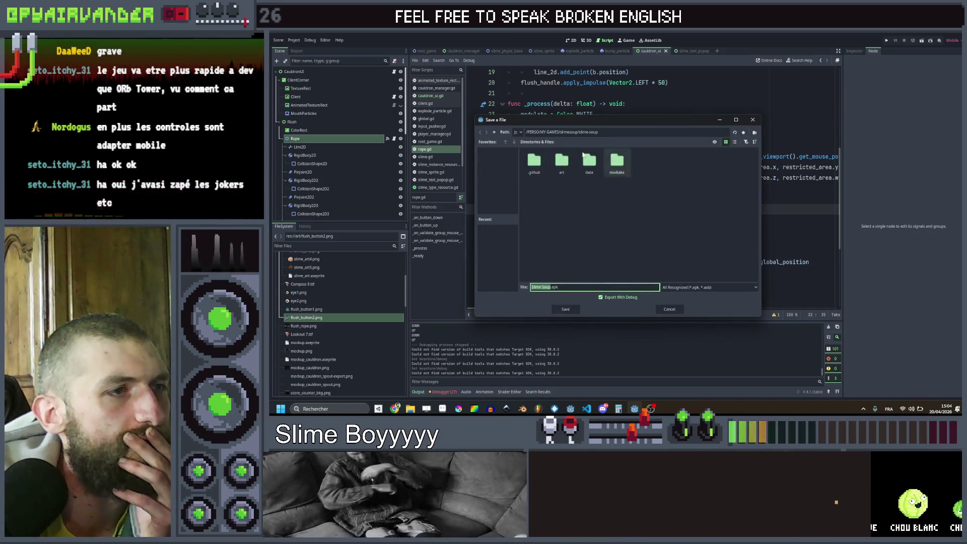
Create a new 'builds' folder inside the slimesoup project folder.
key("alt+Up")
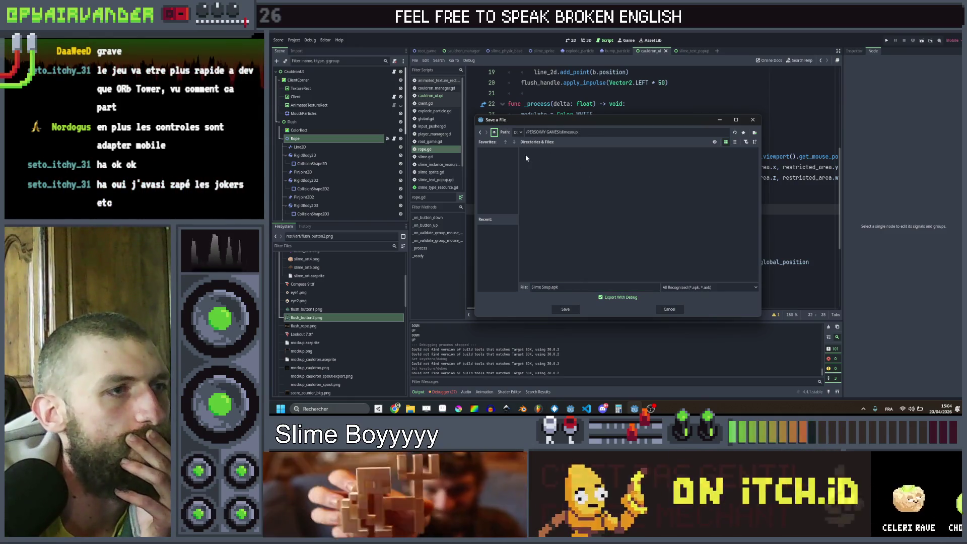
right_click(576, 179)
left_click(584, 182)
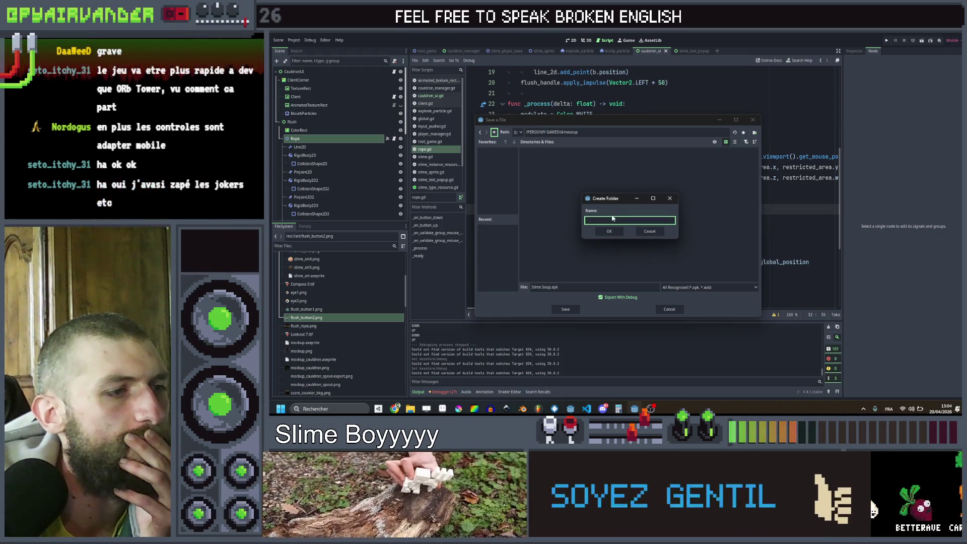
type("builds")
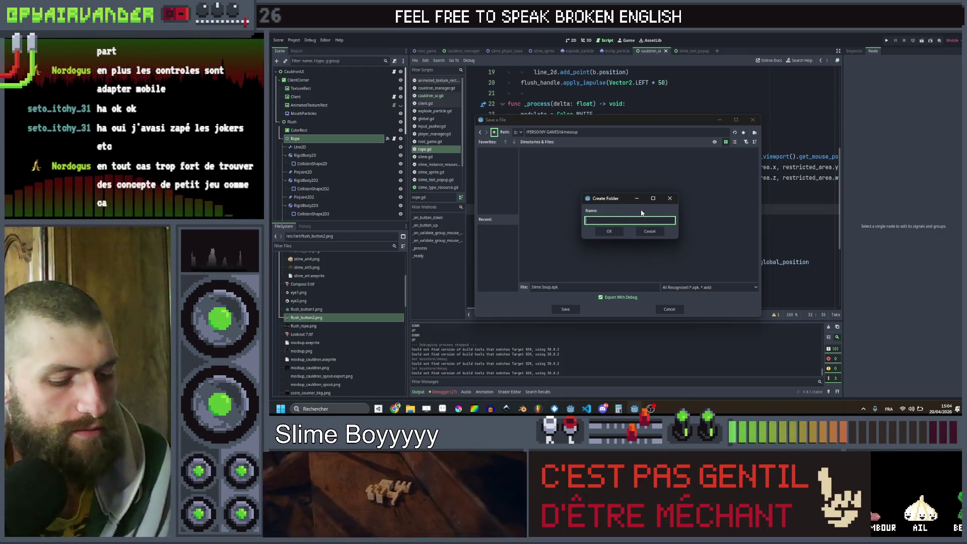
key("Return")
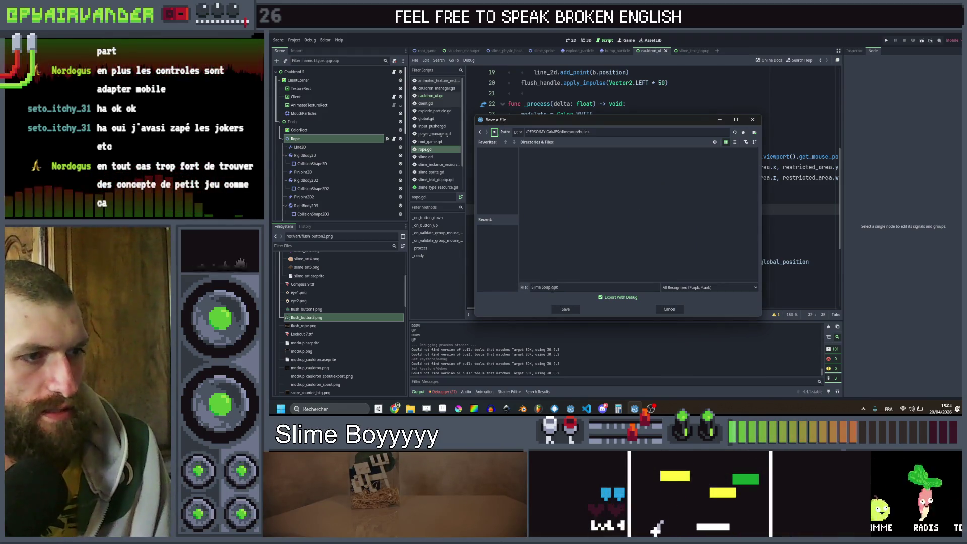
Append '_d' to the export file name and save the APK into builds.
left_click(553, 287)
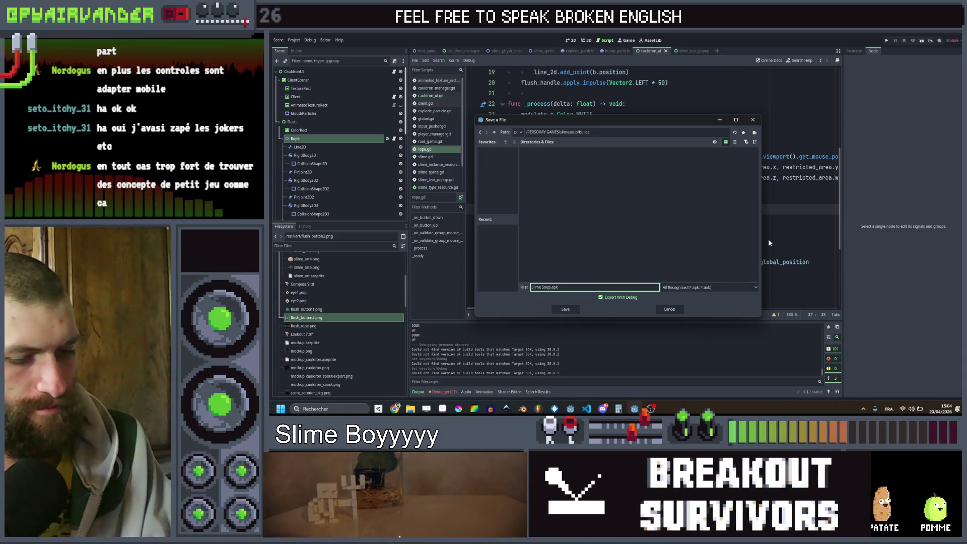
type("_d")
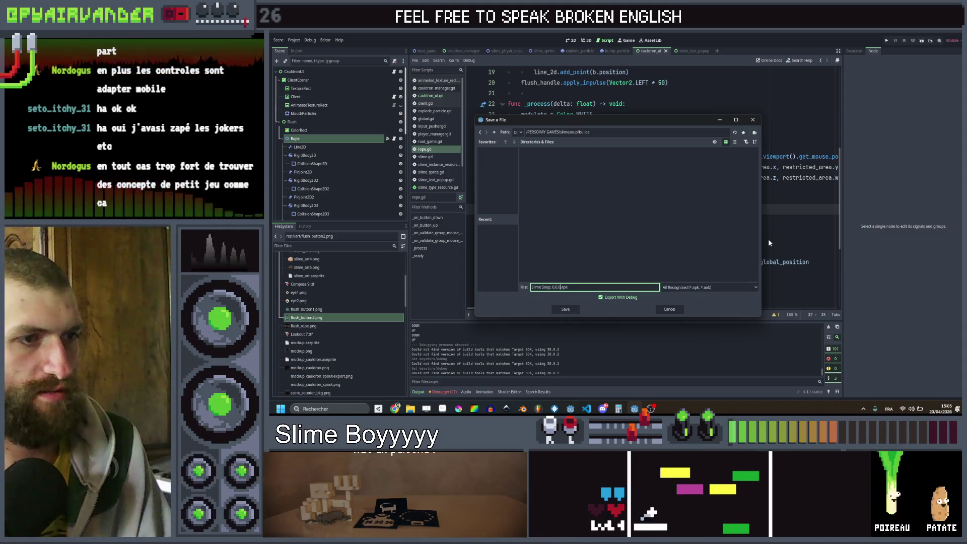
key("Return")
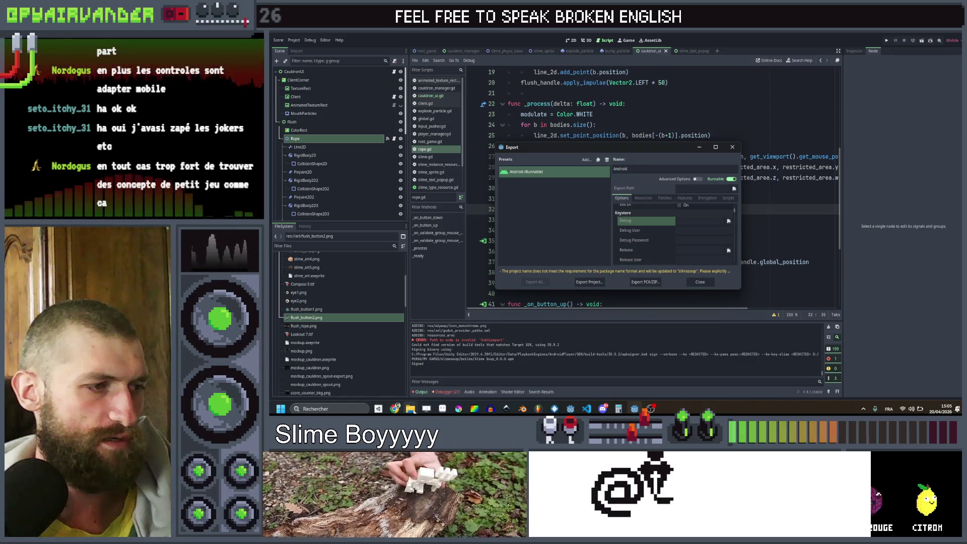
Bring the desktop Explorer window forward, browse another folder, then return to Godot.
mouse_move(410, 408)
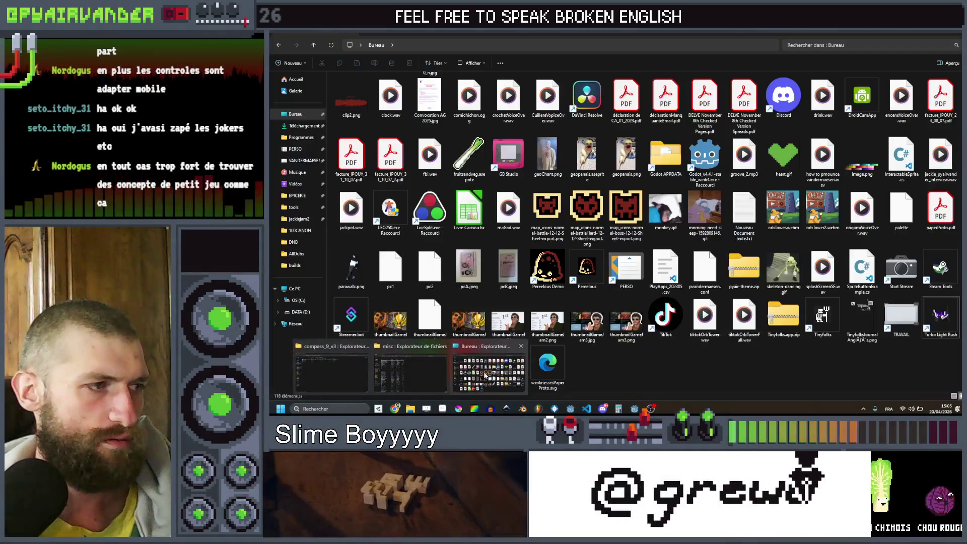
left_click(485, 375)
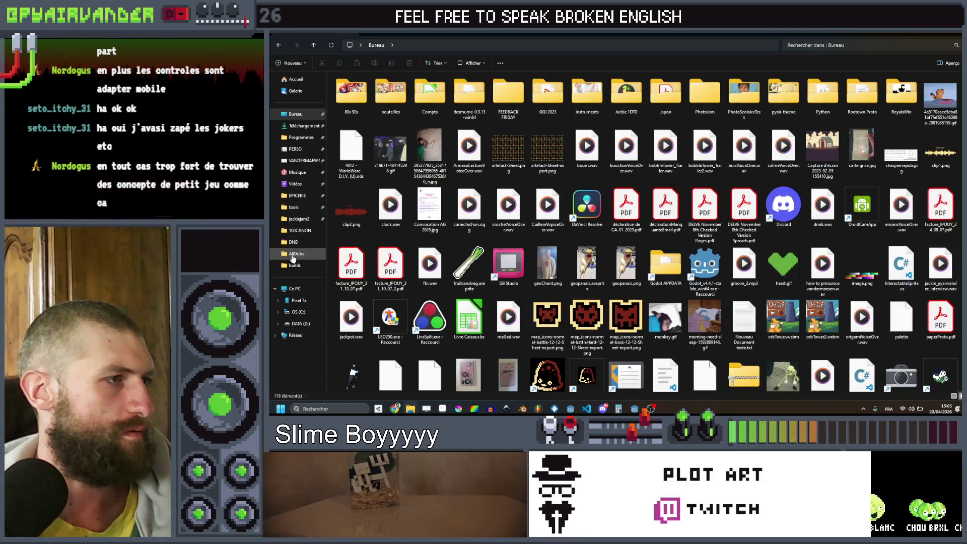
left_click(296, 211)
key("alt+Tab")
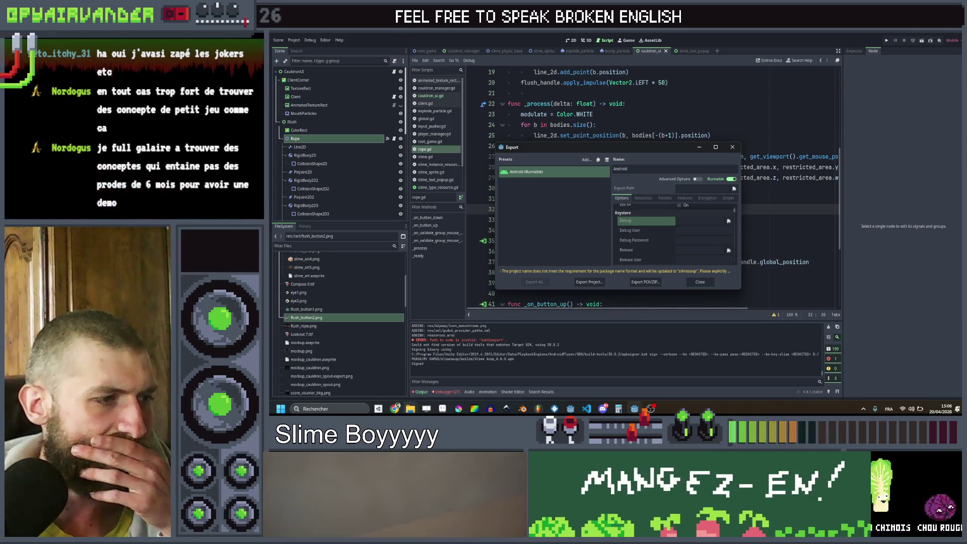
Bring forward the Explorer window showing ggj-2026's misc folder with the diplomas PNGs.
mouse_move(410, 409)
mouse_move(421, 383)
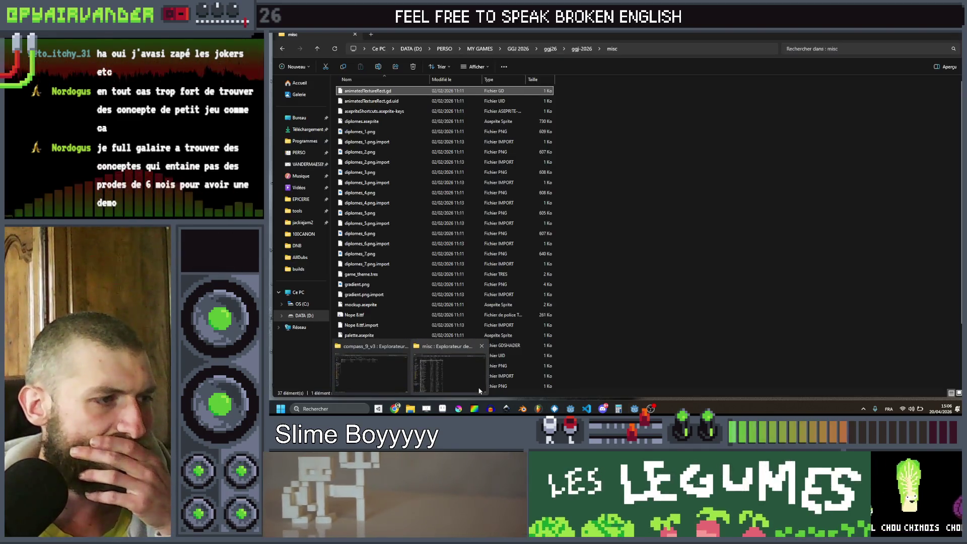
left_click(451, 376)
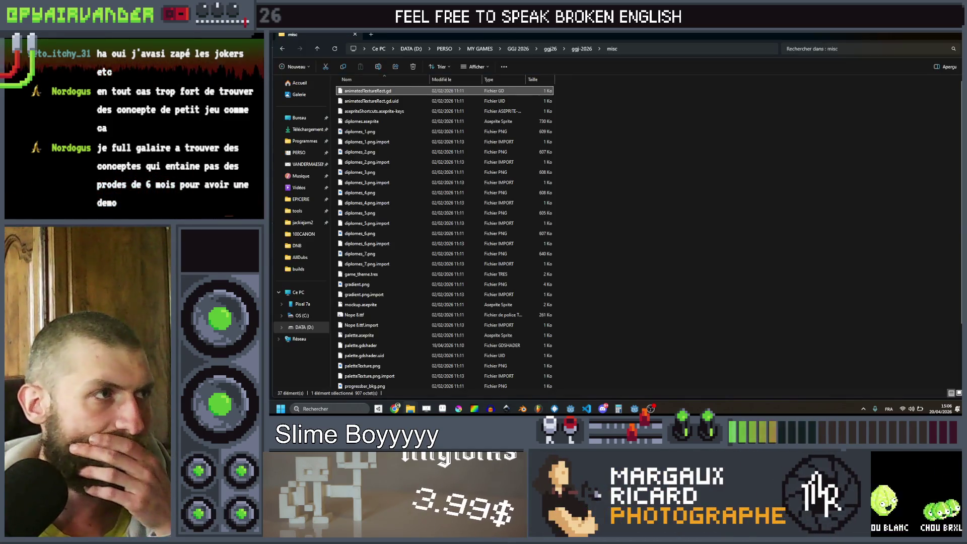
Navigate from MY GAMES into slimesoup's builds folder holding the Slime Soup APKs.
left_click(482, 50)
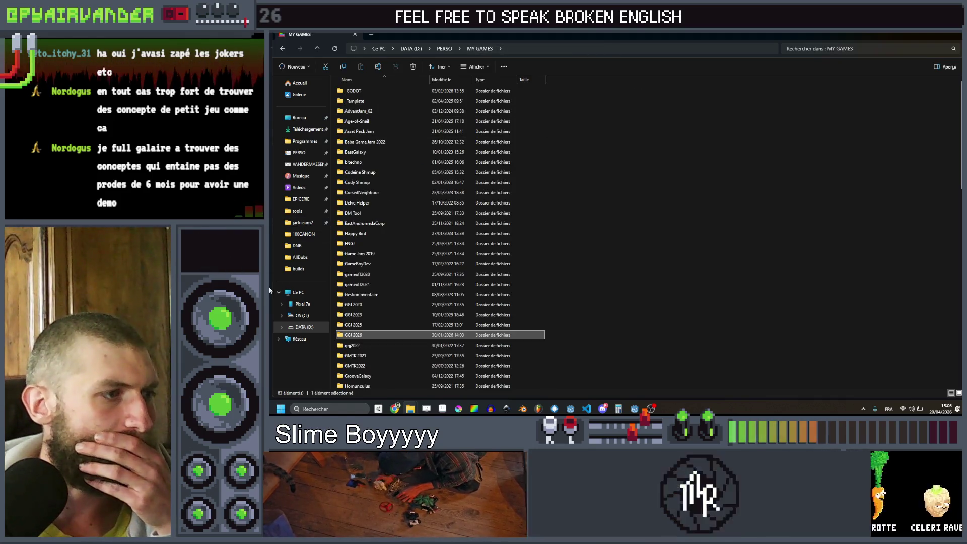
left_click(300, 269)
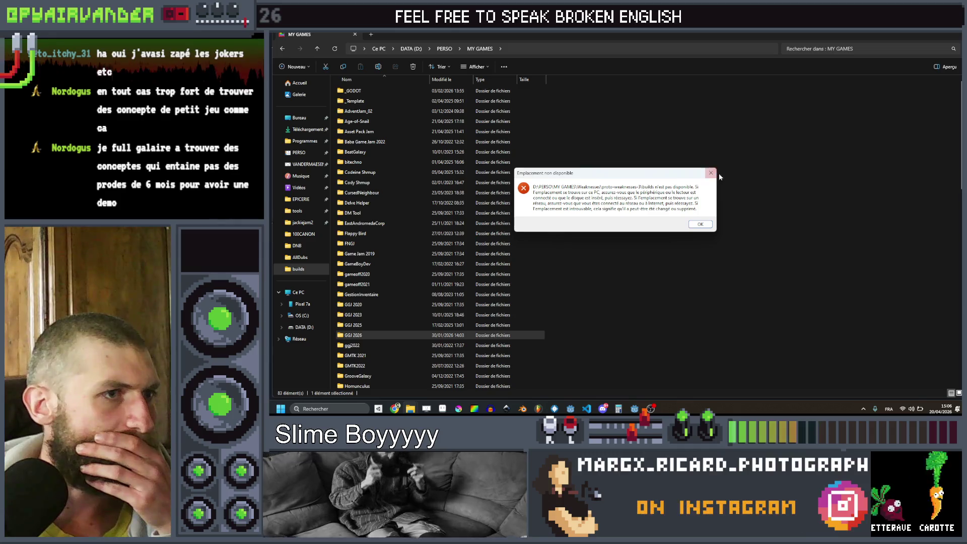
left_click(710, 174)
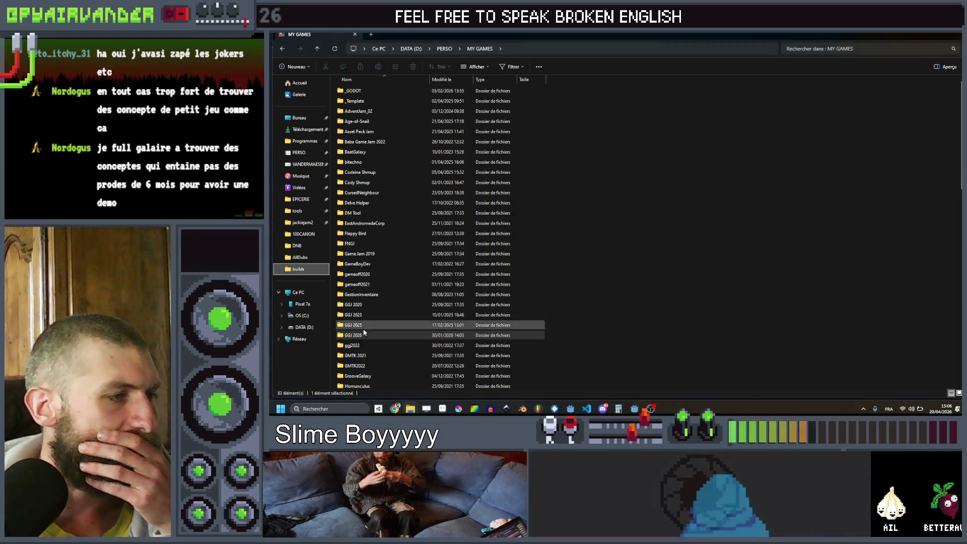
scroll(379, 311, "down", 9)
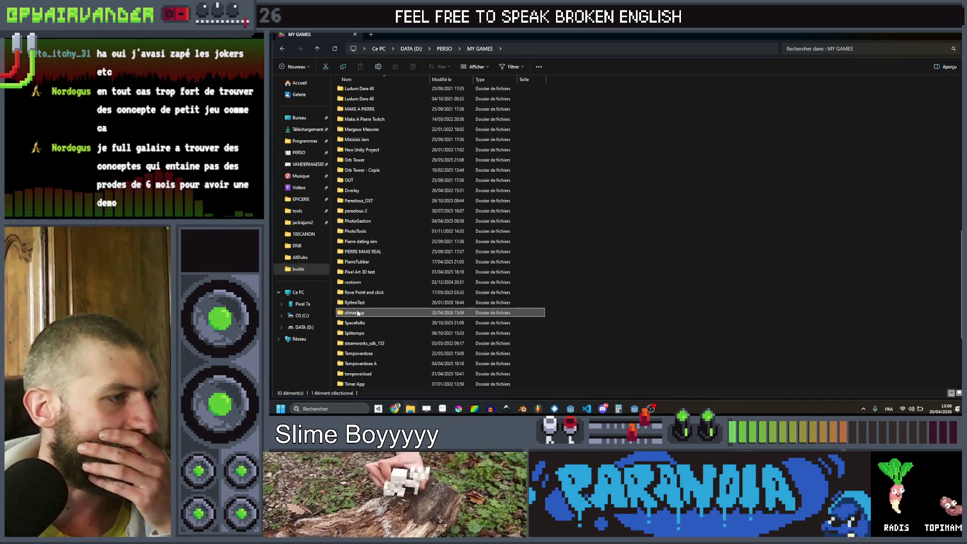
double_click(358, 313)
left_click(359, 101)
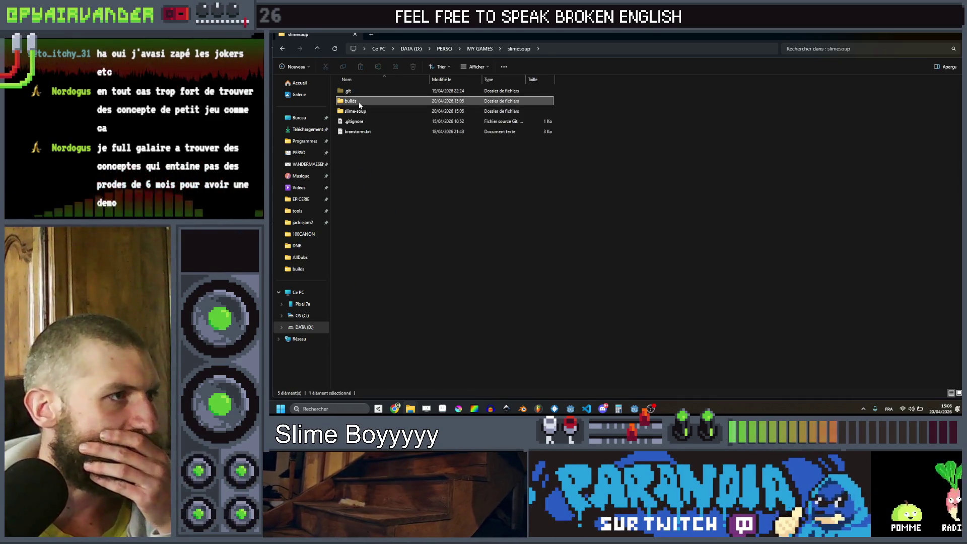
double_click(360, 103)
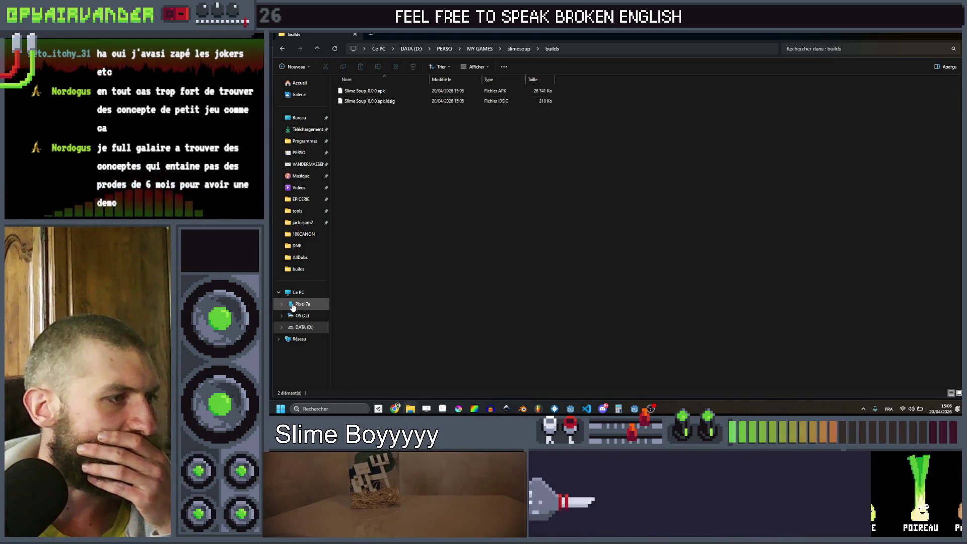
Choose an action for the connected Pixel 7a phone, then return to Godot's Export dialog.
right_click(292, 306)
left_click(337, 244)
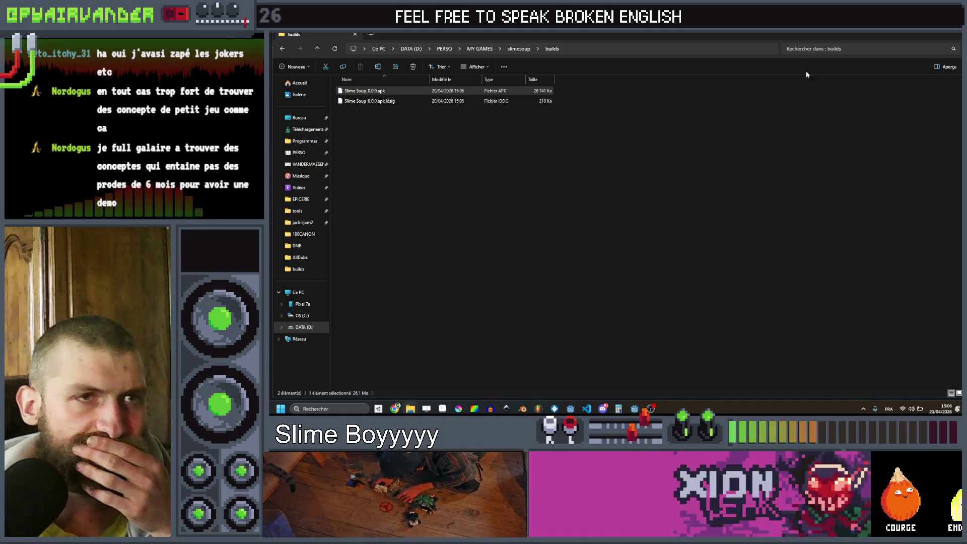
key("alt+Tab")
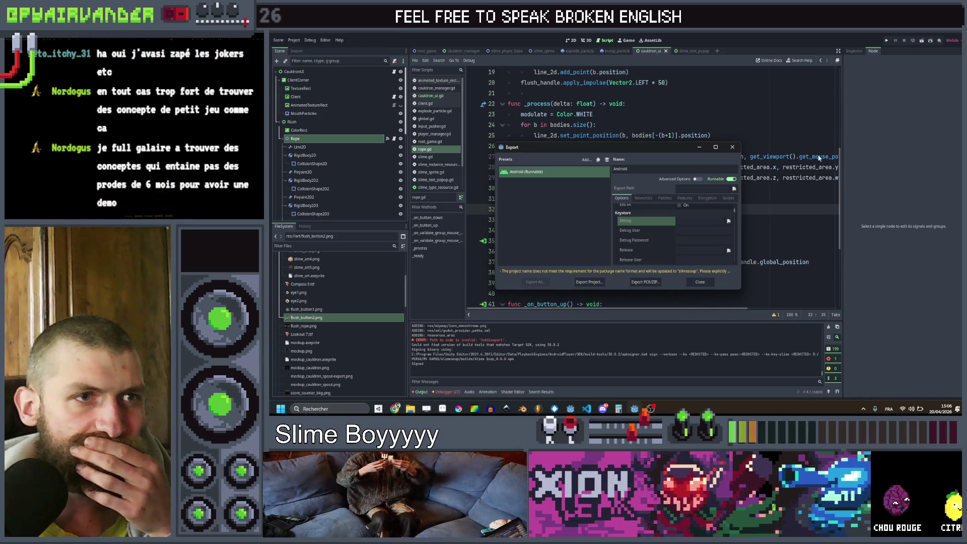
Close the Android Export dialog to get back to rope.gd in the script editor.
left_click(733, 148)
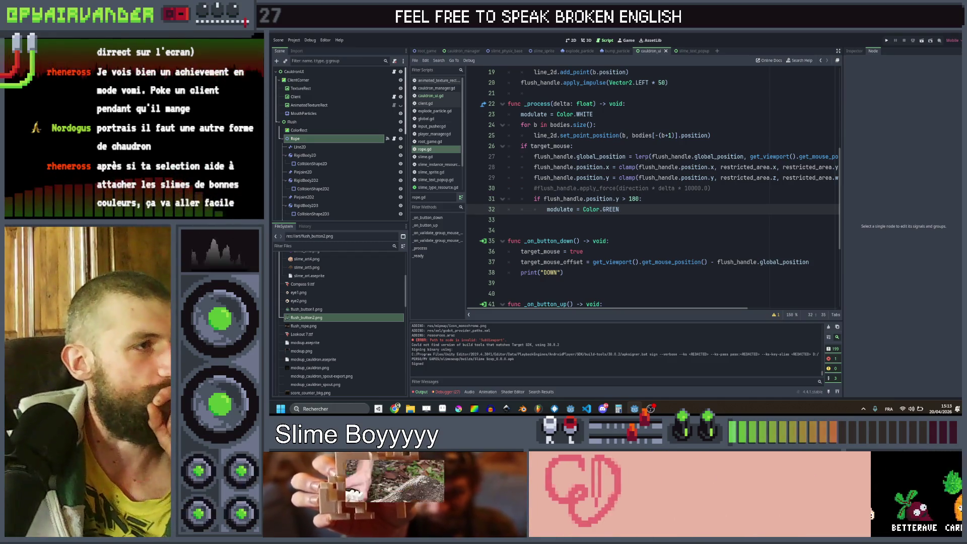
Open slime.gd and scroll up to its scale variables.
left_click(544, 51)
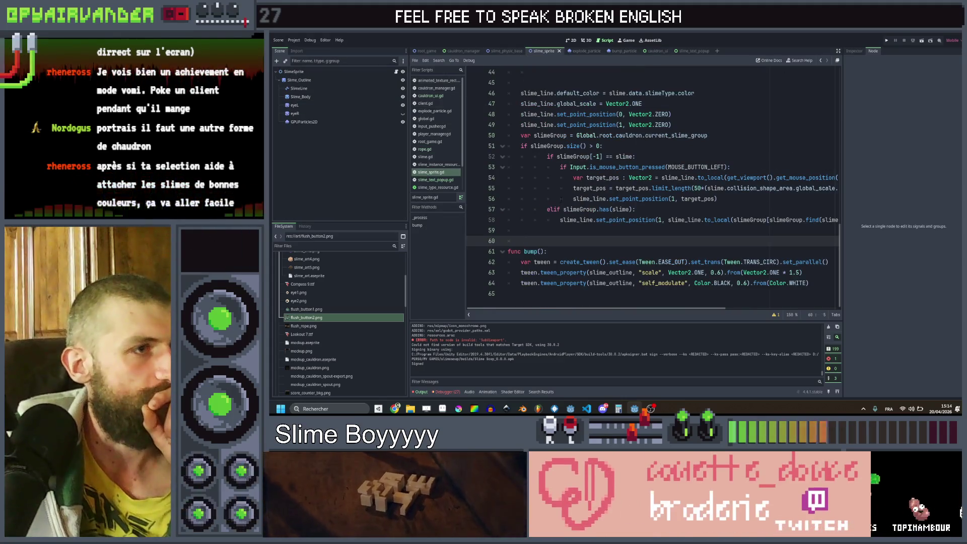
scroll(600, 170, "up", 15)
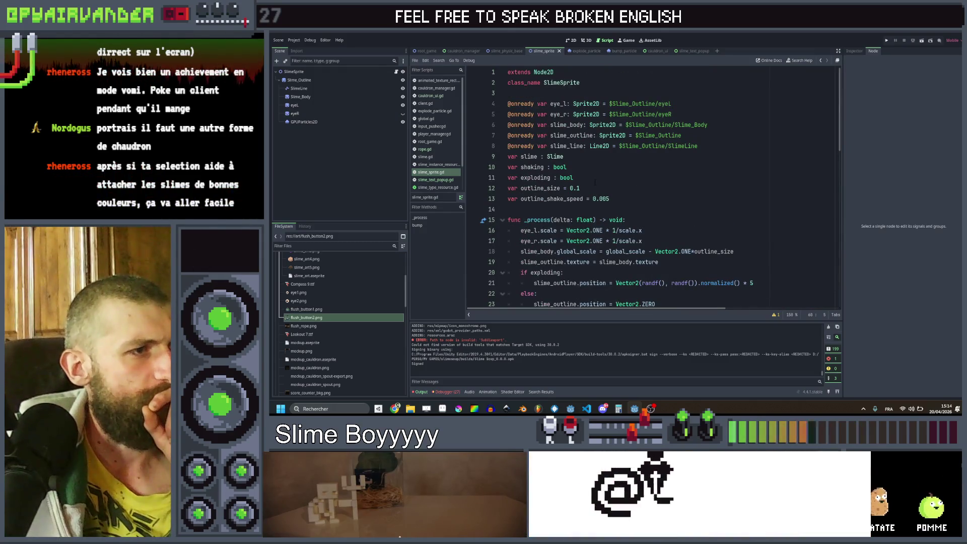
left_click(506, 51)
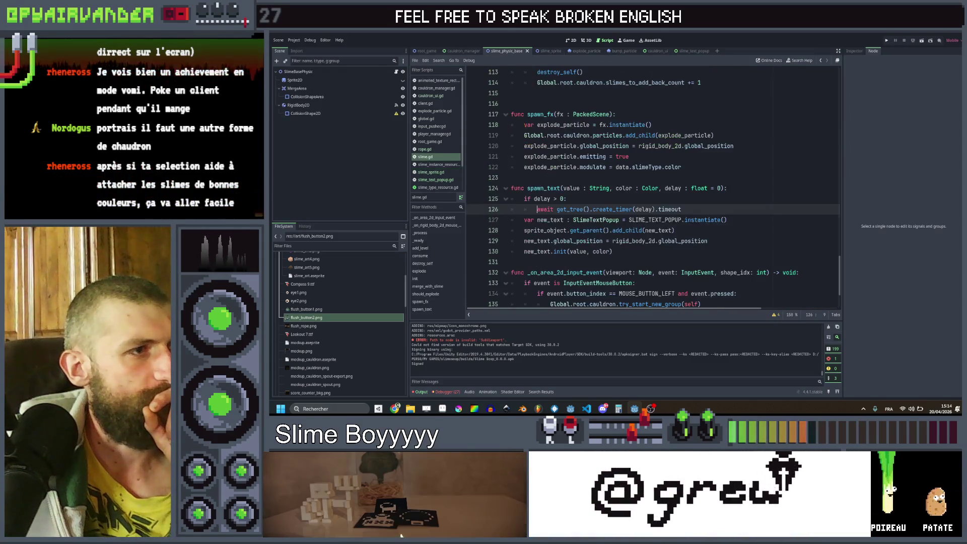
scroll(604, 202, "up", 10)
scroll(604, 201, "up", 7)
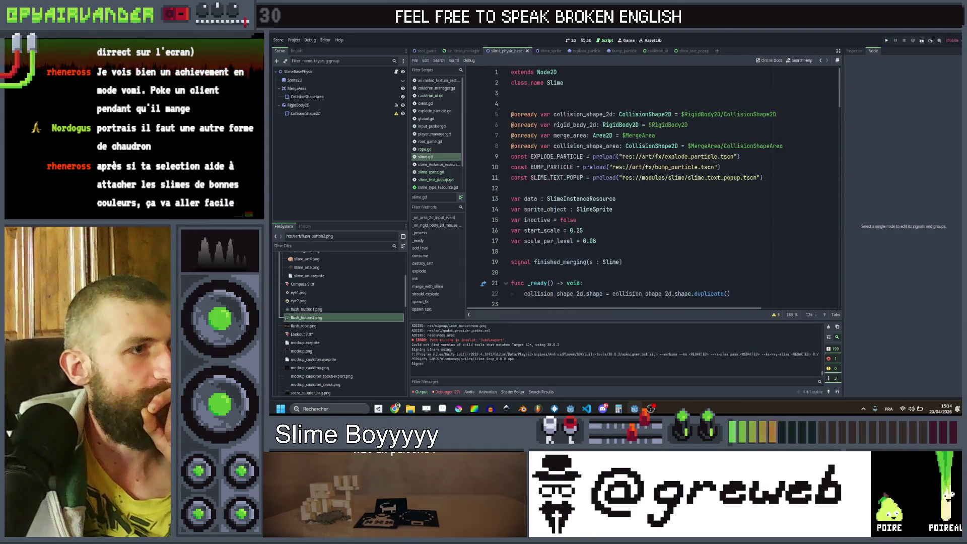
Set start_scale to 0.35 and scale_per_level to 0.075, save, and run the game.
left_click(583, 230)
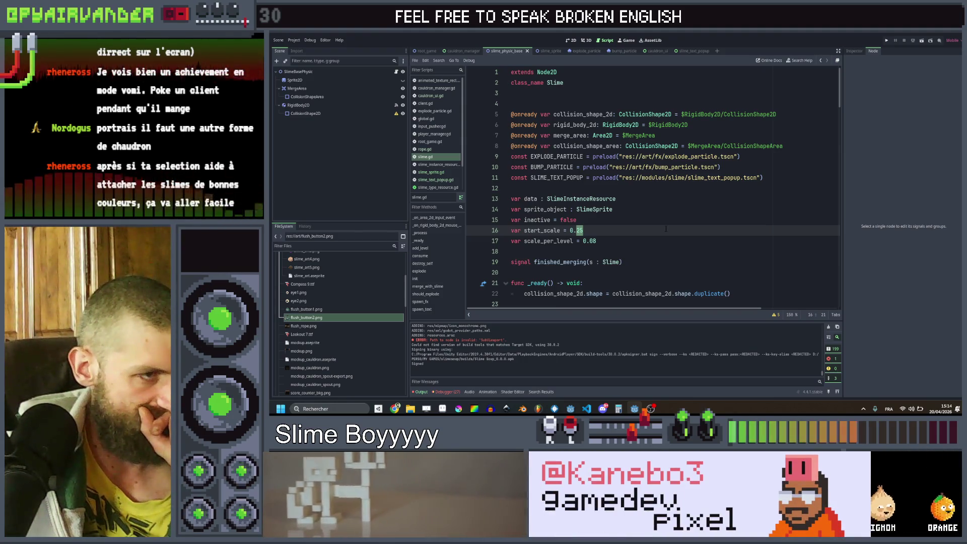
left_click(611, 240)
type("75")
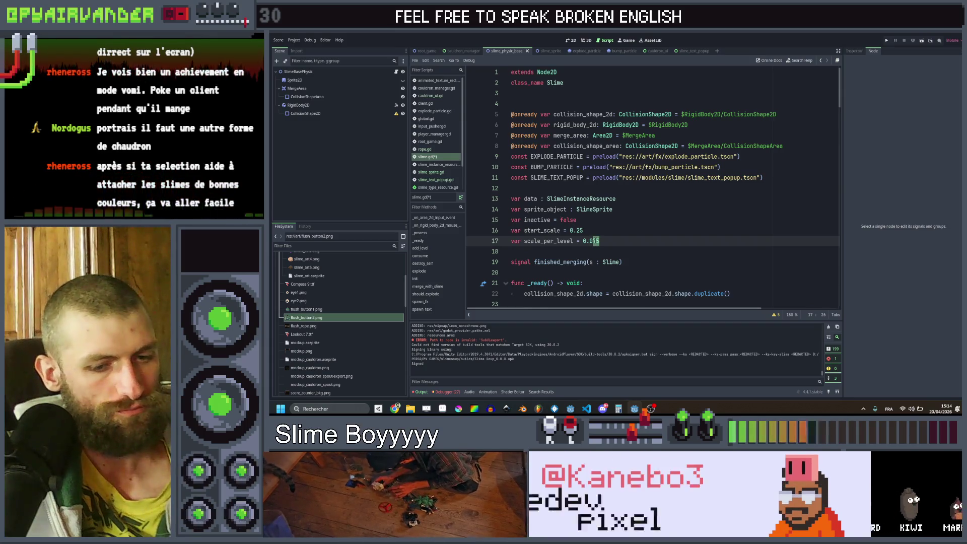
left_click(579, 230)
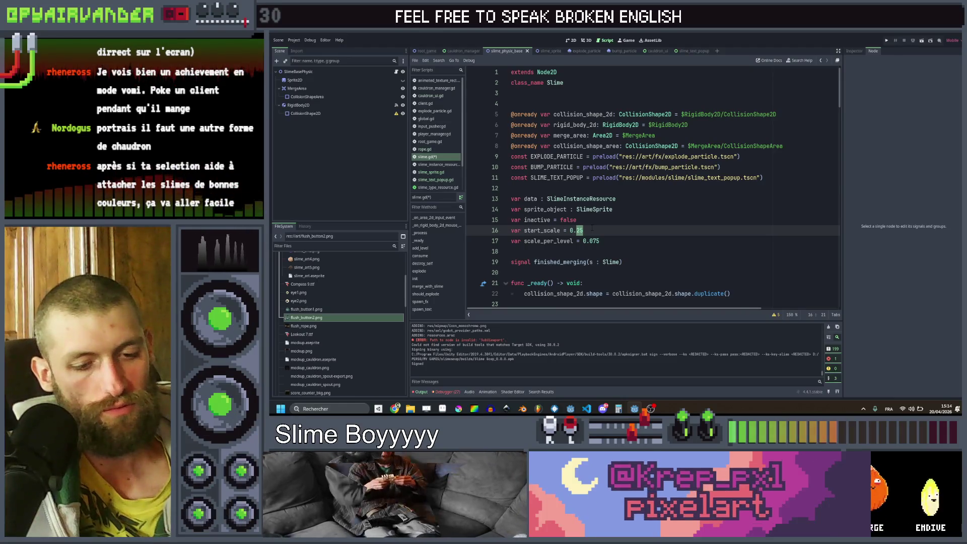
type("35")
key("ctrl+s")
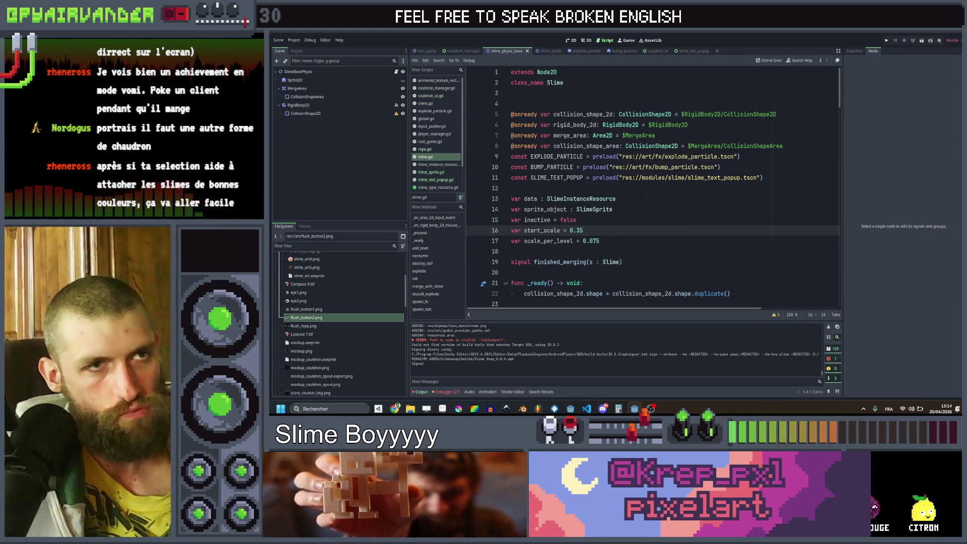
left_click(886, 41)
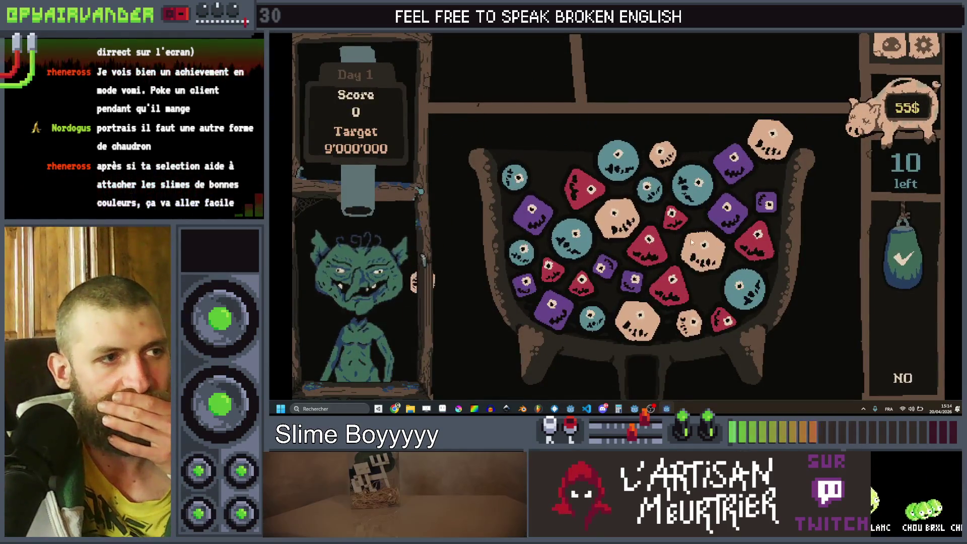
Link and serve red/teal, peach and purple slime chains in the cauldron.
left_click(671, 221)
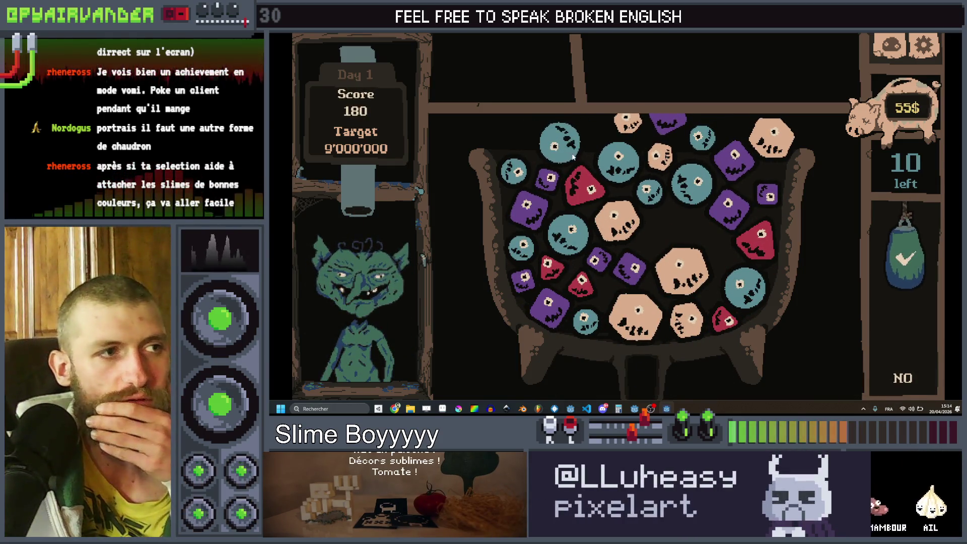
left_click(903, 234)
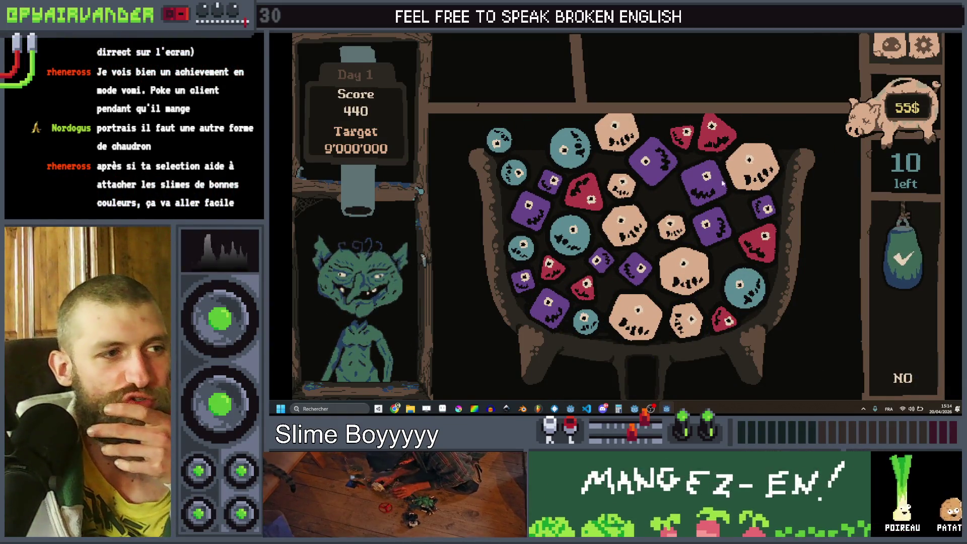
left_click(615, 143)
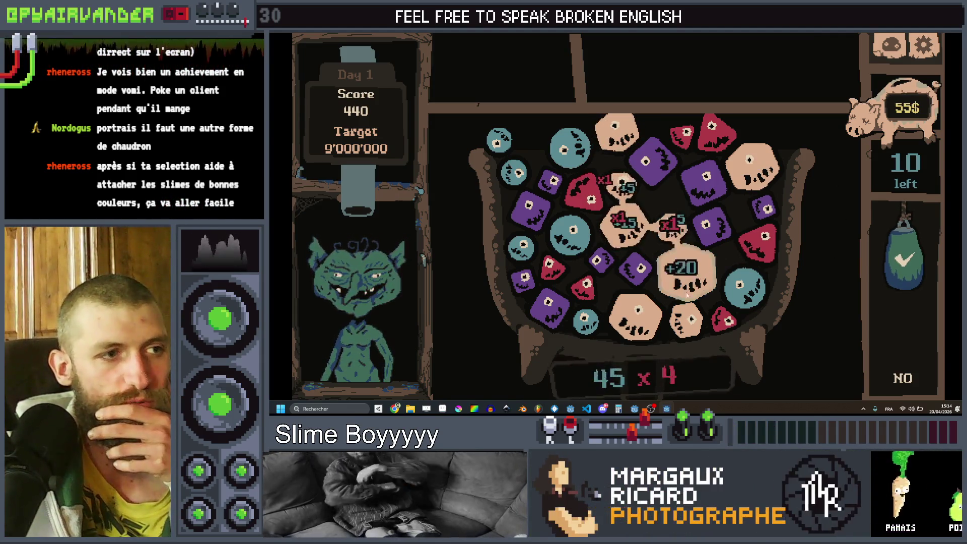
left_click_drag(686, 291, 633, 341)
left_click(891, 246)
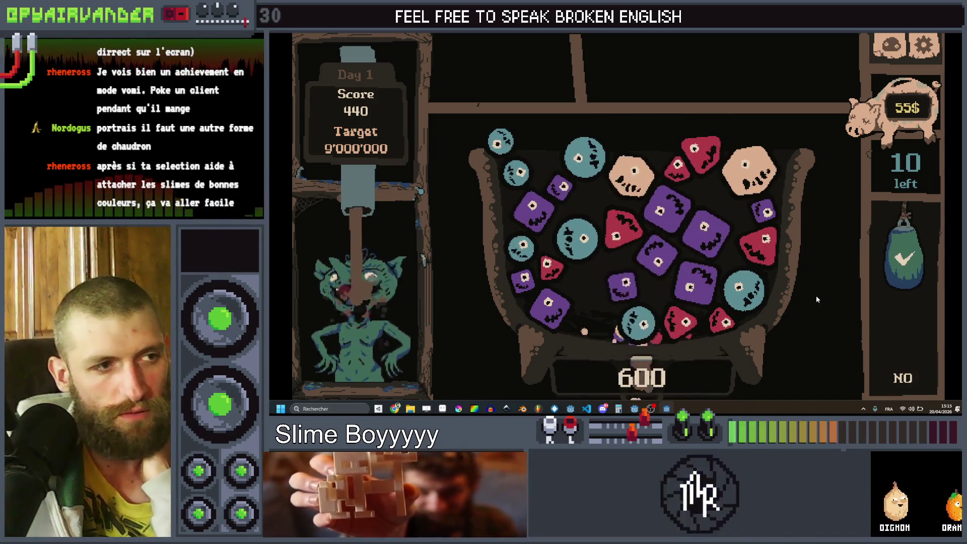
mouse_move(523, 279)
left_mouse_down()
mouse_move(579, 312)
mouse_move(617, 320)
left_mouse_up()
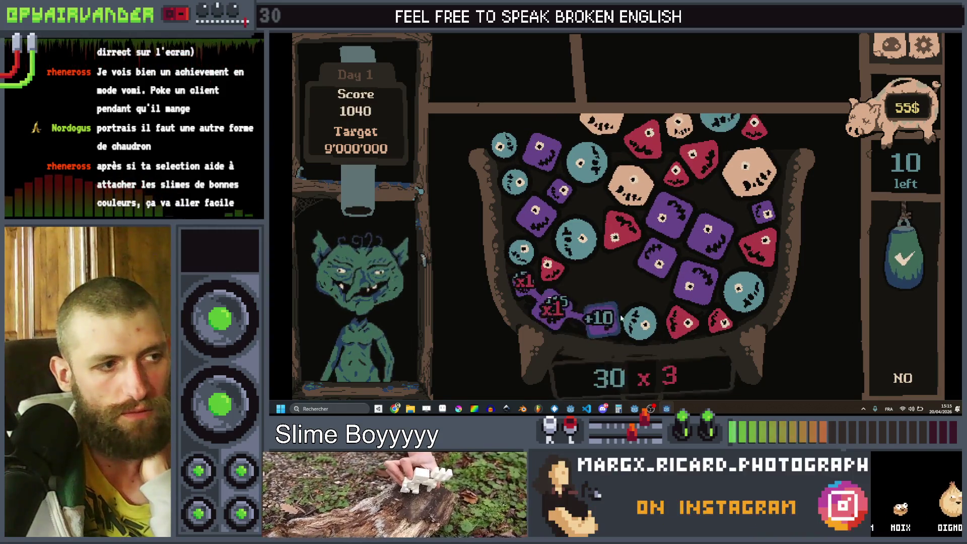
left_click(897, 298)
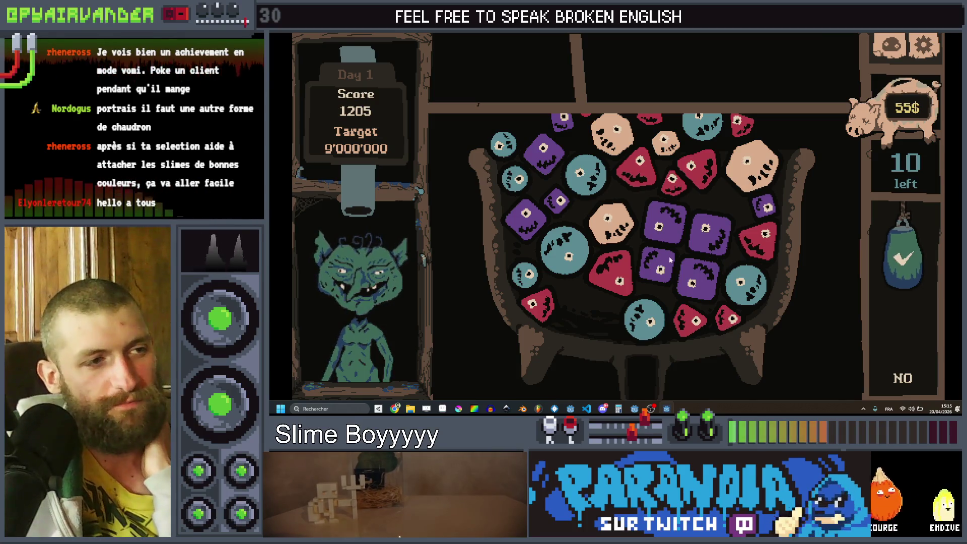
Serve purple, red and beige chains to reach a Day 1 score of 1891, then bring up YouTube Music.
left_click_drag(669, 259, 689, 210)
left_click(901, 297)
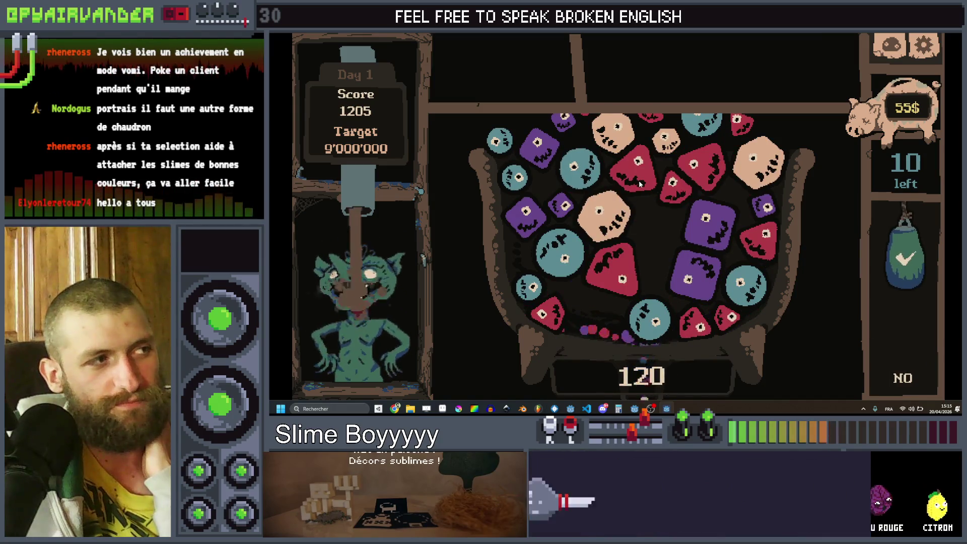
left_click(669, 190)
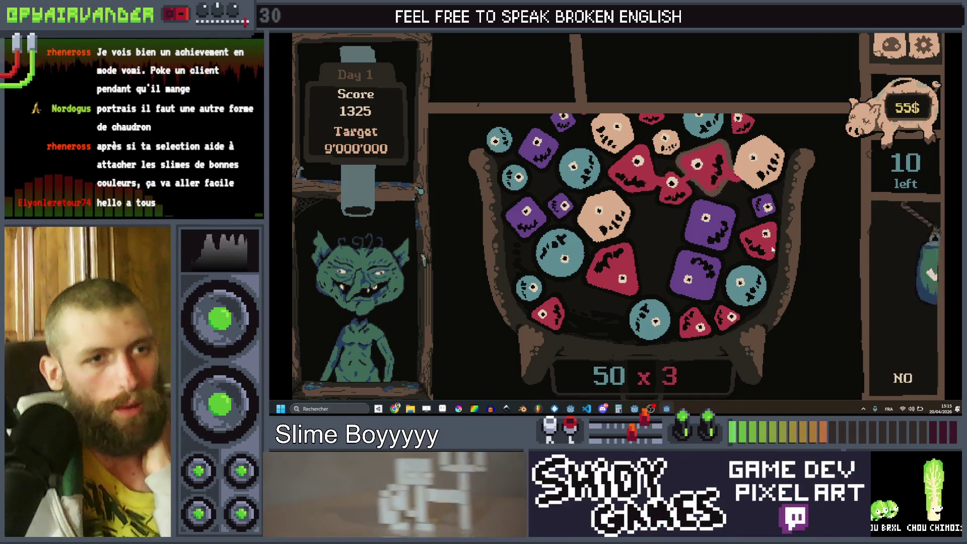
left_click(906, 272)
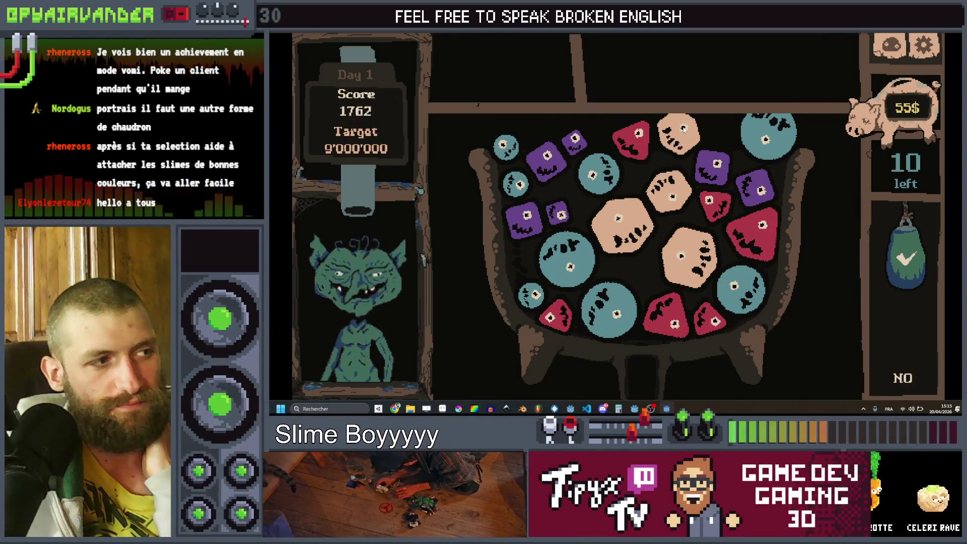
left_click_drag(636, 245, 709, 273)
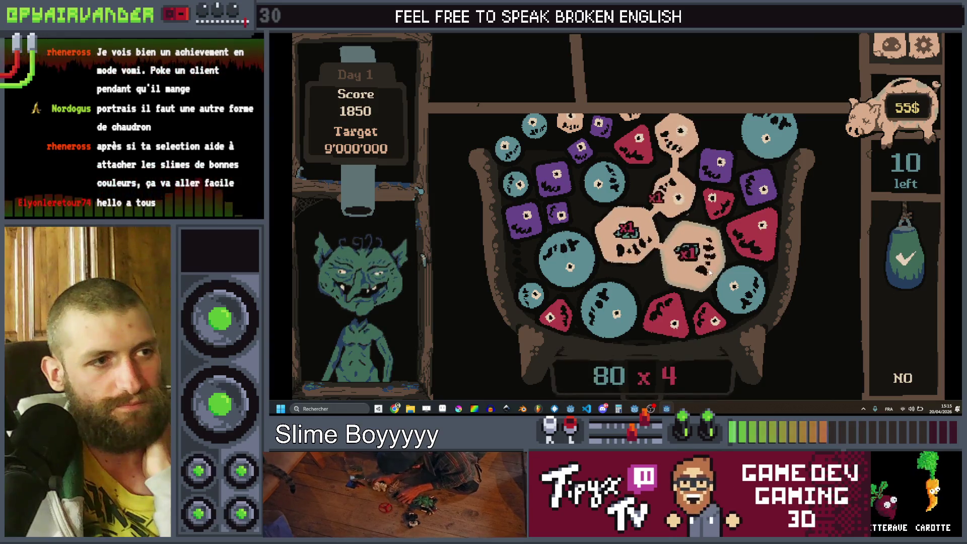
left_click(897, 258)
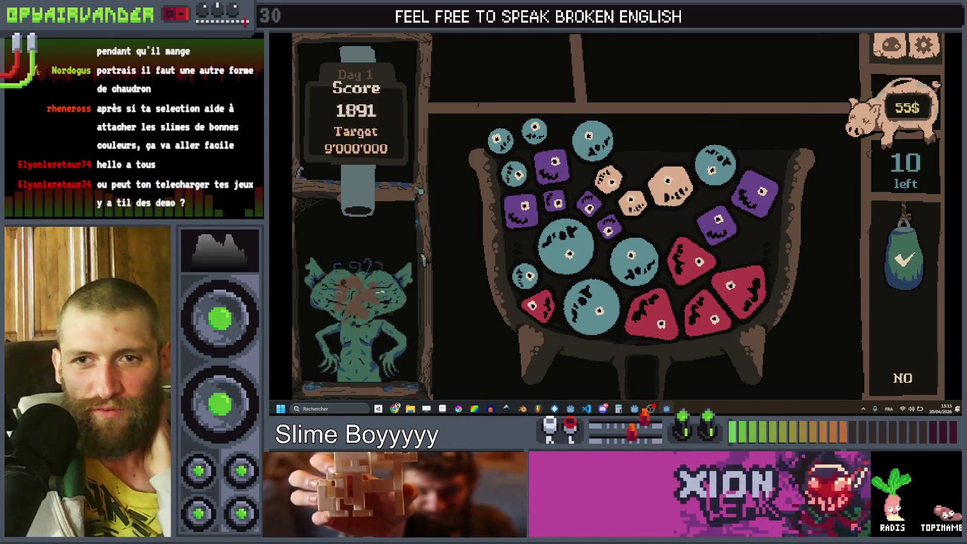
key("alt+Tab")
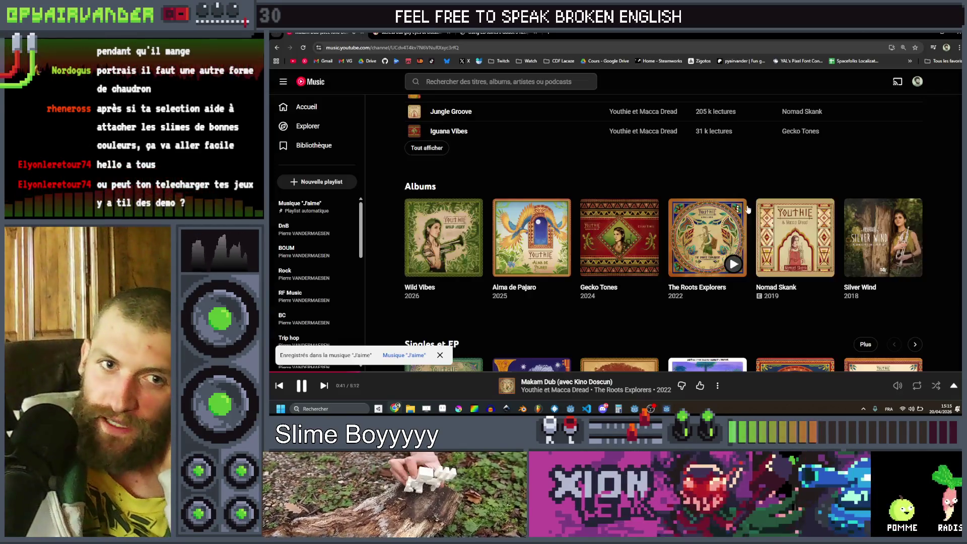
Open the public profile from the itch.io Creator Dashboard and copy its URL.
left_click(410, 32)
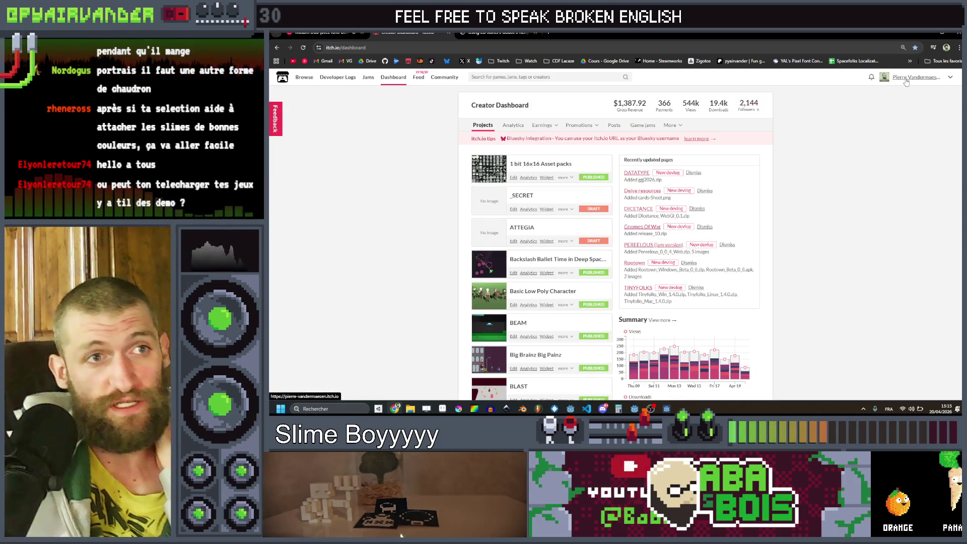
left_click(905, 78)
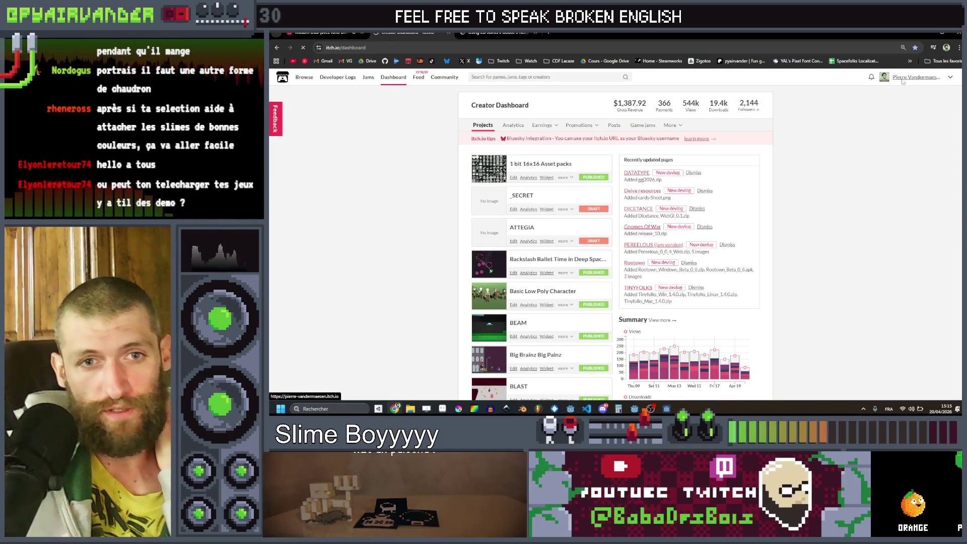
key("ctrl+l")
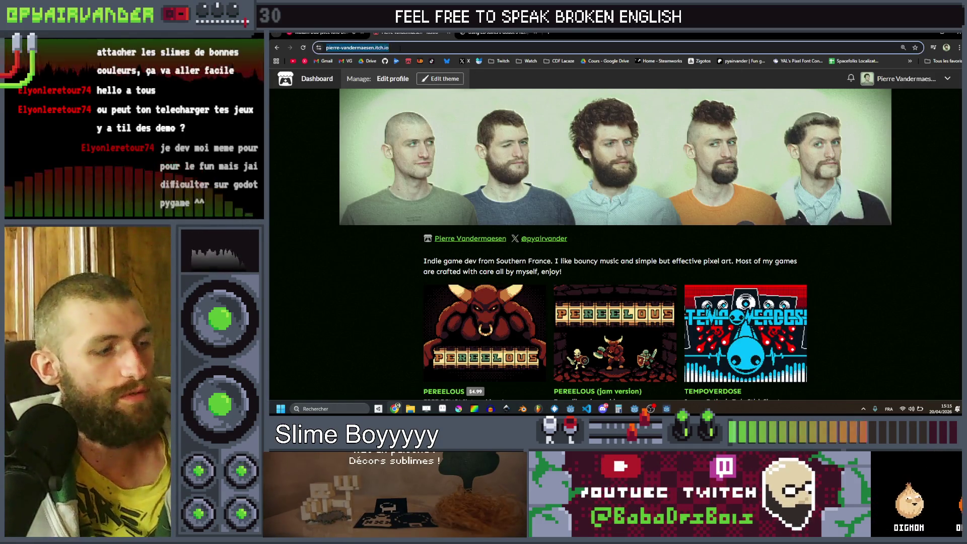
key("Escape")
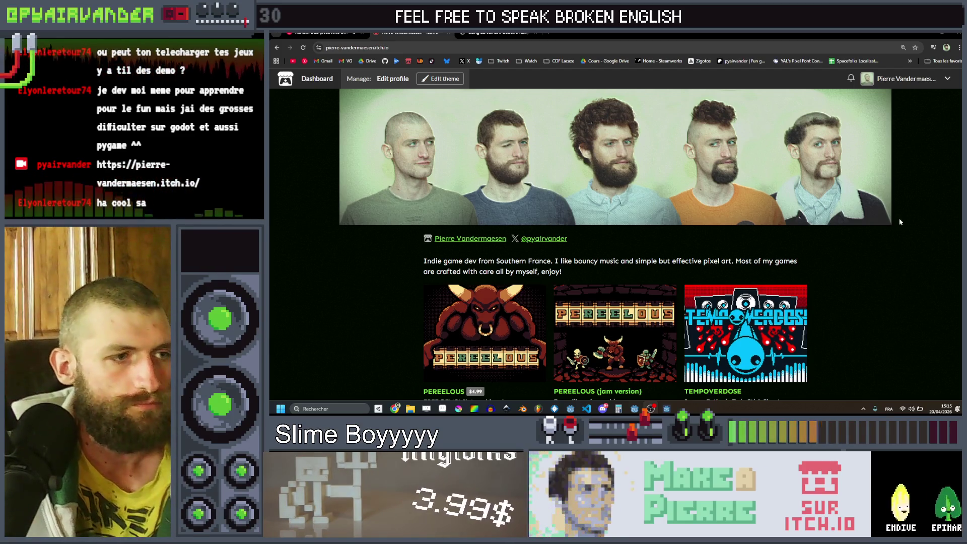
Scroll through the profile's games list, including Pereelous, Tempoverdose, Orb Tower and Rootown.
scroll(881, 221, "down", 5)
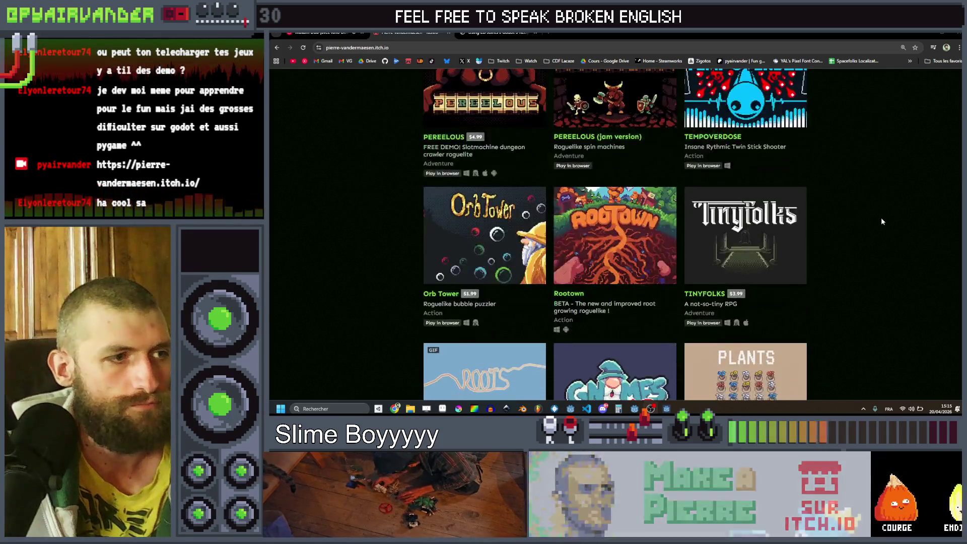
scroll(881, 217, "down", 3)
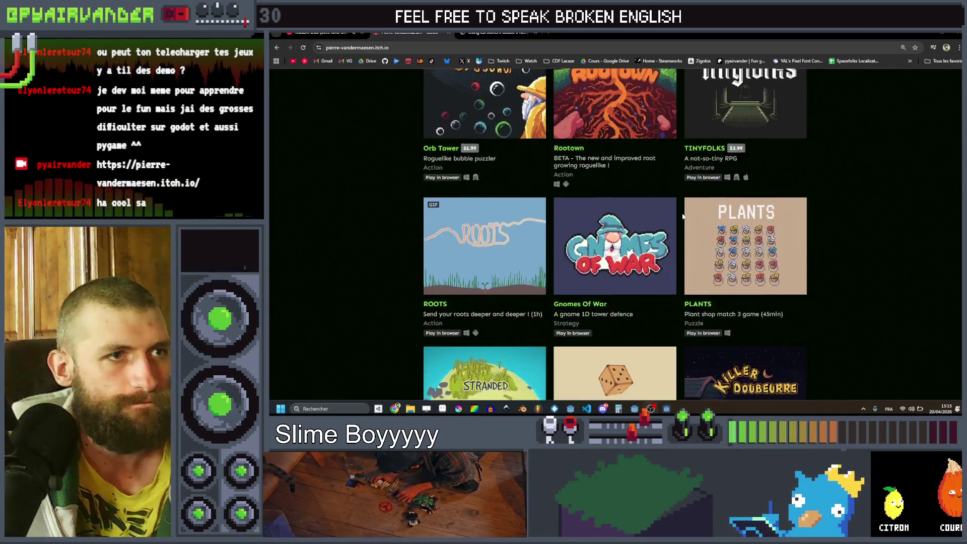
scroll(801, 238, "up", 5)
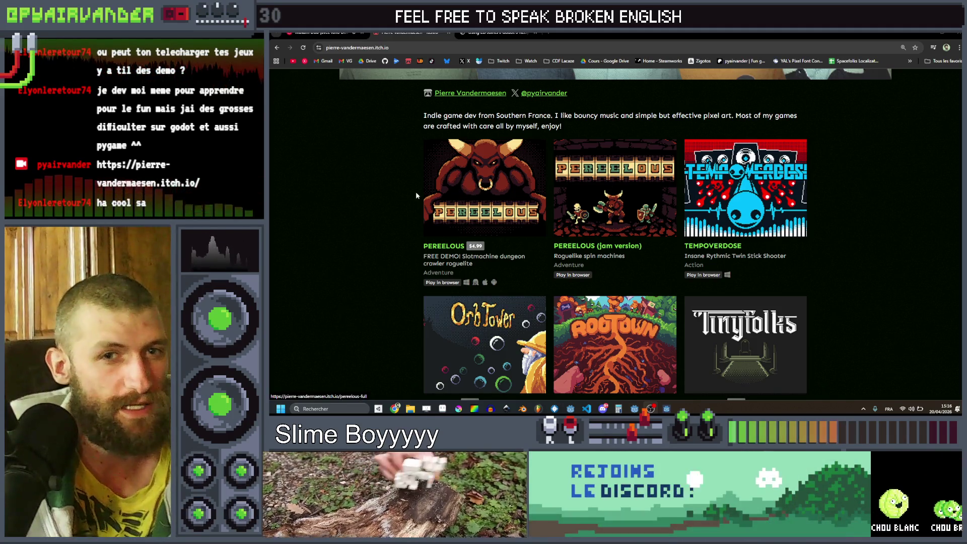
scroll(499, 191, "down", 3)
scroll(529, 186, "up", 3)
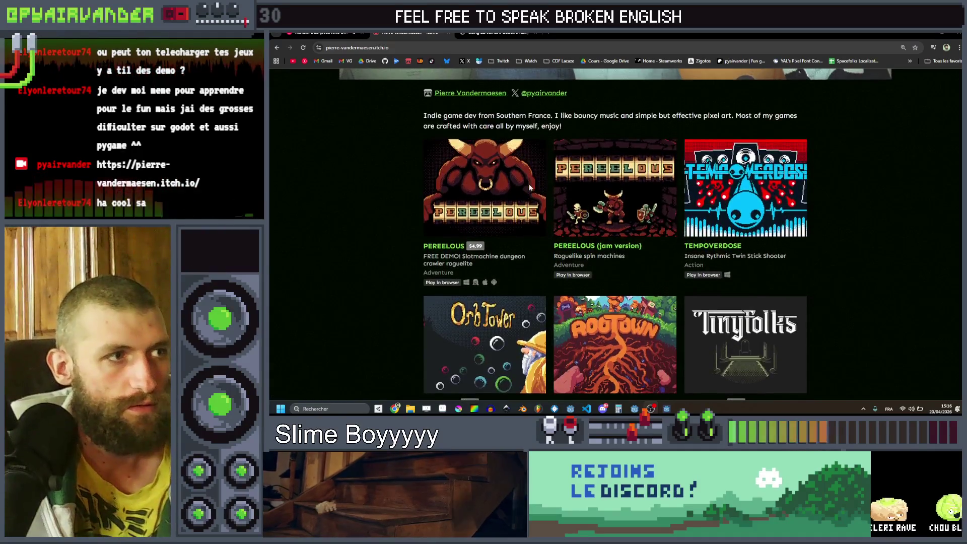
scroll(502, 166, "down", 3)
scroll(621, 245, "up", 1)
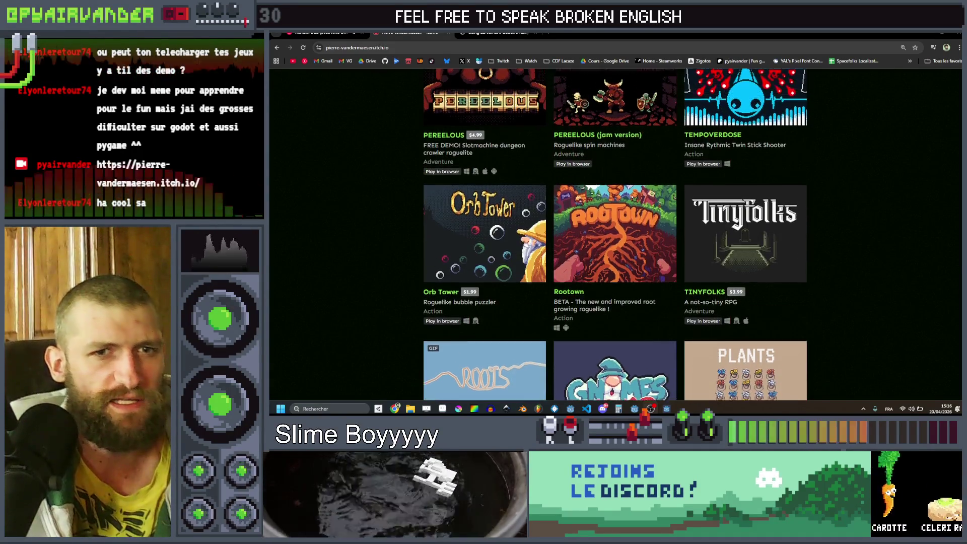
scroll(624, 229, "down", 1)
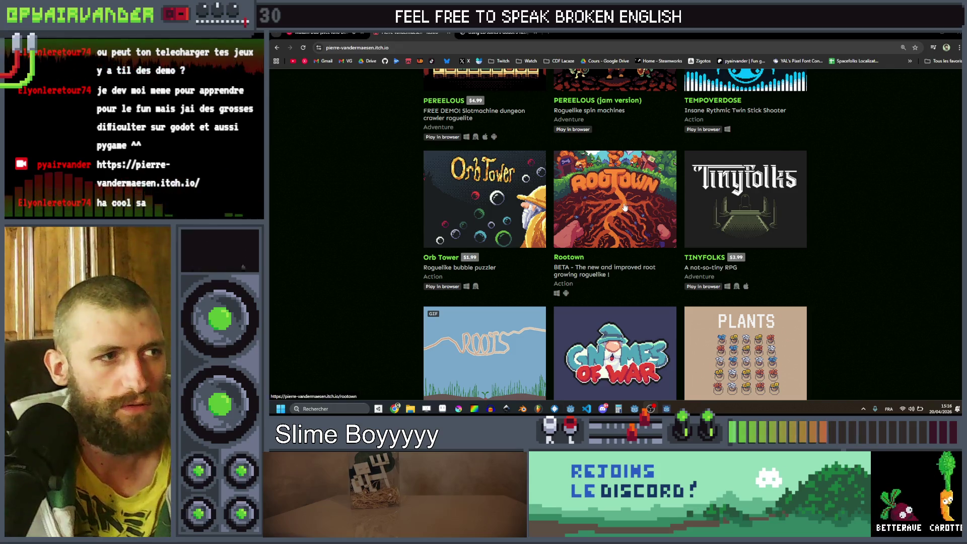
scroll(454, 219, "down", 3)
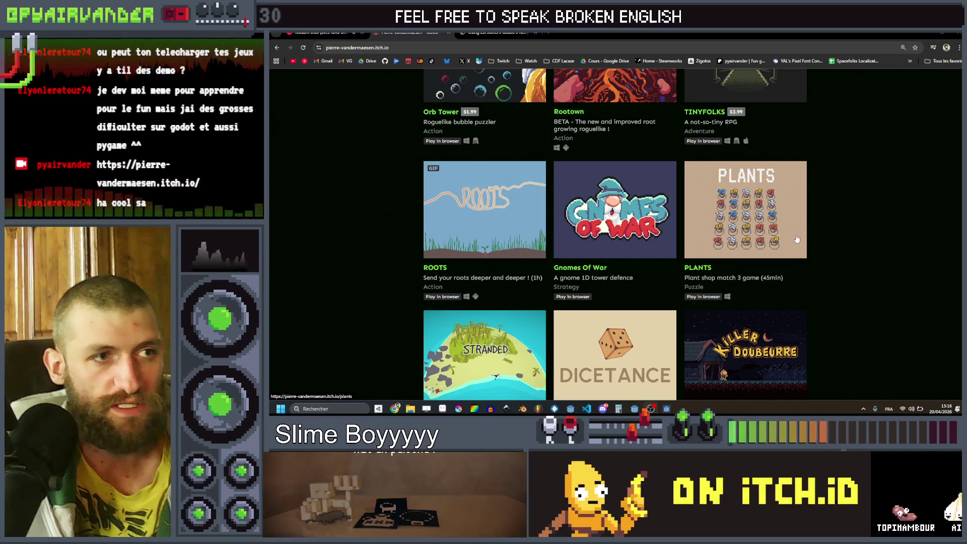
scroll(464, 198, "down", 3)
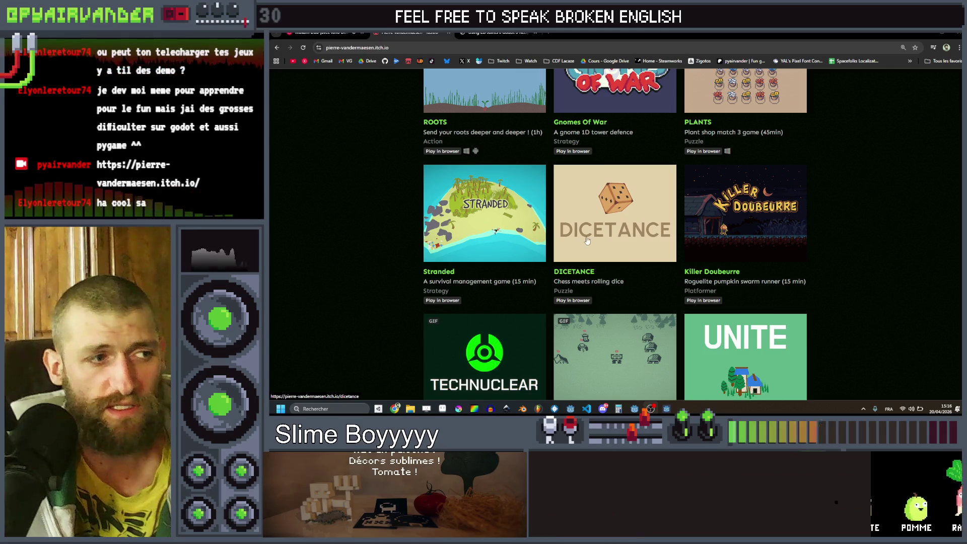
scroll(765, 237, "down", 2)
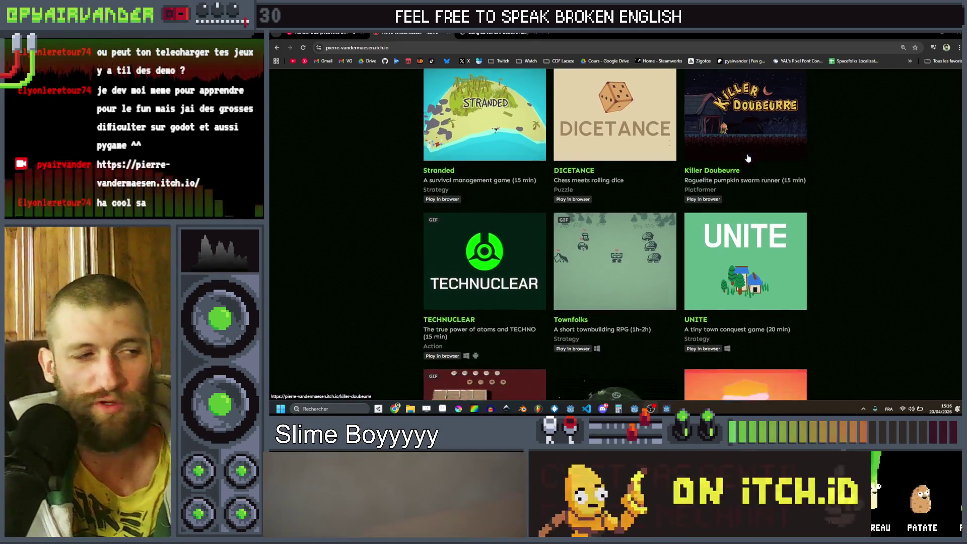
scroll(451, 222, "down", 1)
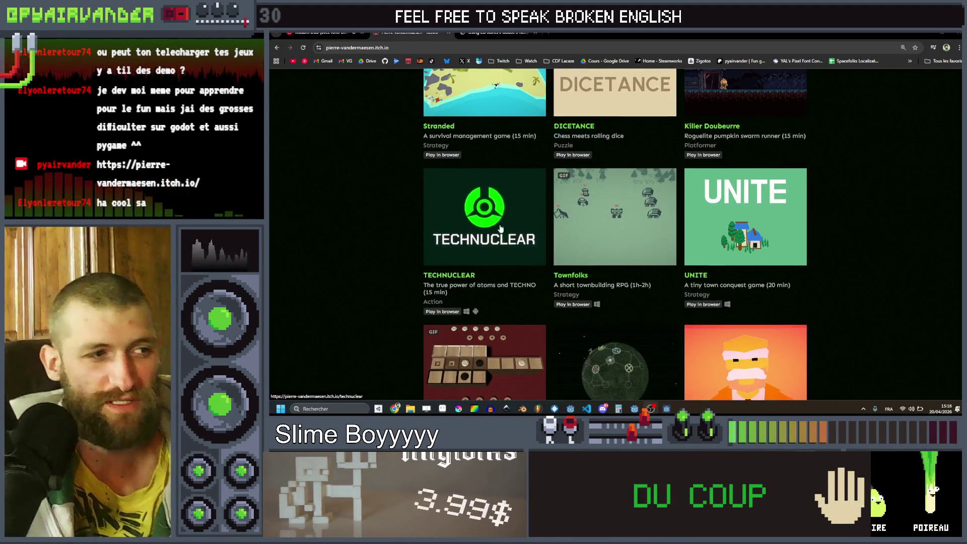
scroll(835, 197, "down", 2)
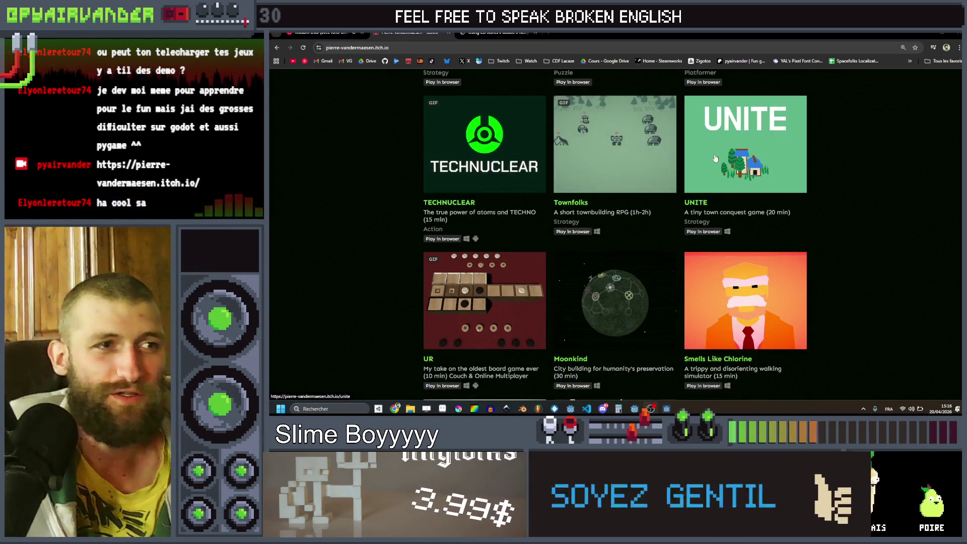
scroll(752, 162, "down", 5)
scroll(433, 211, "up", 2)
scroll(503, 180, "down", 4)
scroll(597, 183, "up", 3)
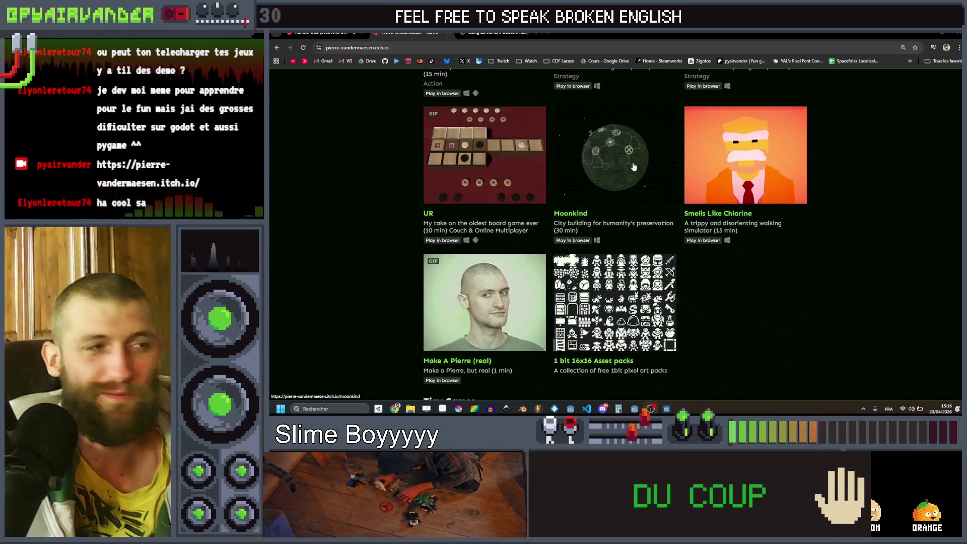
scroll(598, 183, "down", 5)
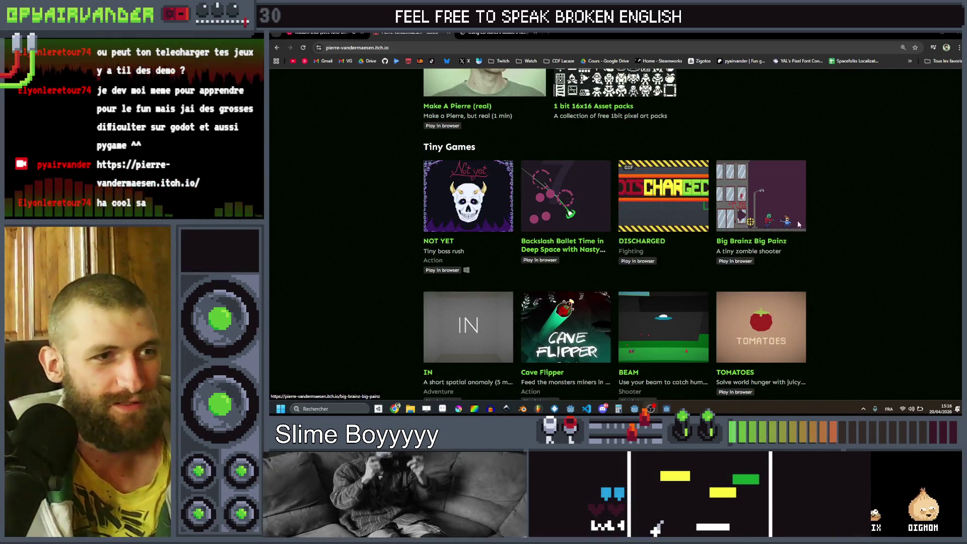
scroll(347, 234, "down", 5)
scroll(660, 288, "up", 20)
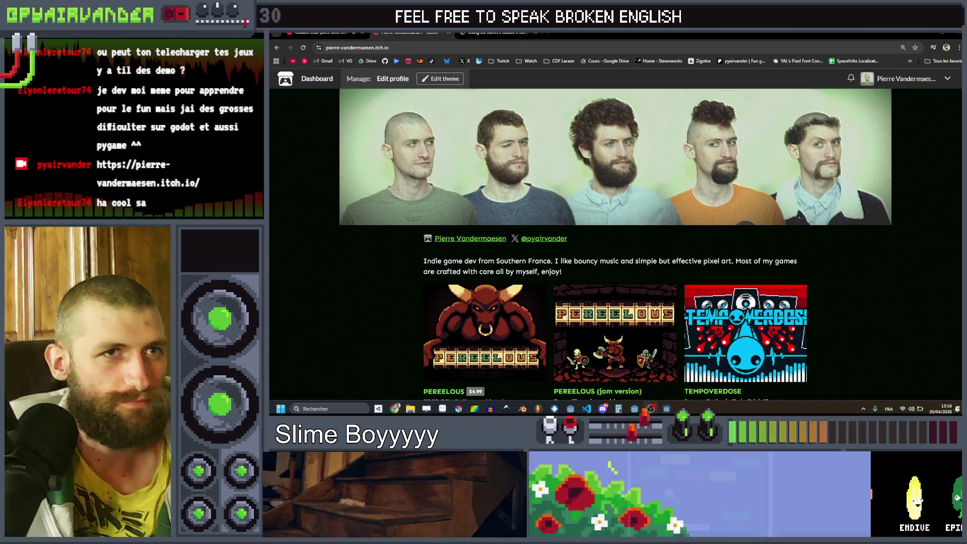
scroll(431, 255, "down", 6)
scroll(431, 256, "up", 2)
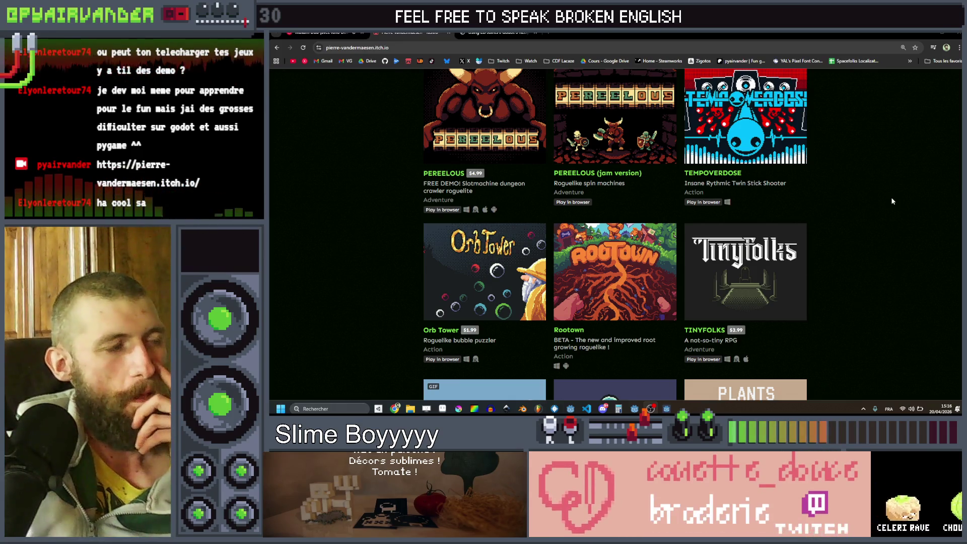
scroll(875, 204, "up", 5)
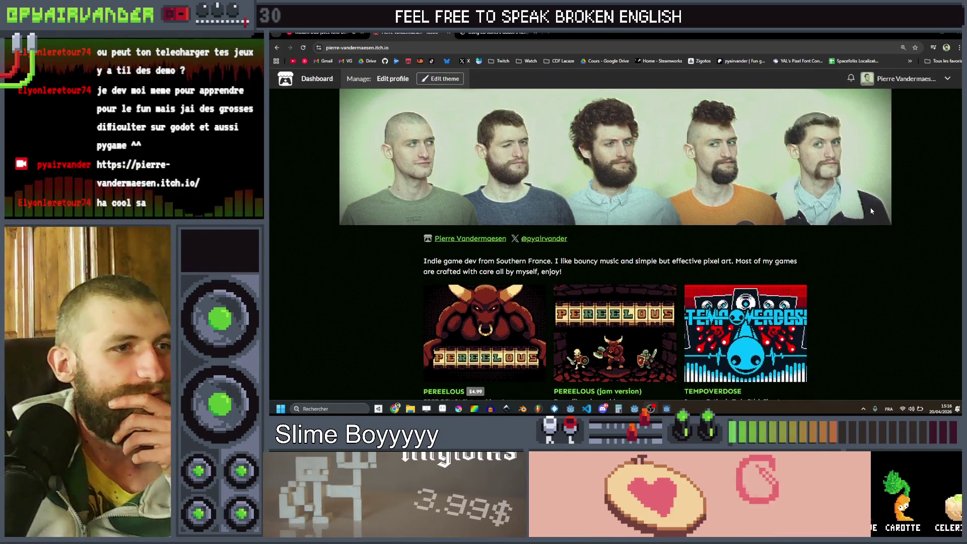
Return to the cauldron, serve the purple chain, and link purple, teal and red slime chains.
left_click(926, 33)
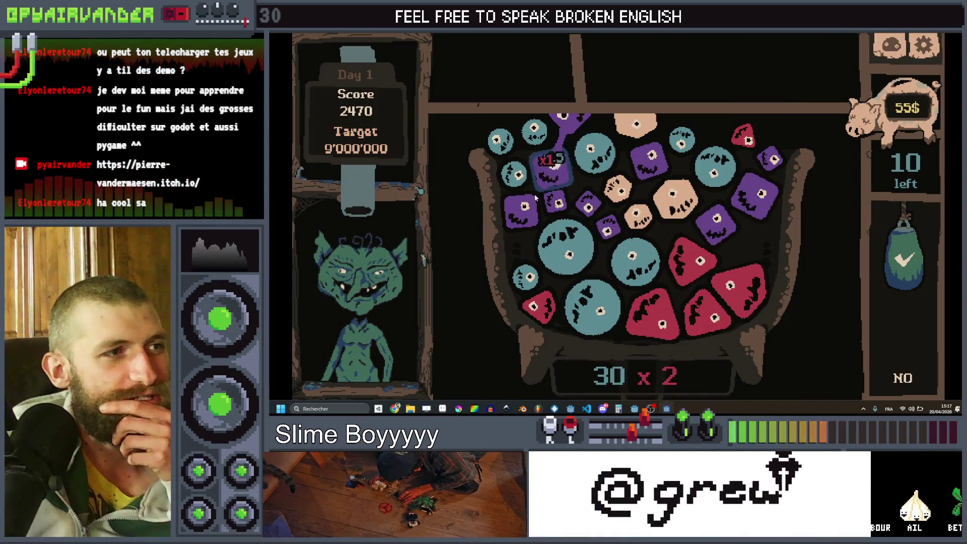
left_click(901, 249)
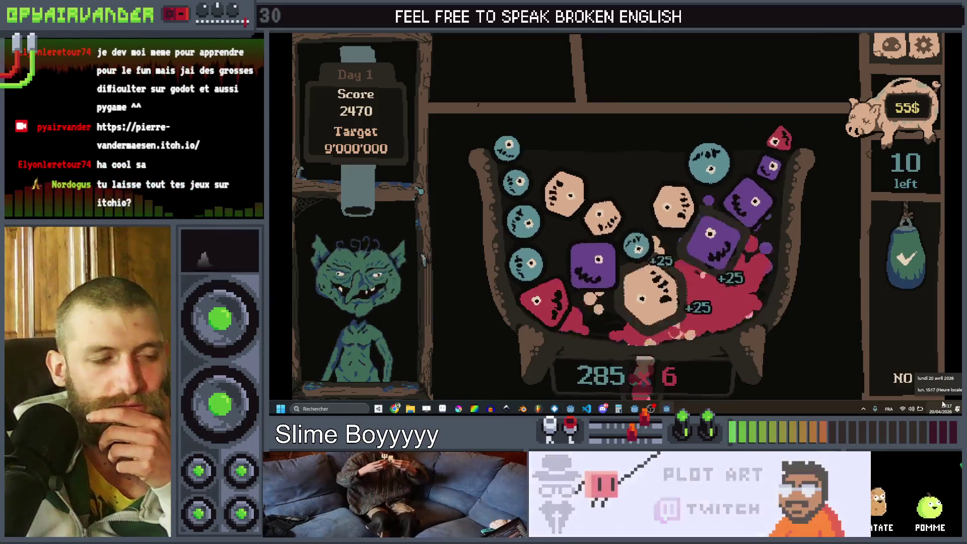
left_click_drag(768, 217, 713, 309)
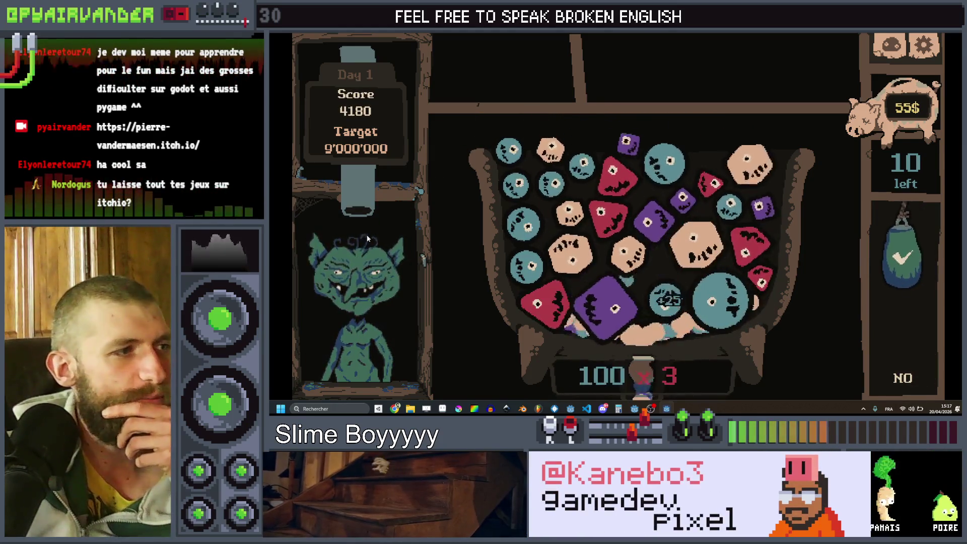
mouse_move(582, 161)
left_mouse_down()
mouse_move(513, 151)
mouse_move(524, 269)
left_mouse_up()
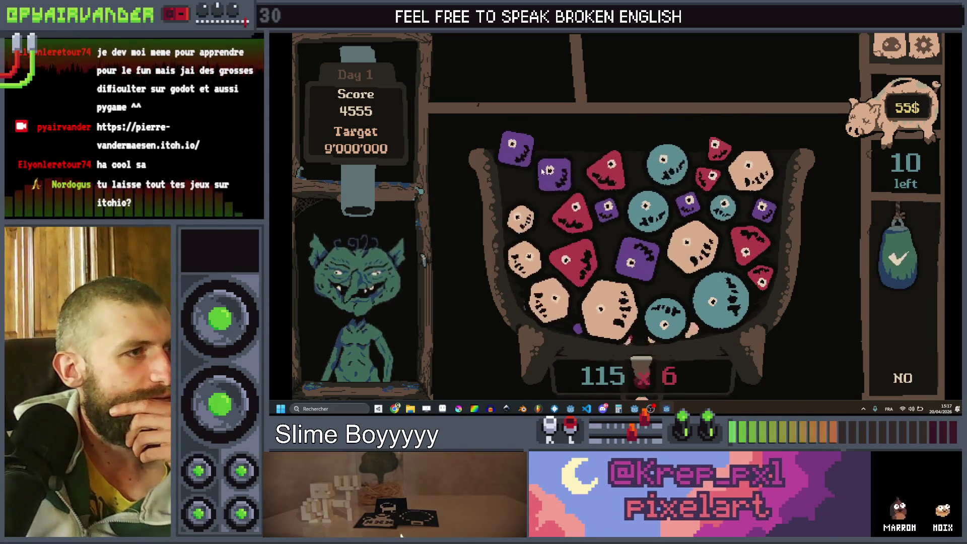
left_click_drag(576, 226, 579, 232)
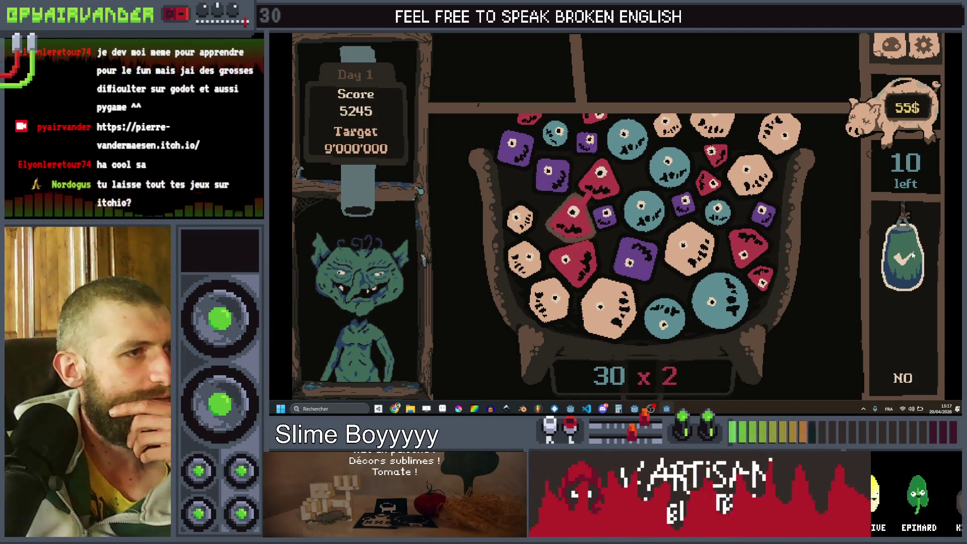
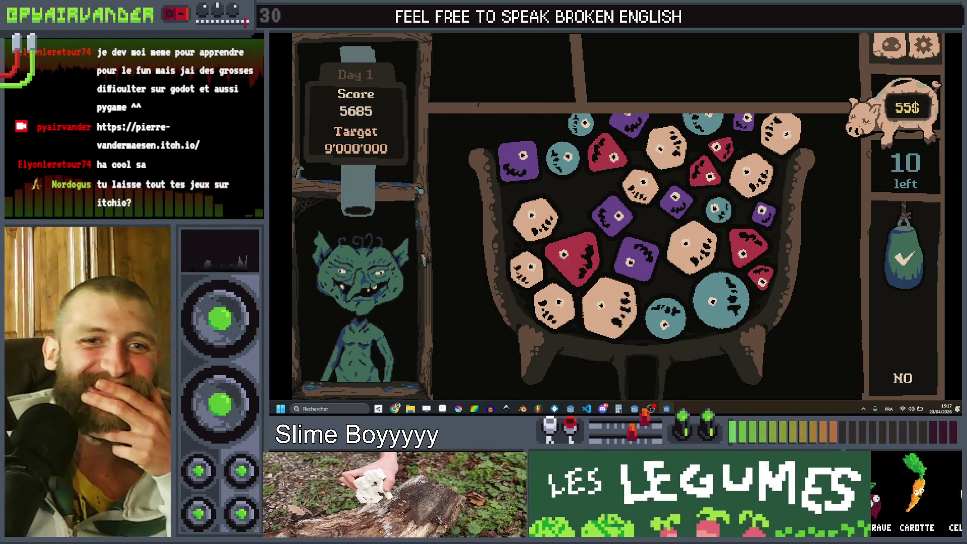
Stop the game and open the cauldron_ui scene in the 2D view, checking its nodes' properties.
key("alt+F4")
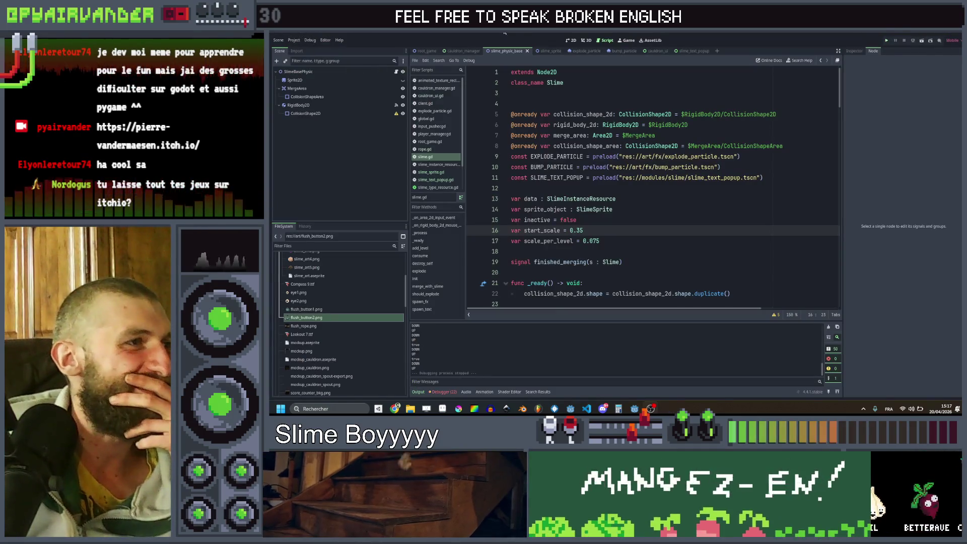
left_click(655, 52)
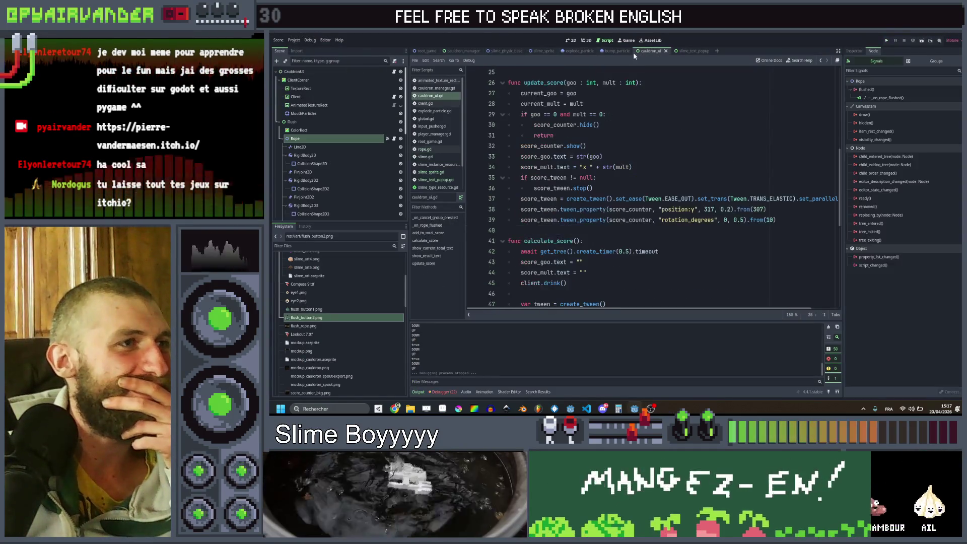
left_click(576, 40)
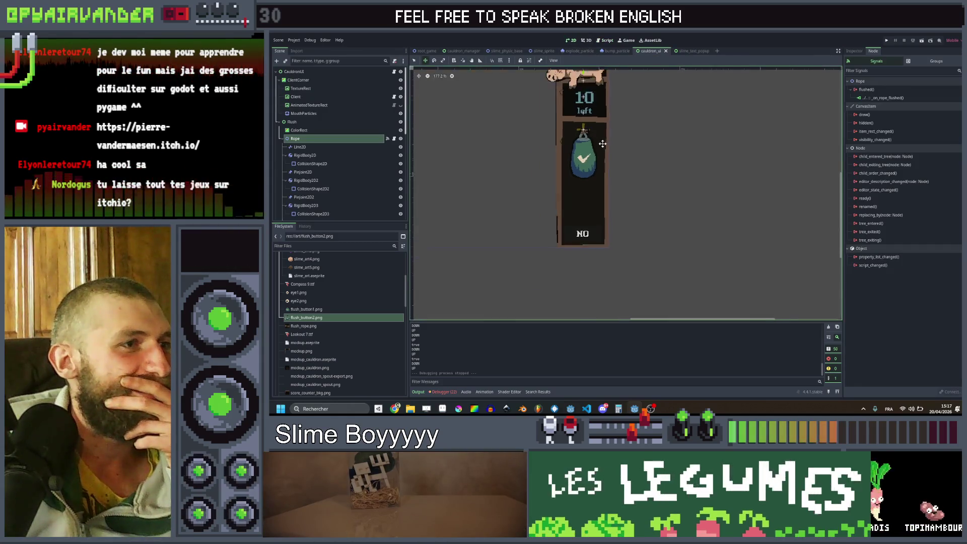
scroll(584, 151, "down", 5)
scroll(681, 191, "up", 4)
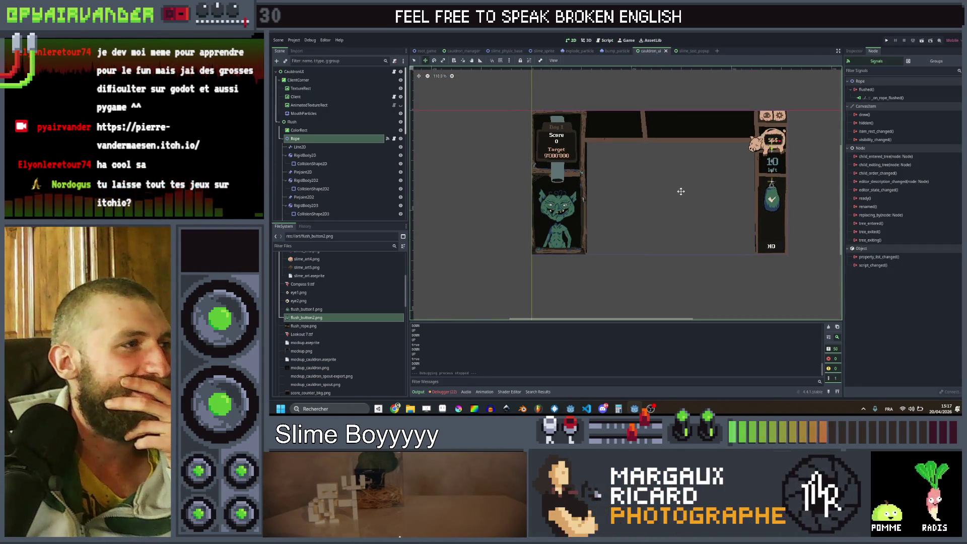
left_click(335, 81)
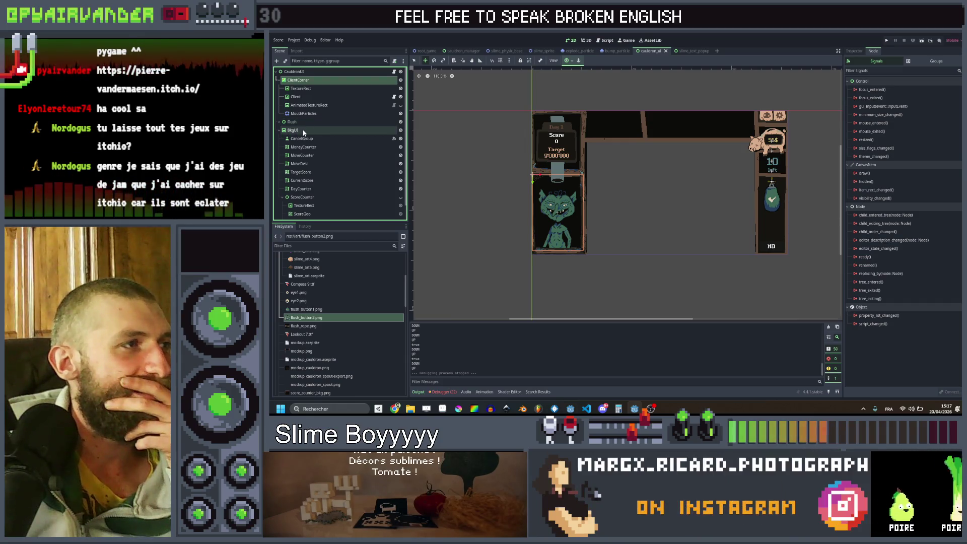
left_click(855, 51)
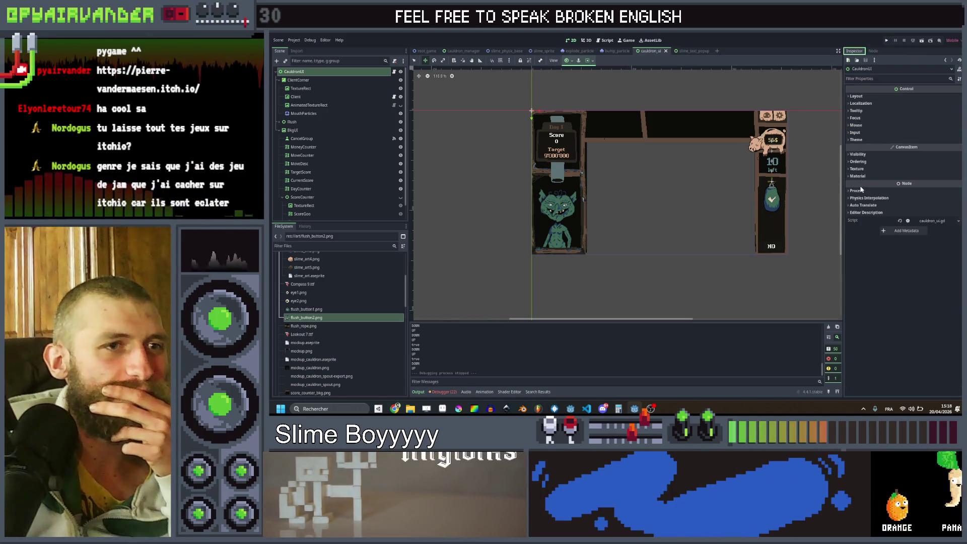
left_click(297, 130)
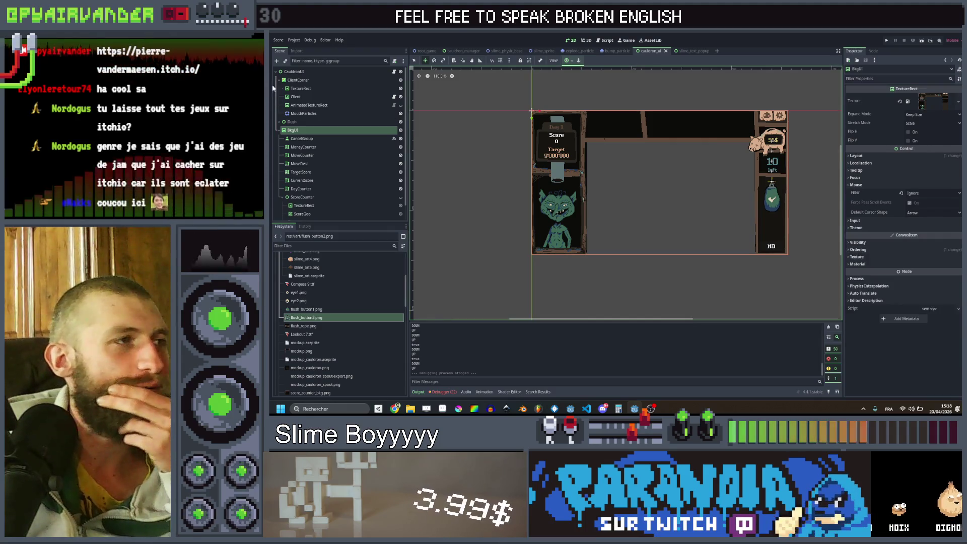
Set the CauldronUI root node's Z Index to 2 and save the cauldron_ui scene.
left_click(296, 72)
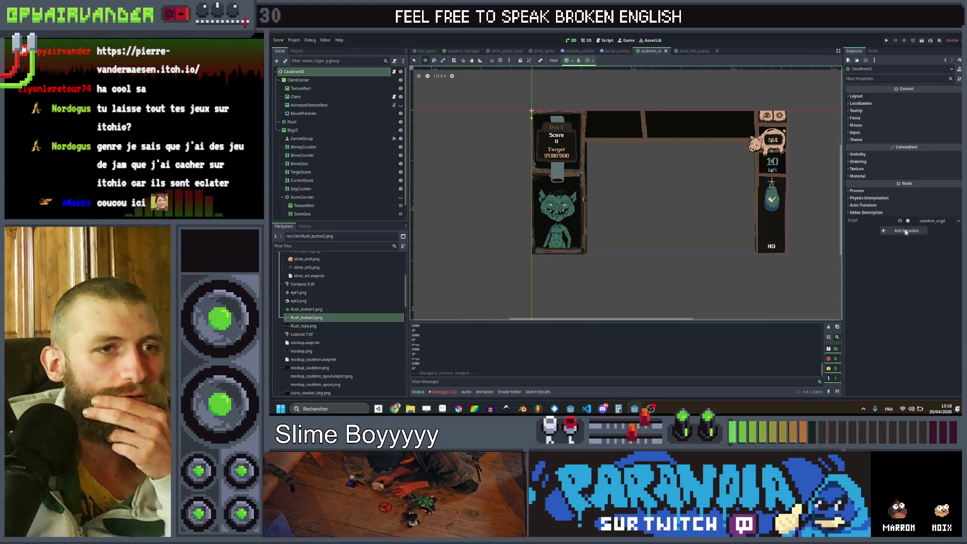
left_click(858, 162)
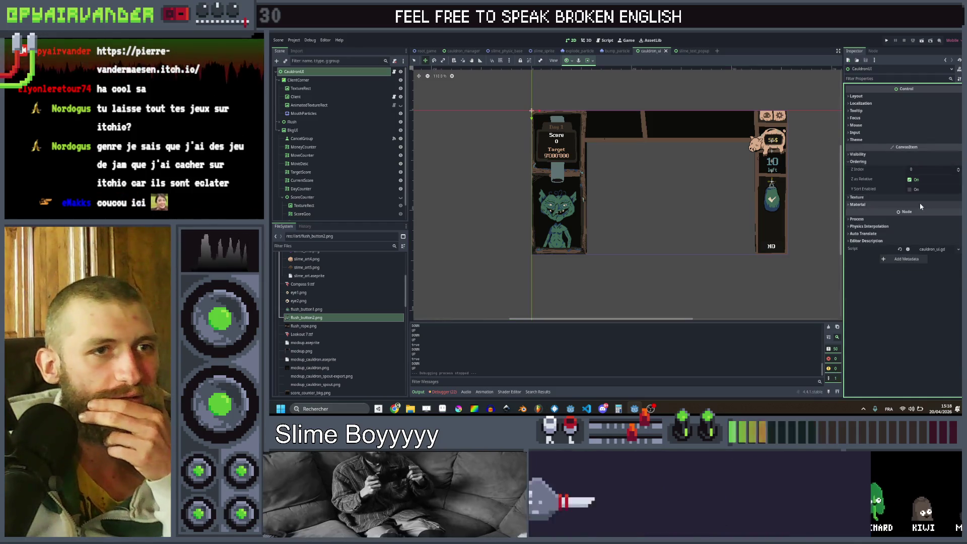
left_click(927, 168)
type("2")
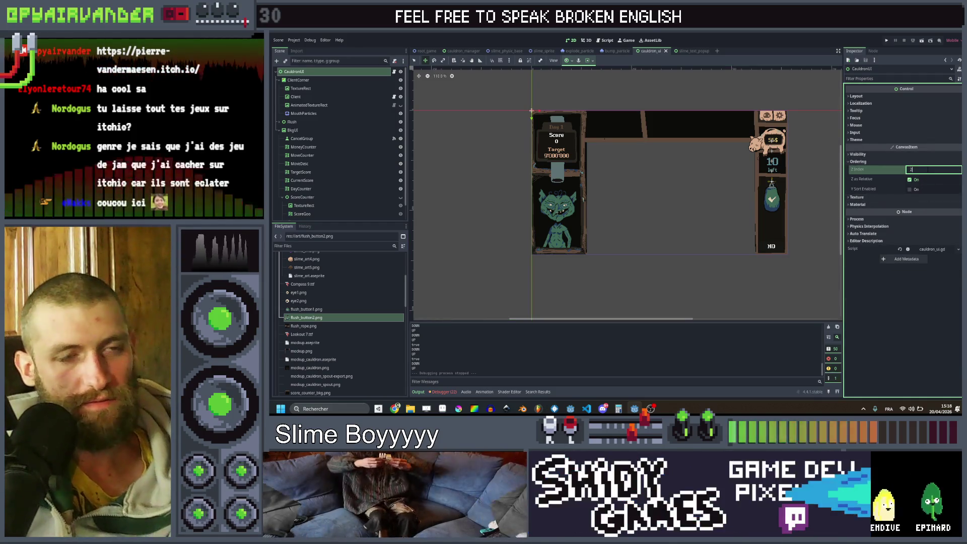
key("Return")
left_click(292, 130)
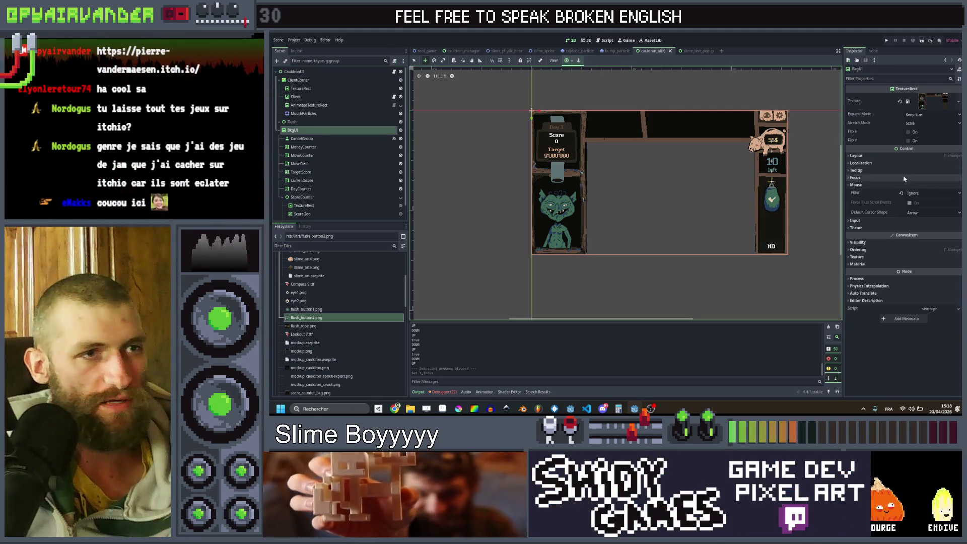
left_click(878, 249)
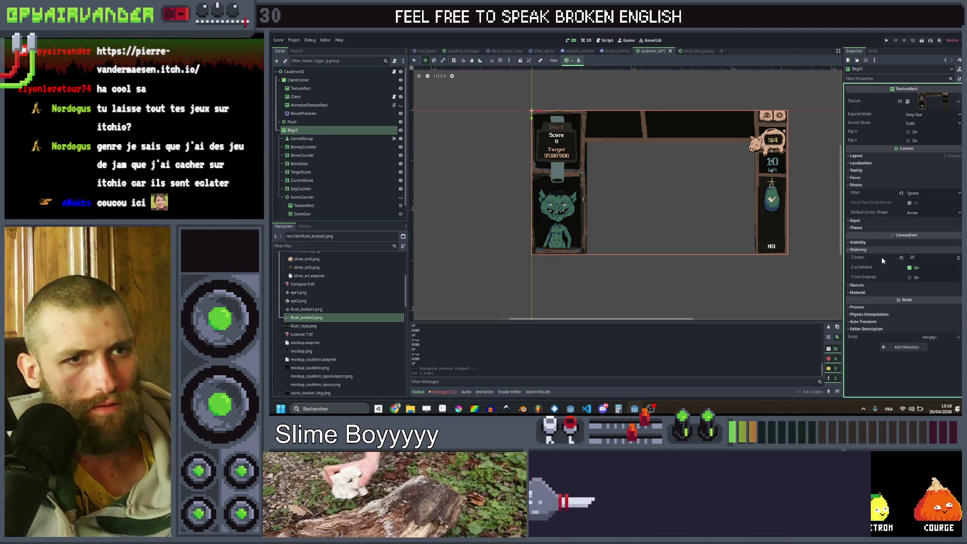
key("ctrl+s")
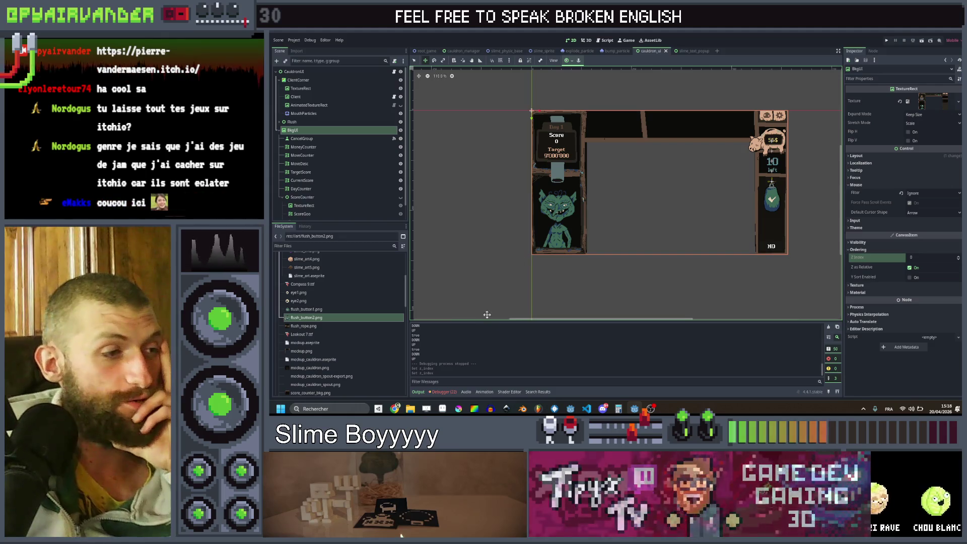
Browse the developer's itch.io game list, then restore the browser to a smaller window over Godot.
left_click(425, 408)
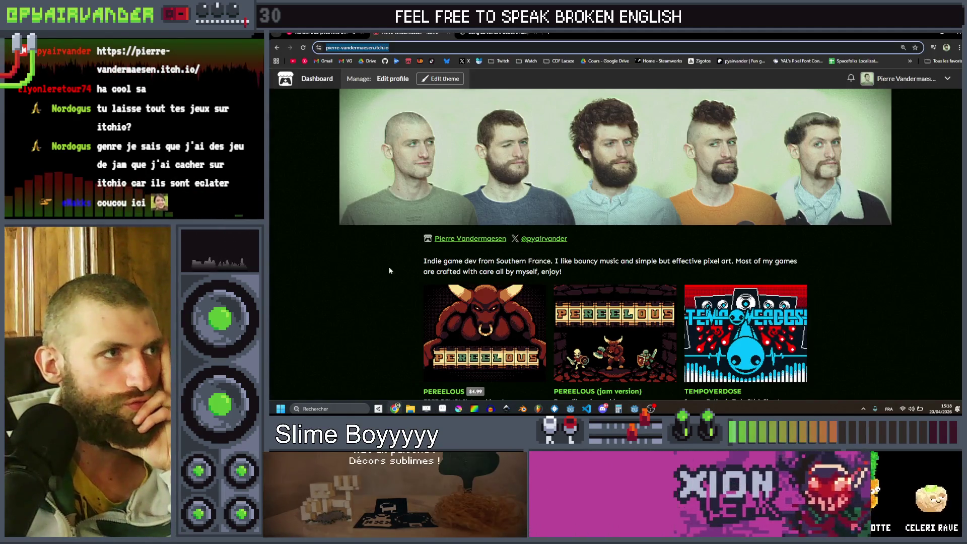
scroll(400, 209, "down", 20)
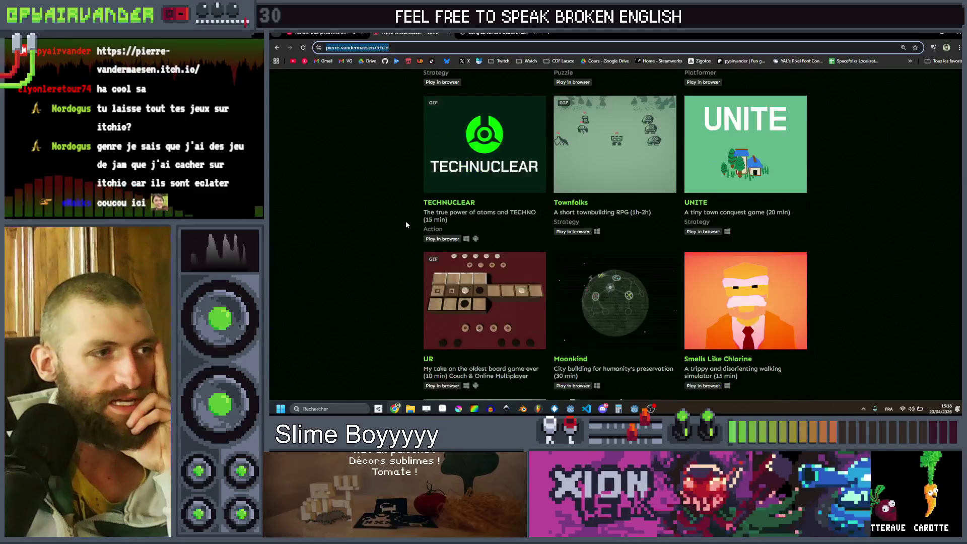
scroll(402, 232, "down", 20)
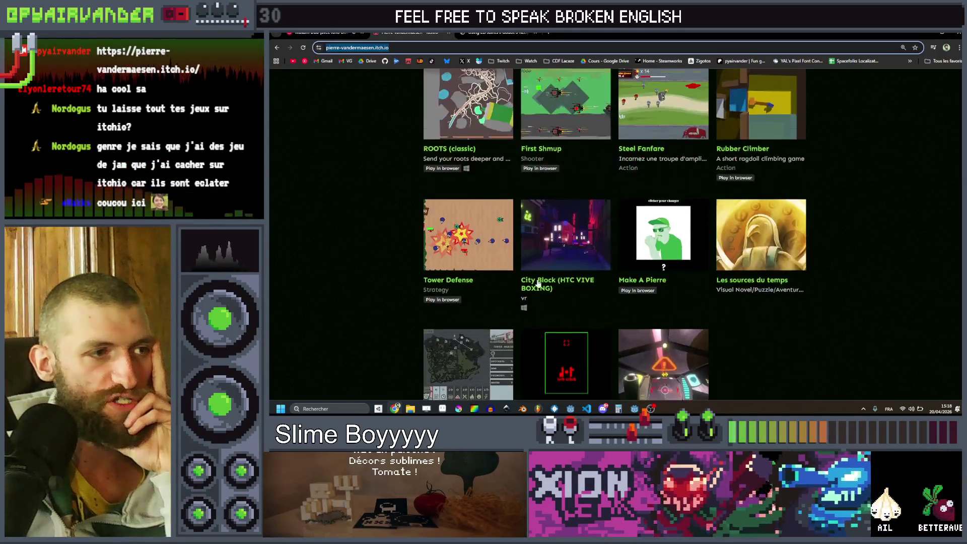
scroll(780, 310, "up", 6)
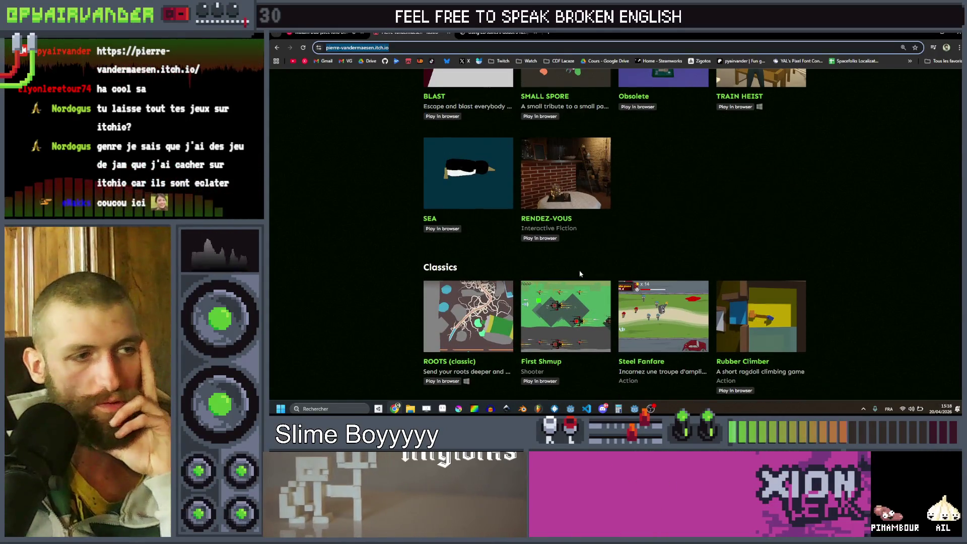
scroll(740, 317, "down", 6)
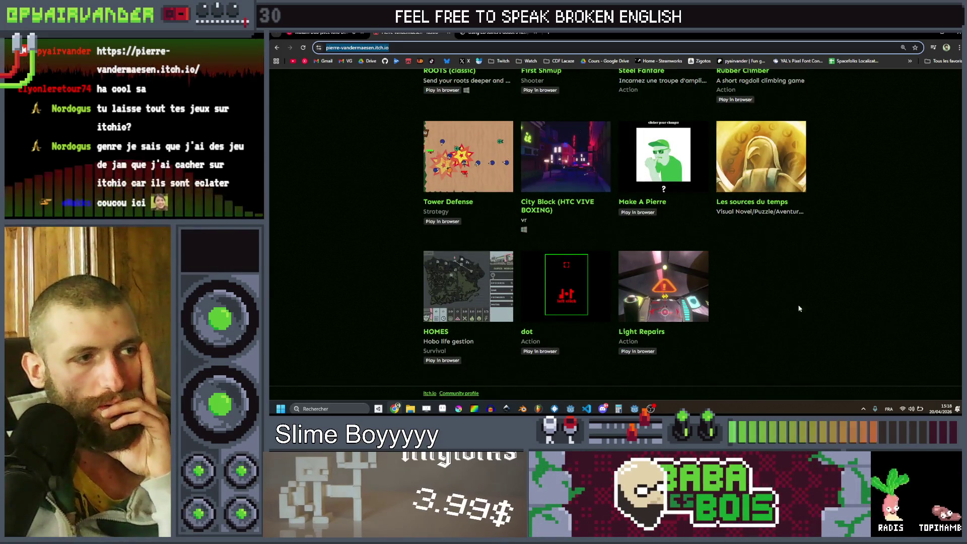
scroll(816, 309, "up", 7)
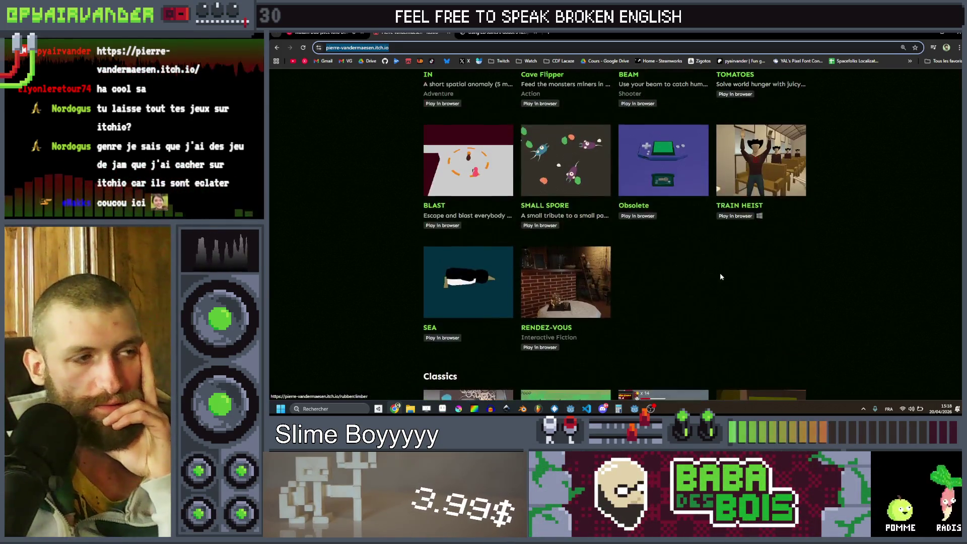
scroll(767, 297, "up", 8)
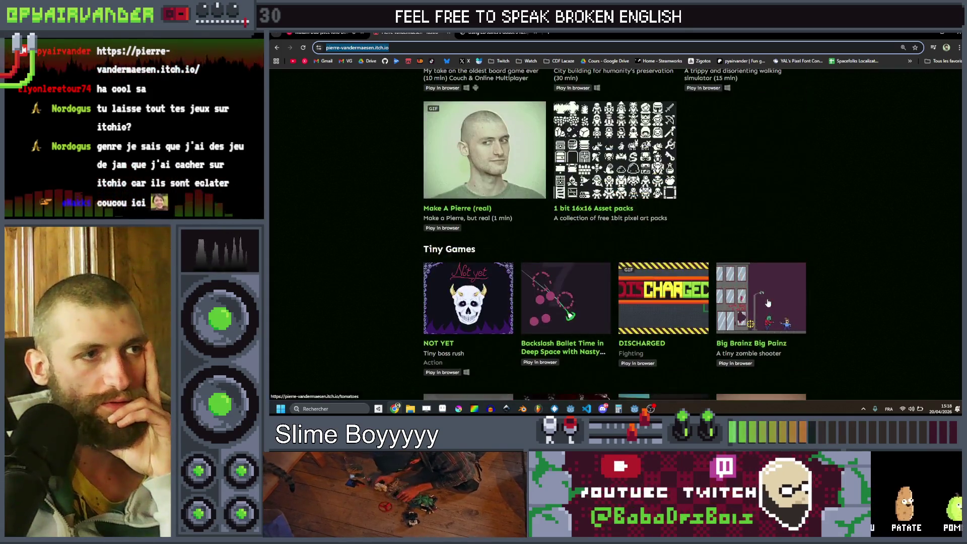
scroll(767, 303, "up", 12)
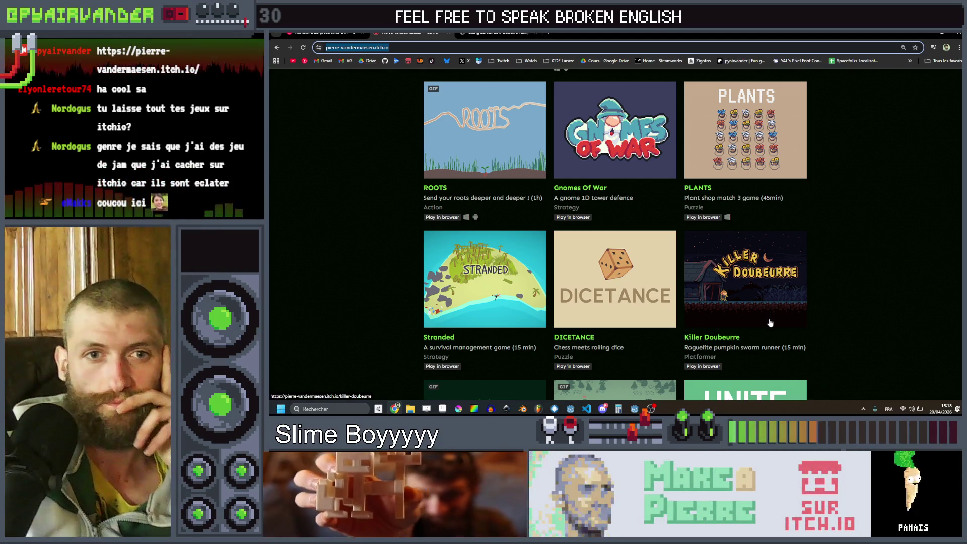
scroll(769, 322, "up", 10)
double_click(924, 35)
left_click(711, 41)
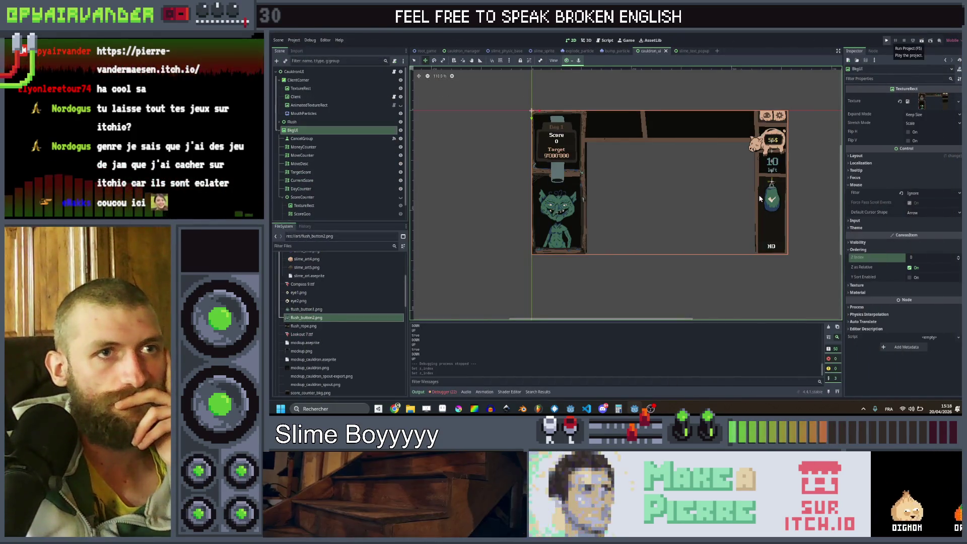
Run the project, enlarge the game window, and pop chains of teal, peach and red slimes.
key("F5")
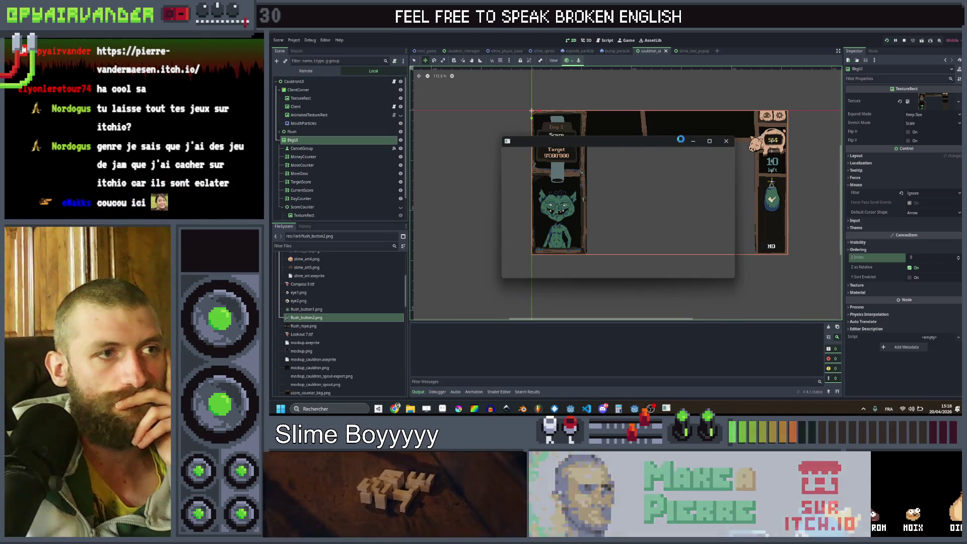
left_click(709, 140)
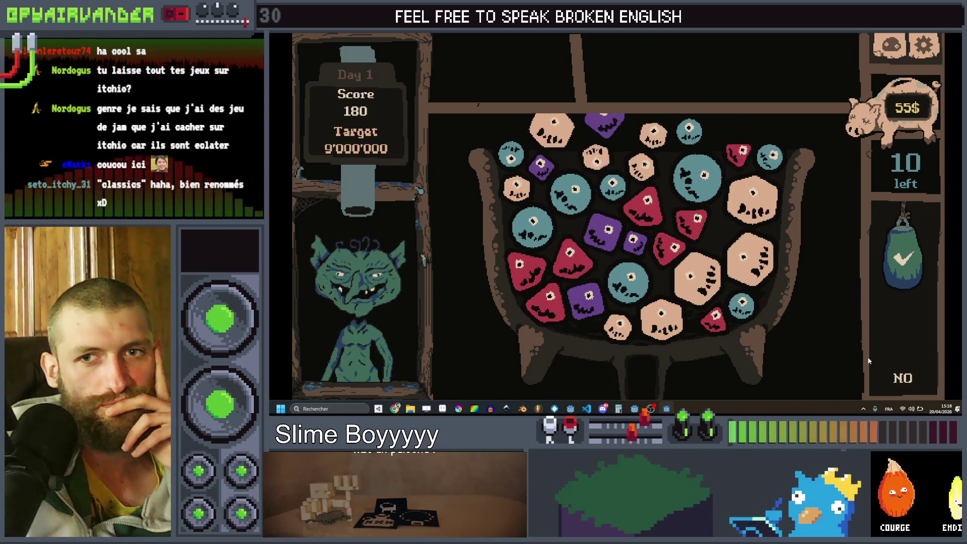
left_click_drag(532, 224, 609, 201)
left_click(935, 260)
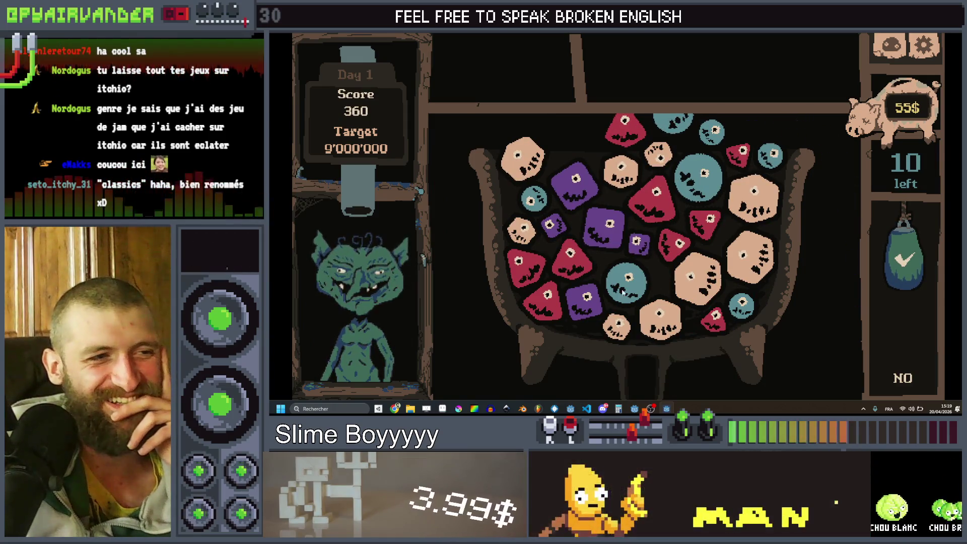
left_click(754, 197)
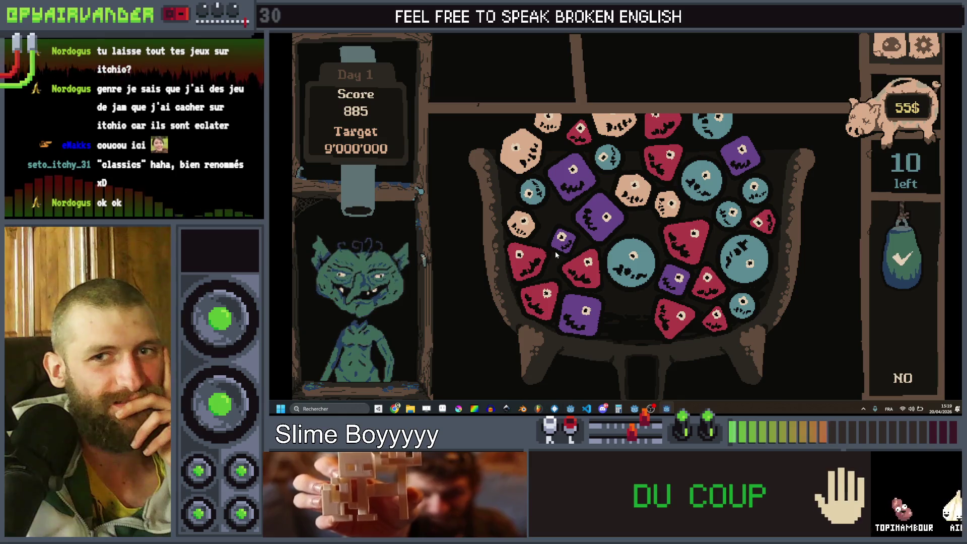
left_click(553, 299)
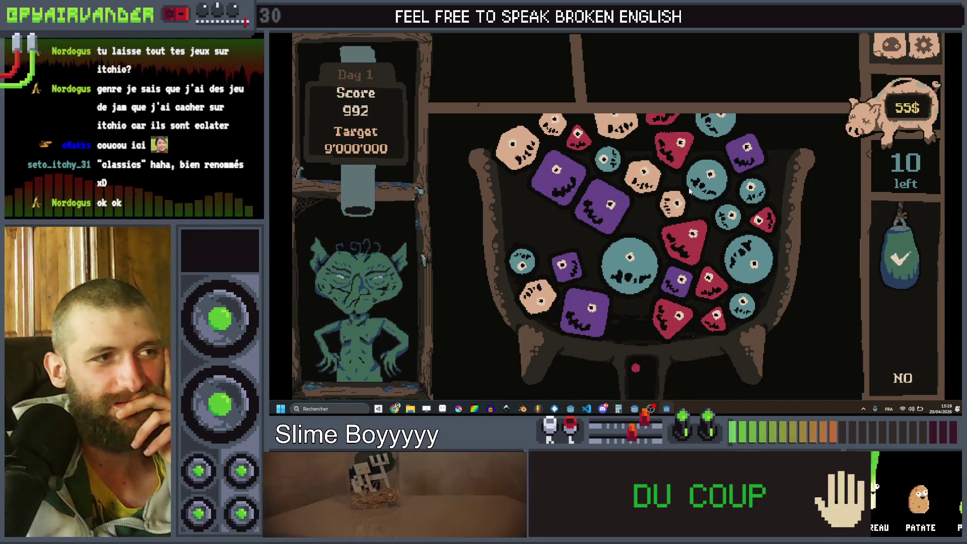
left_click(695, 137)
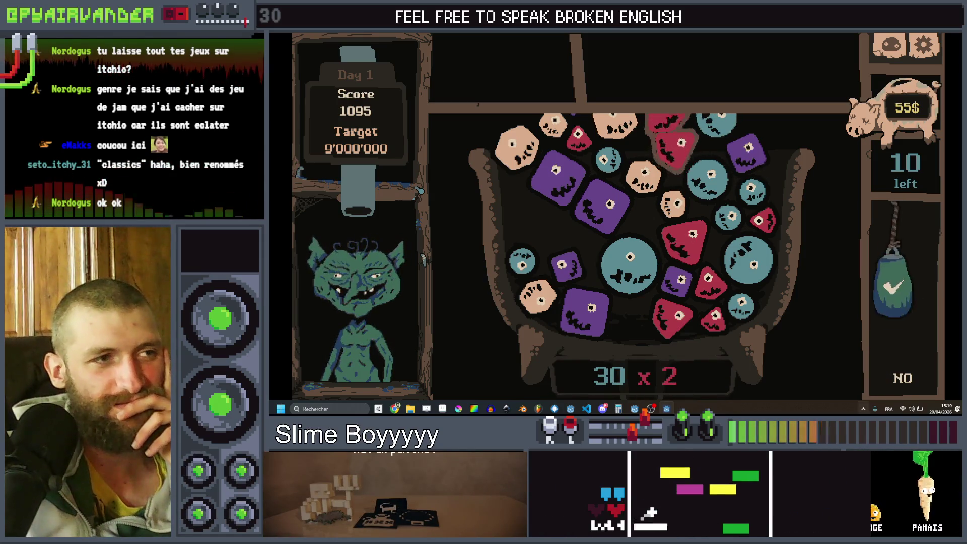
Chain and merge more teal, red, purple and beige slimes, bringing the score to 4455.
left_click(755, 268)
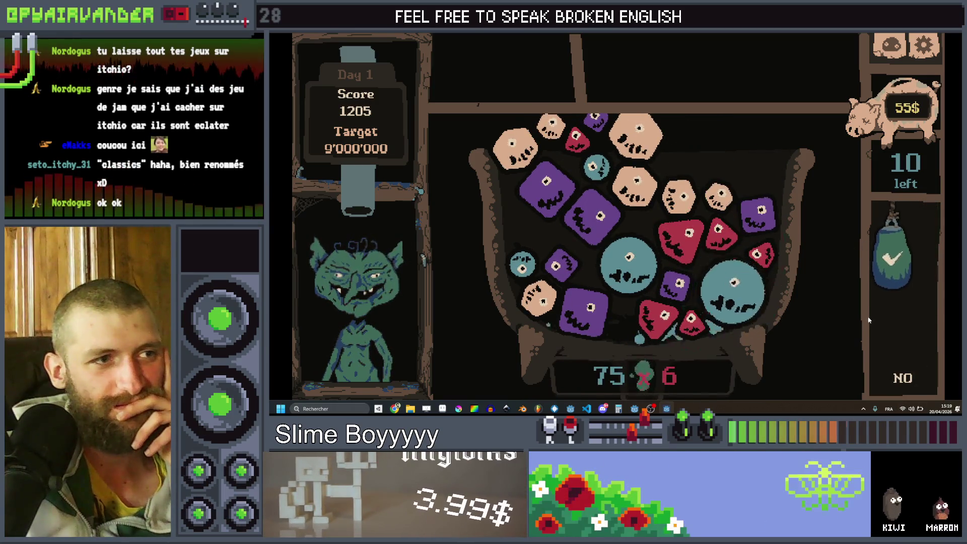
left_click(687, 246)
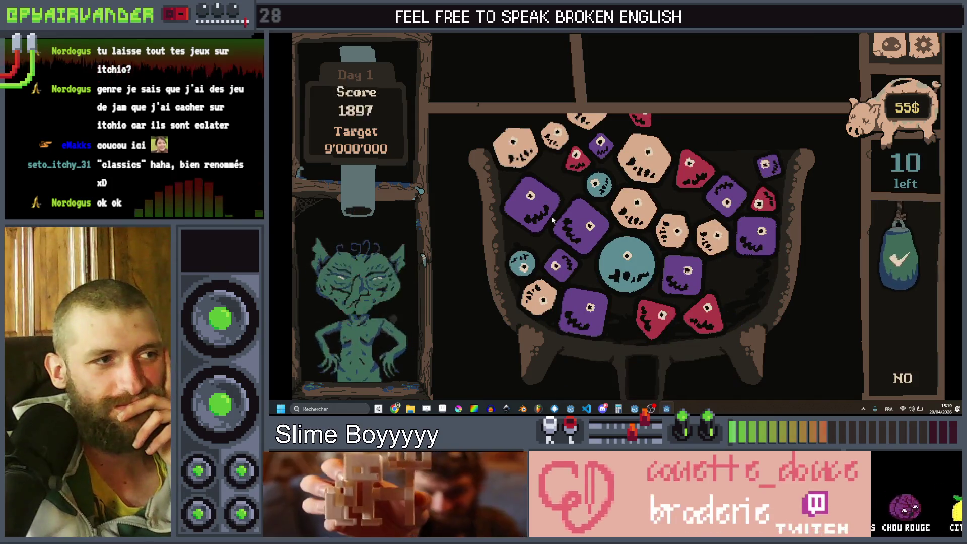
left_click(533, 213)
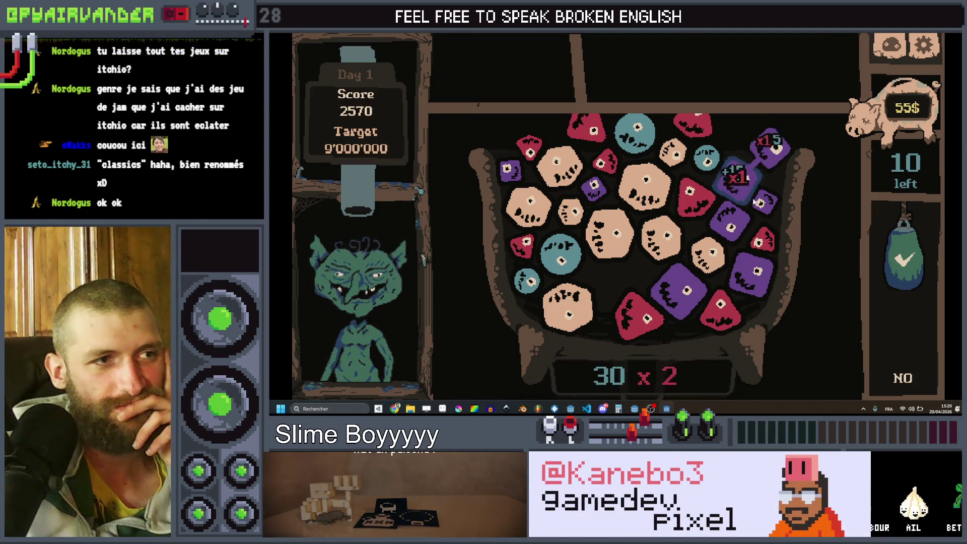
left_click_drag(724, 246, 771, 307)
left_click(900, 253)
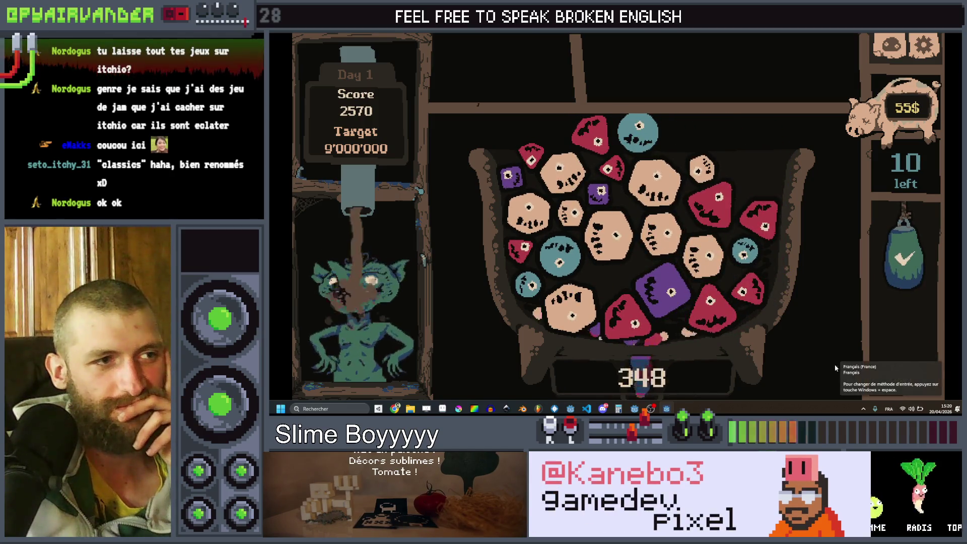
mouse_move(563, 172)
left_mouse_down()
mouse_move(609, 246)
mouse_move(702, 254)
left_mouse_up()
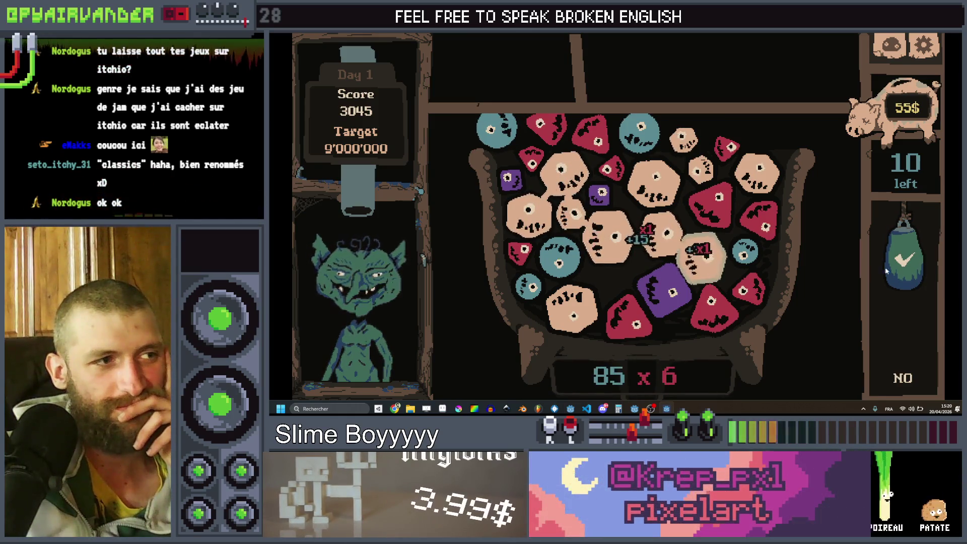
left_click(904, 257)
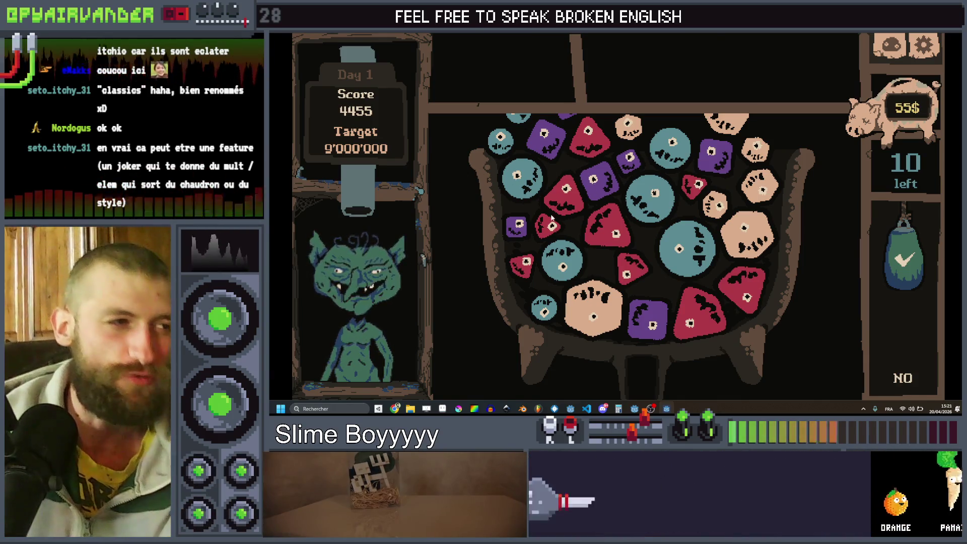
Stop the game and open slime.gd in the script editor.
key("alt+F4")
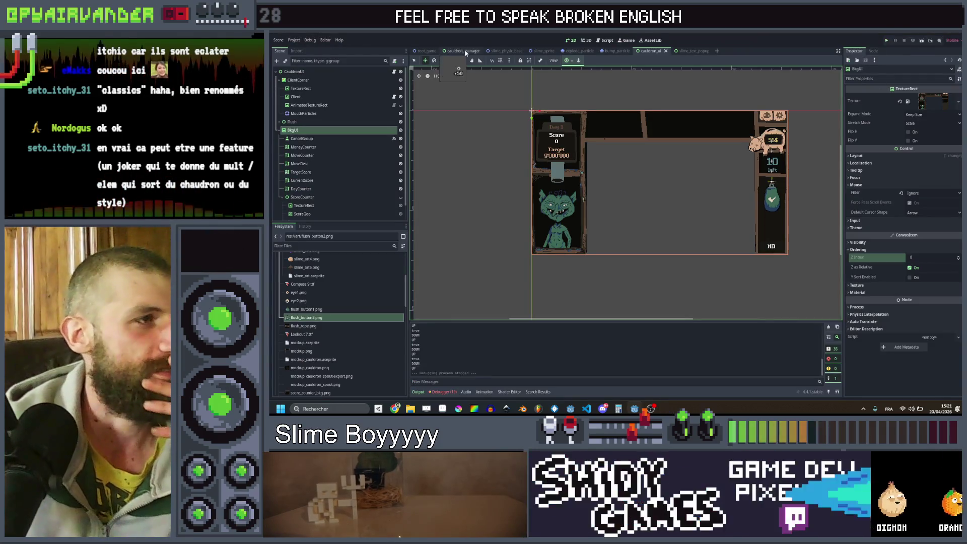
left_click(606, 40)
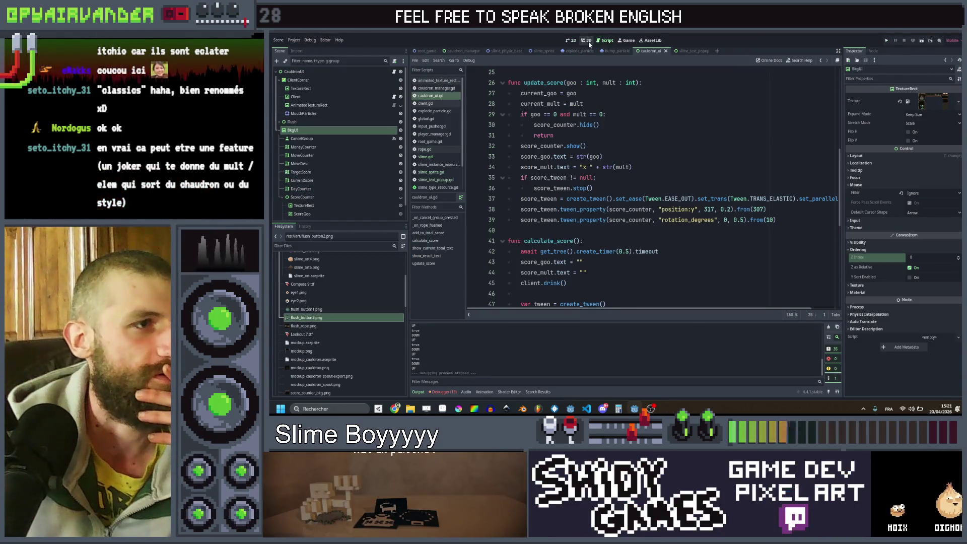
left_click(585, 41)
left_click(570, 40)
left_click(604, 41)
scroll(650, 186, "up", 8)
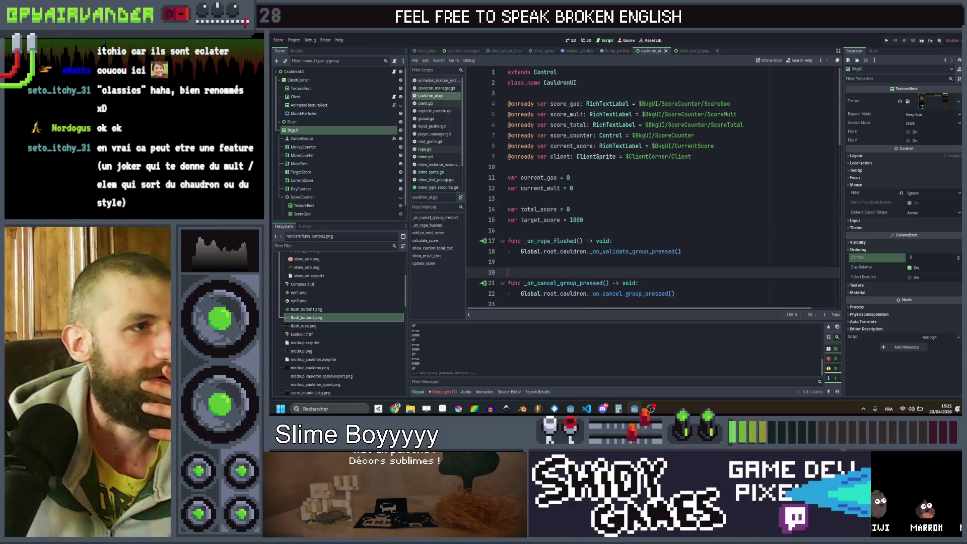
left_click(537, 52)
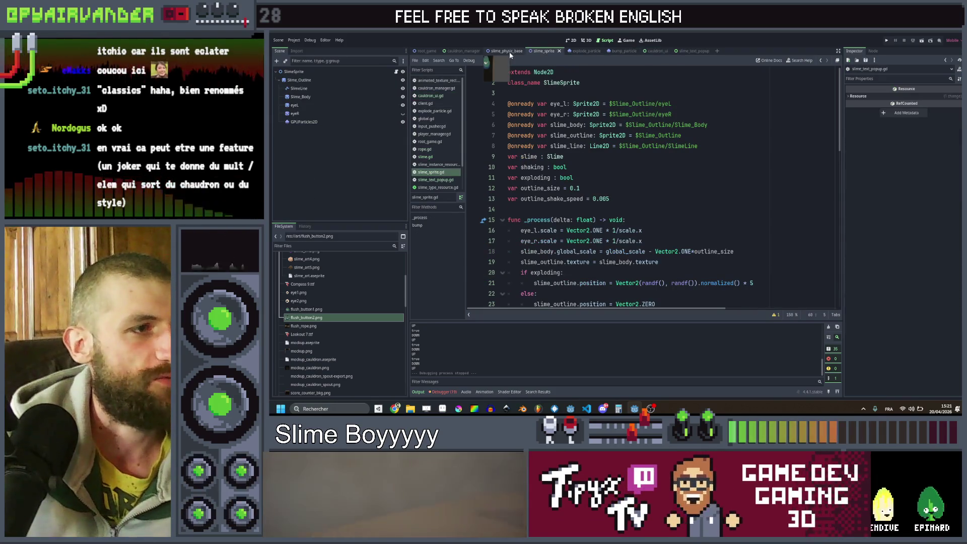
left_click(508, 51)
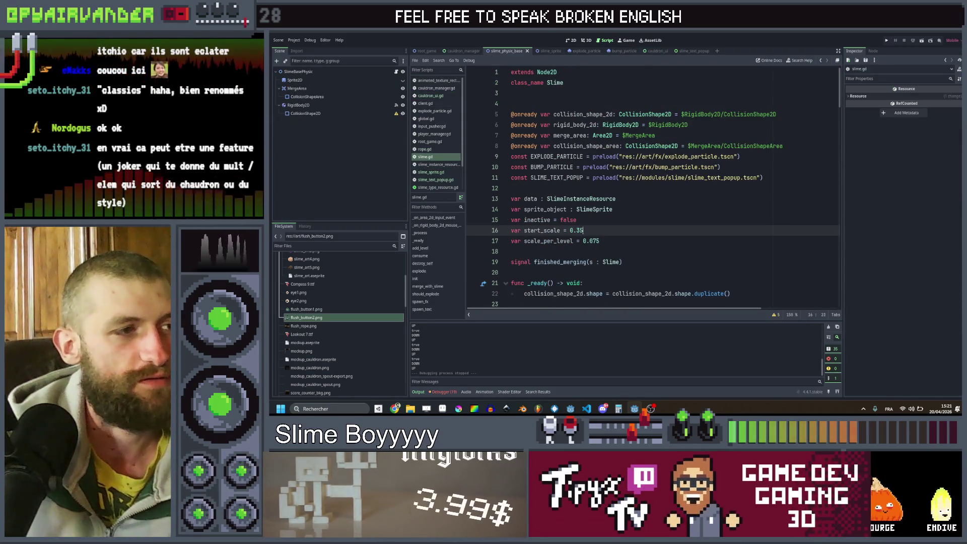
Change scale_per_level to 0.05 in slime.gd, save, and start chaining slimes in the relaunched game.
left_click(598, 240)
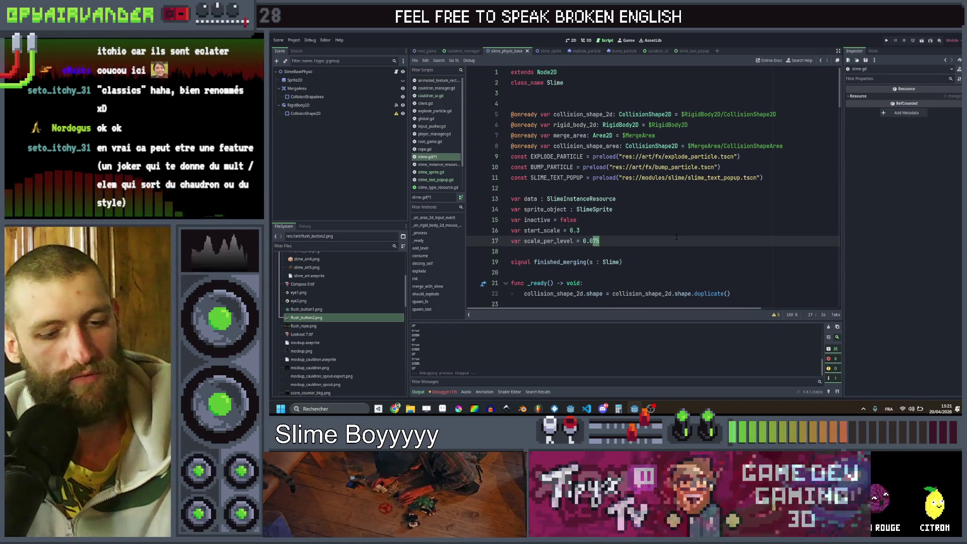
type("0")
key("BackSpace")
type("5")
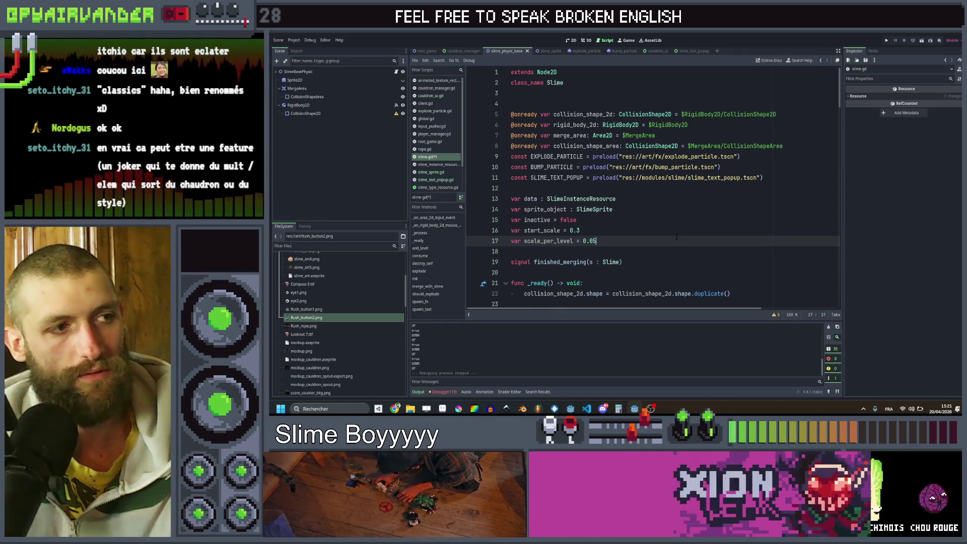
key("ctrl+s")
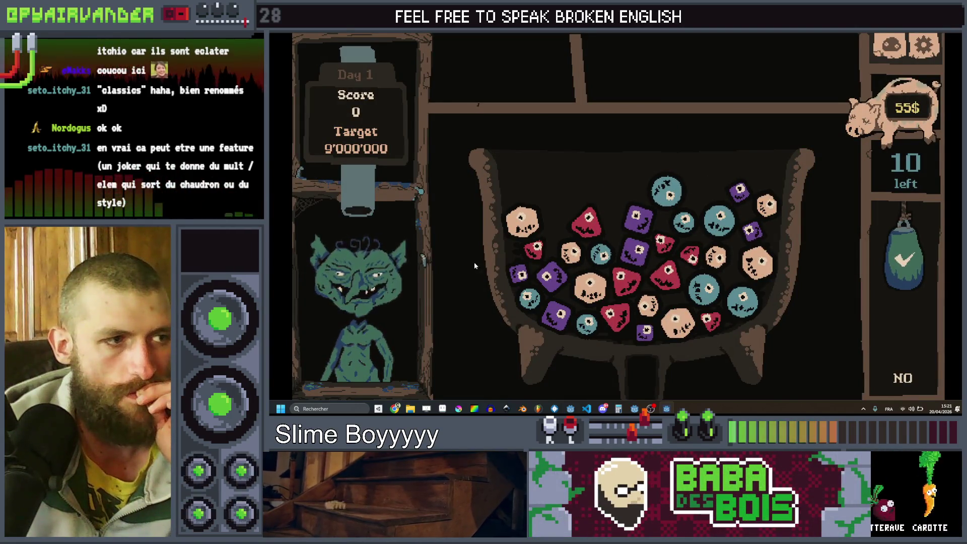
left_click_drag(540, 276, 558, 328)
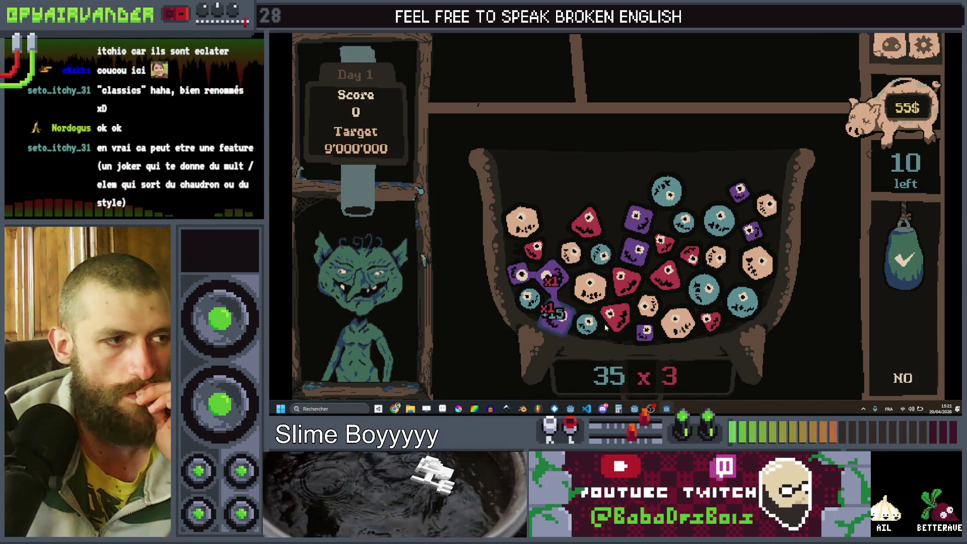
Pop purple, teal and peach slime chains and link purple and red chains, reaching a score of 5656.
left_click(905, 269)
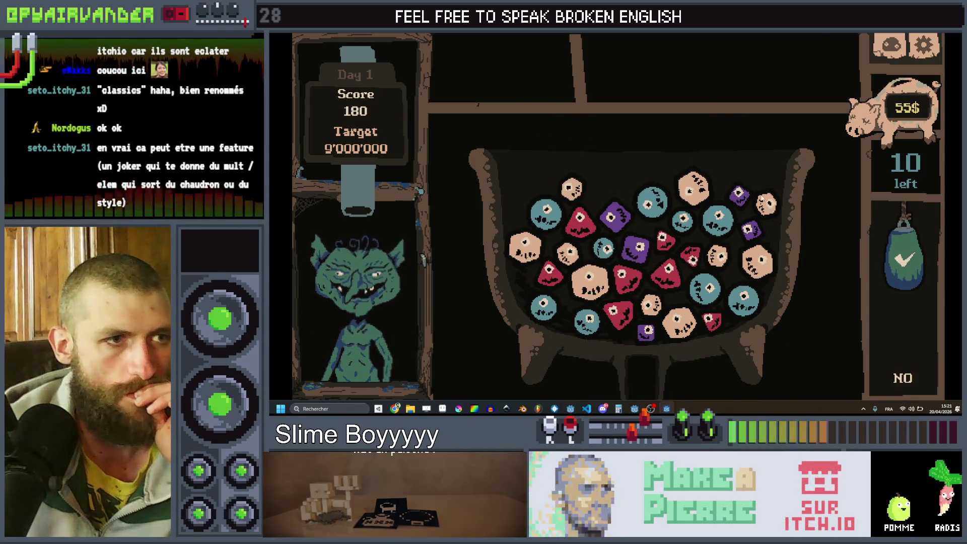
left_click_drag(648, 204, 737, 221)
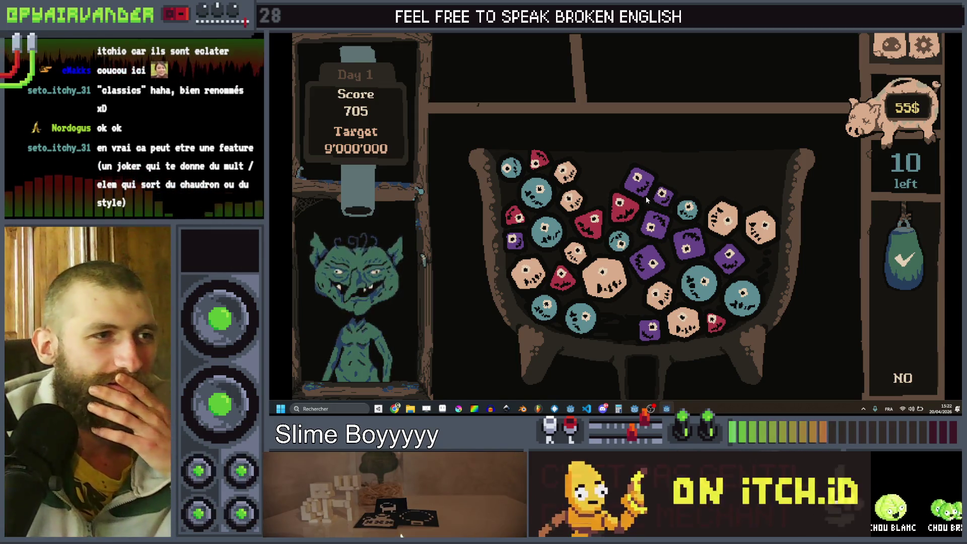
left_click(669, 220)
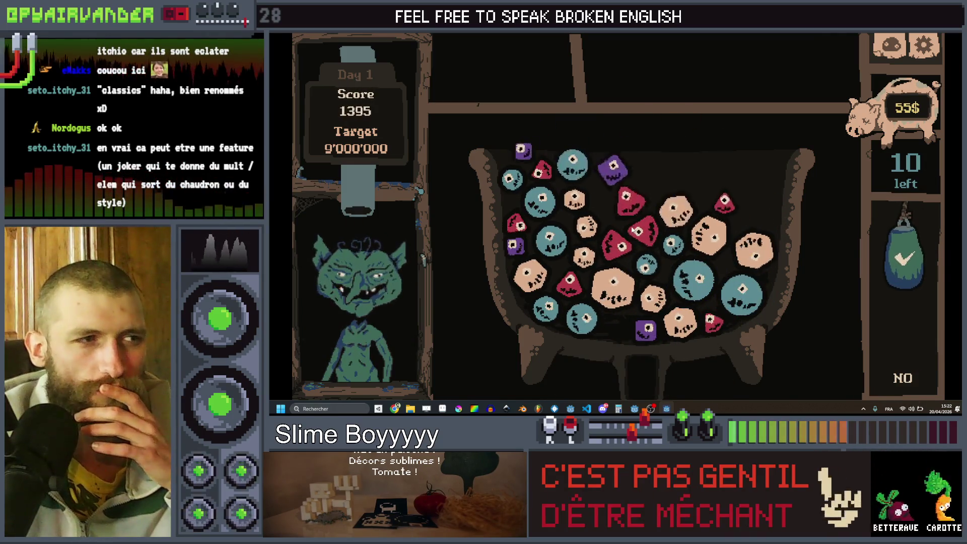
mouse_move(578, 203)
left_mouse_down()
mouse_move(614, 285)
mouse_move(682, 323)
left_mouse_up()
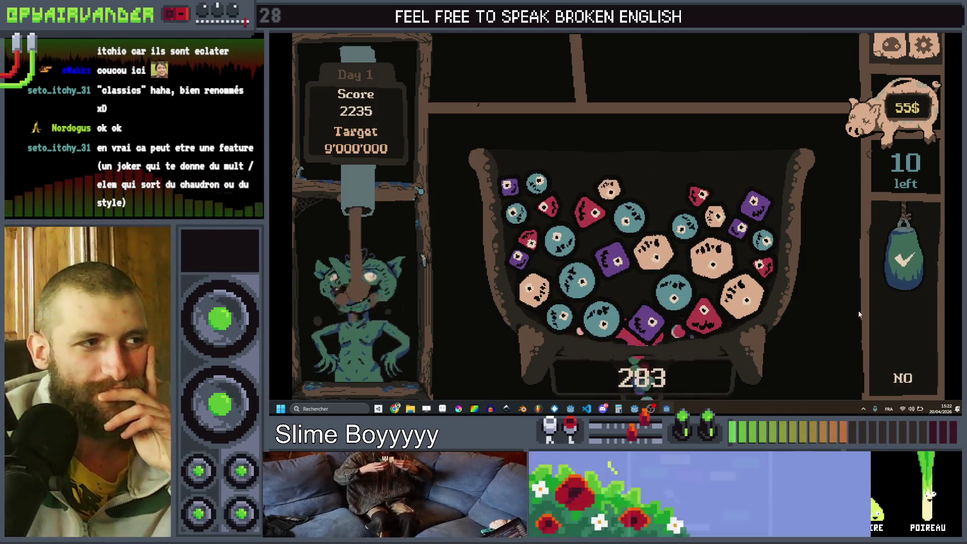
left_click(557, 247)
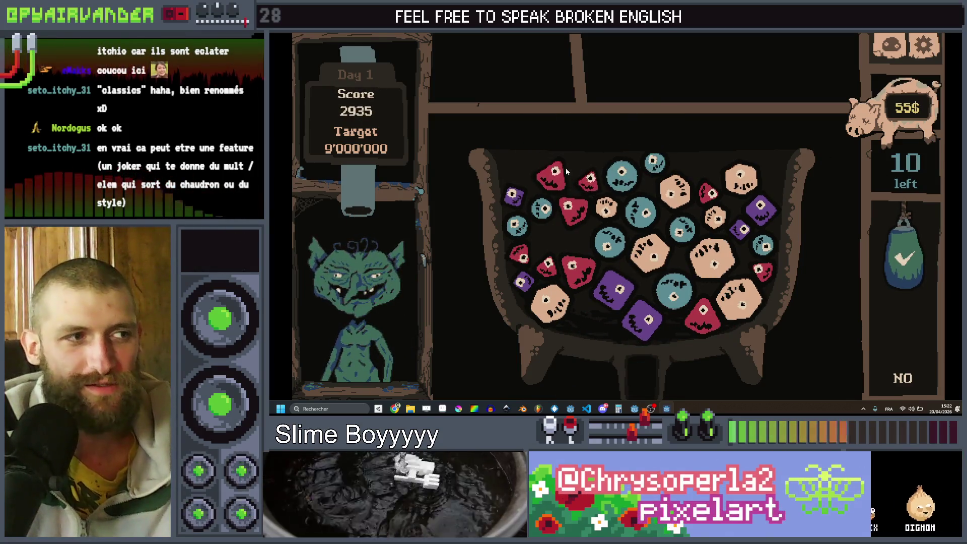
left_click(583, 207)
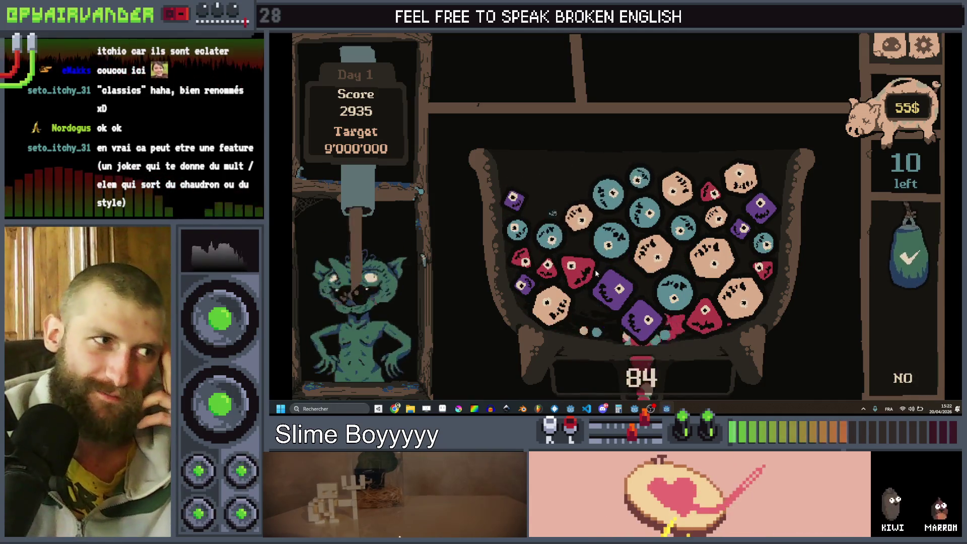
left_click(635, 186)
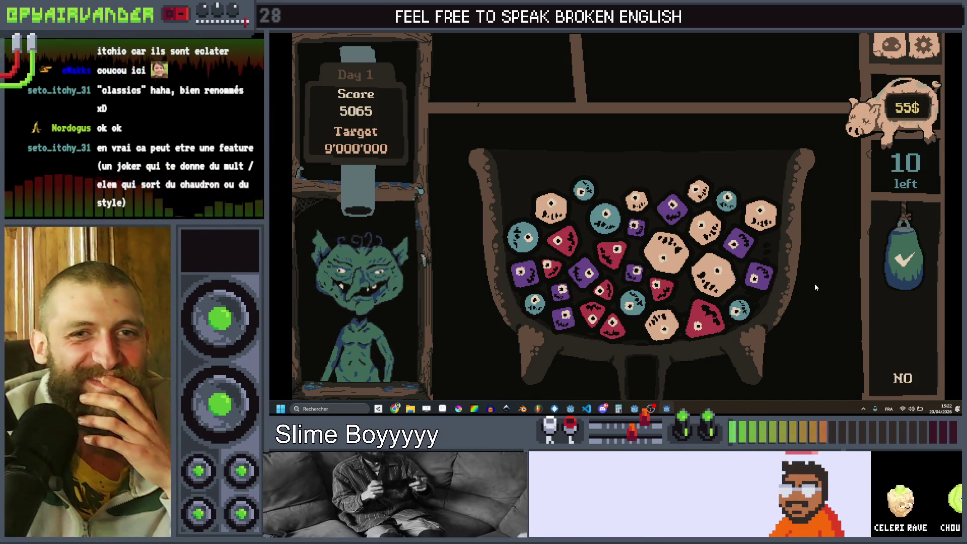
mouse_move(516, 276)
left_mouse_down()
mouse_move(563, 316)
mouse_move(584, 272)
left_mouse_up()
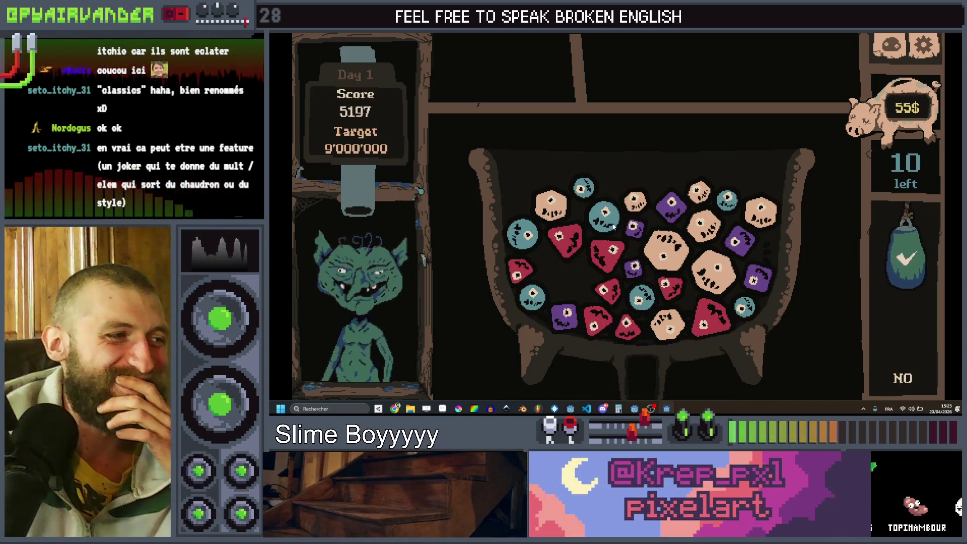
mouse_move(564, 237)
left_mouse_down()
mouse_move(594, 323)
mouse_move(649, 340)
left_mouse_up()
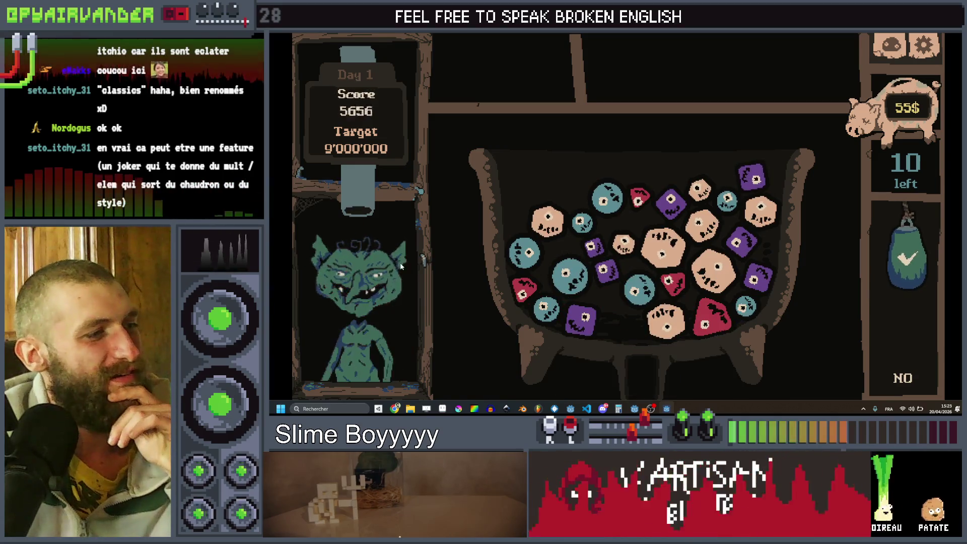
Stop the game, open client.gd, and insert blank lines above func _process().
key("F8")
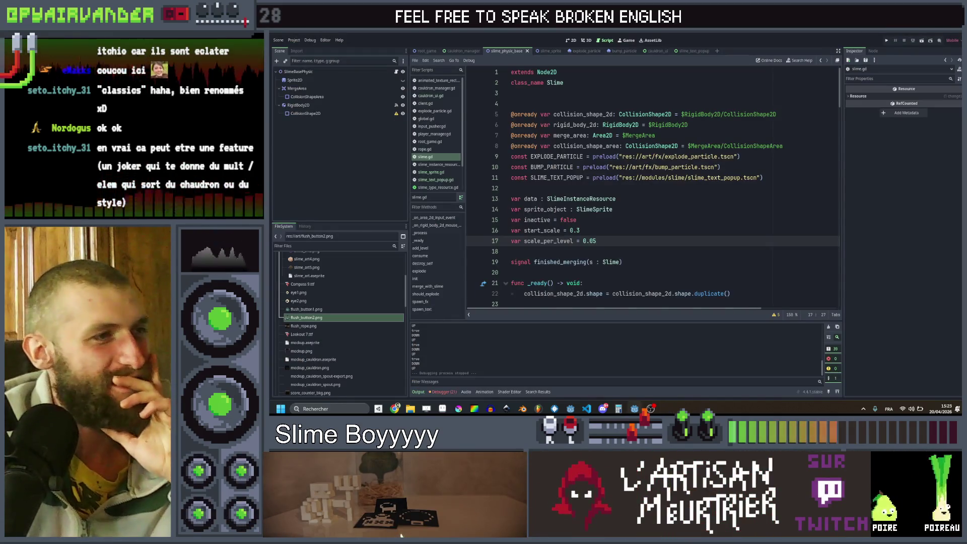
key("Up")
scroll(604, 201, "down", 12)
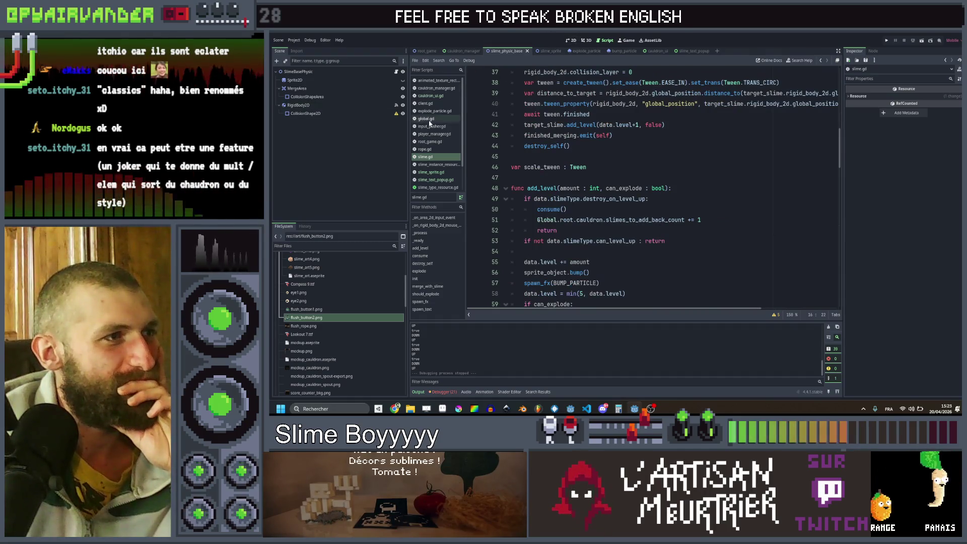
left_click(441, 103)
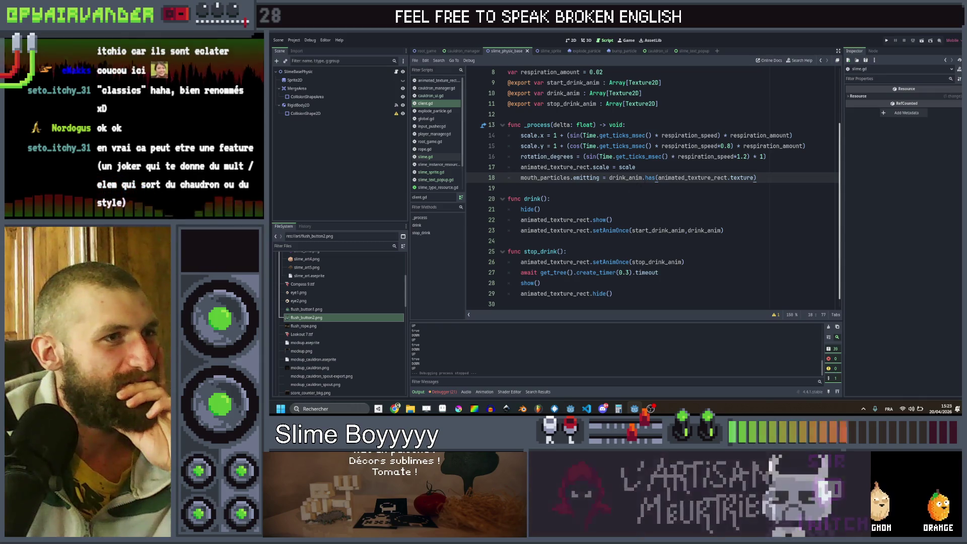
left_click(681, 166)
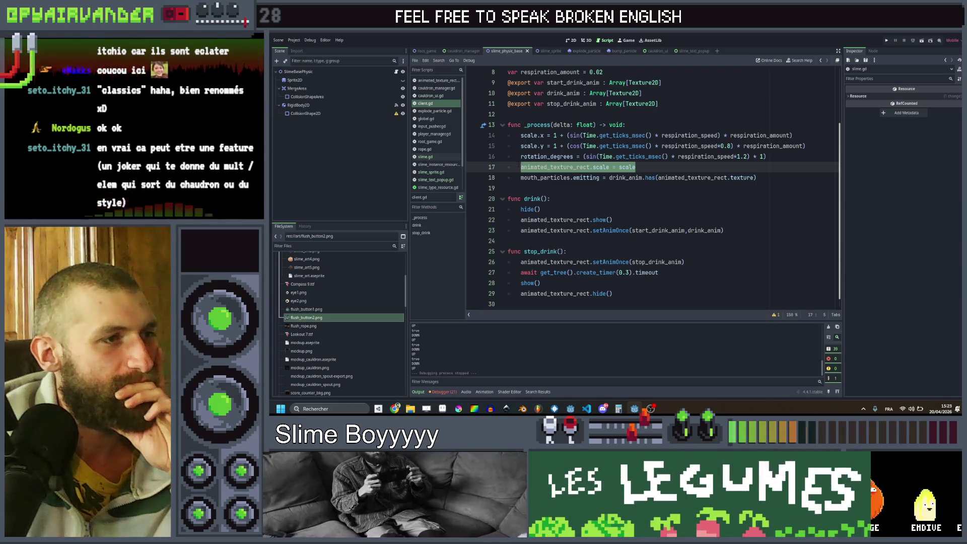
scroll(518, 162, "up", 2)
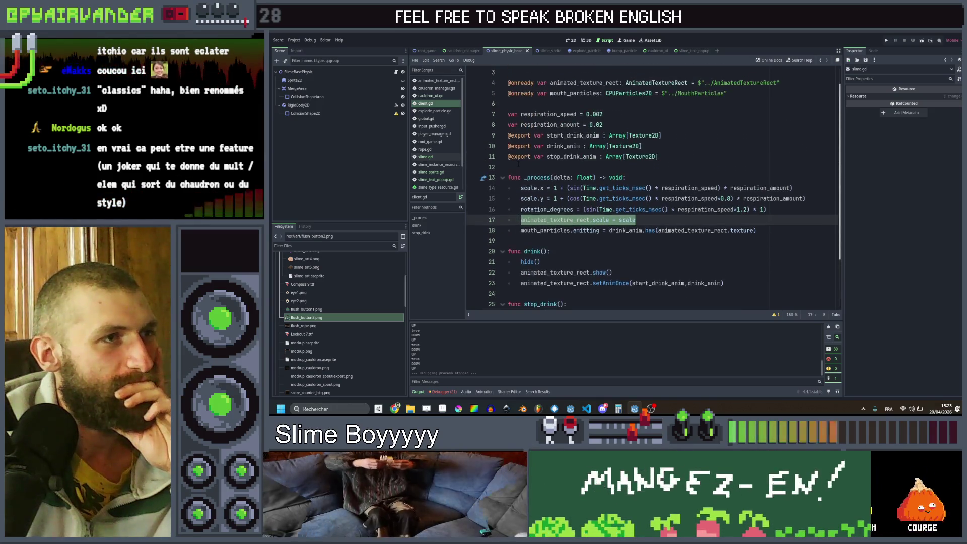
scroll(518, 162, "down", 2)
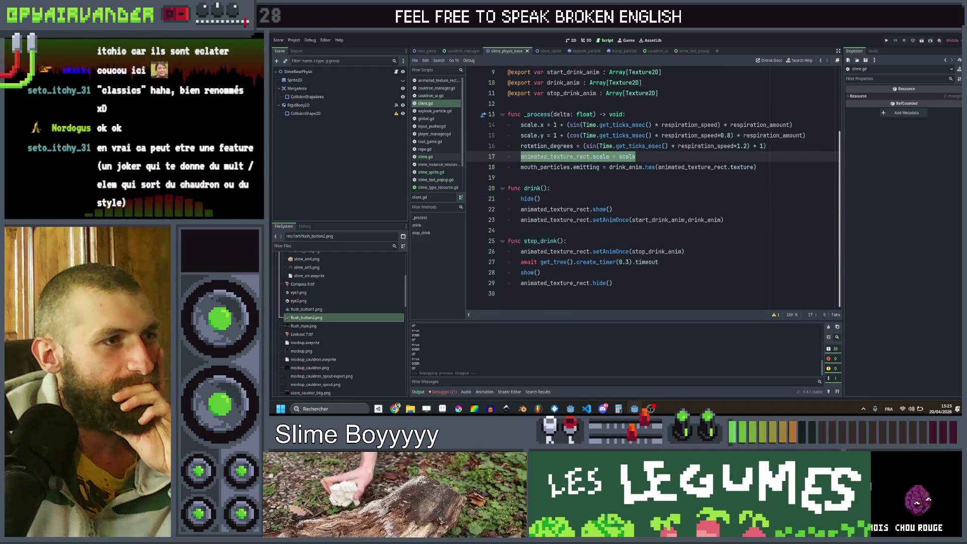
left_click(707, 104)
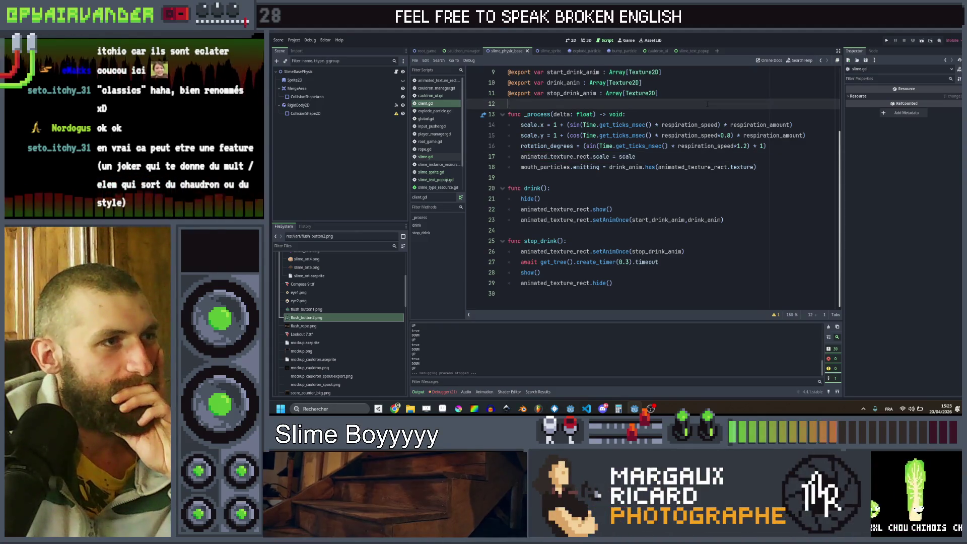
key("Return")
key("Return")
key("Up")
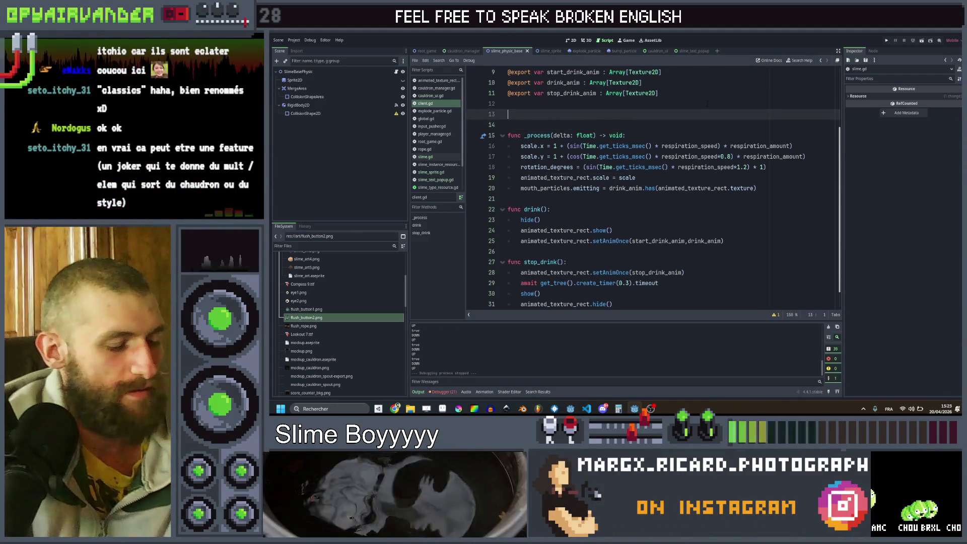
Declare animated_follow_scale = true on the new line above _process.
type("var animated_")
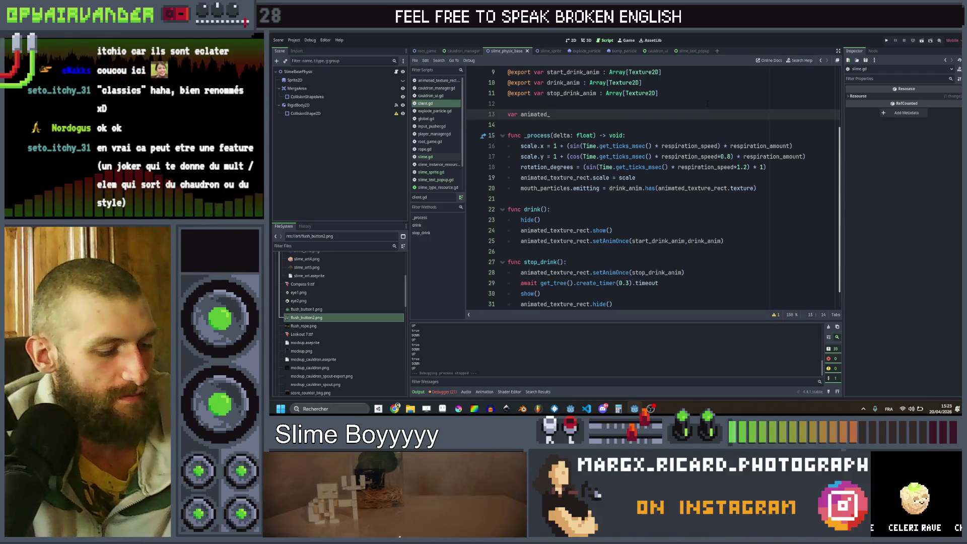
type("follow_scale = true")
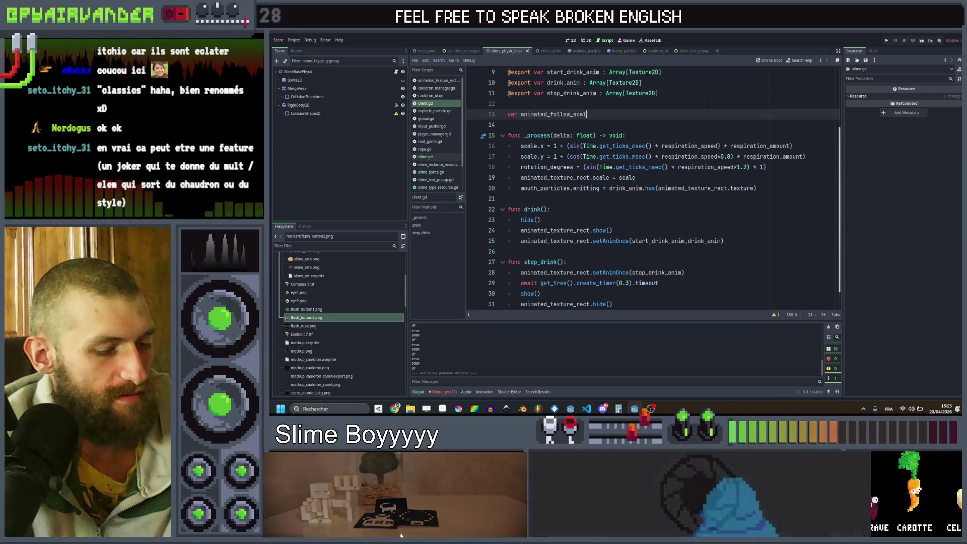
key("Down")
key("Down")
key("Down")
key("Home")
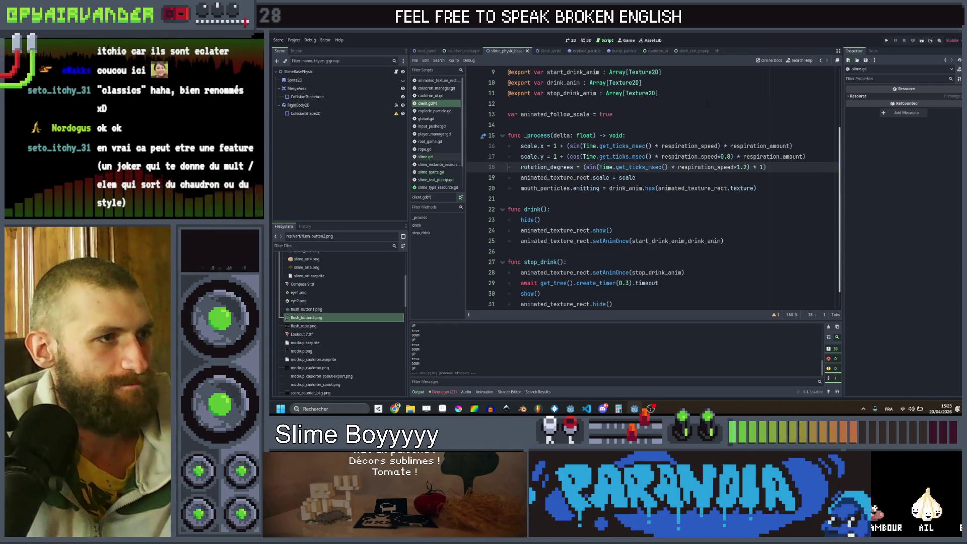
key("Down")
key("Home")
Wrap the animated texture scale assignment in 'if animated_follow_scale:' and save client.gd.
key("Return")
key("Up")
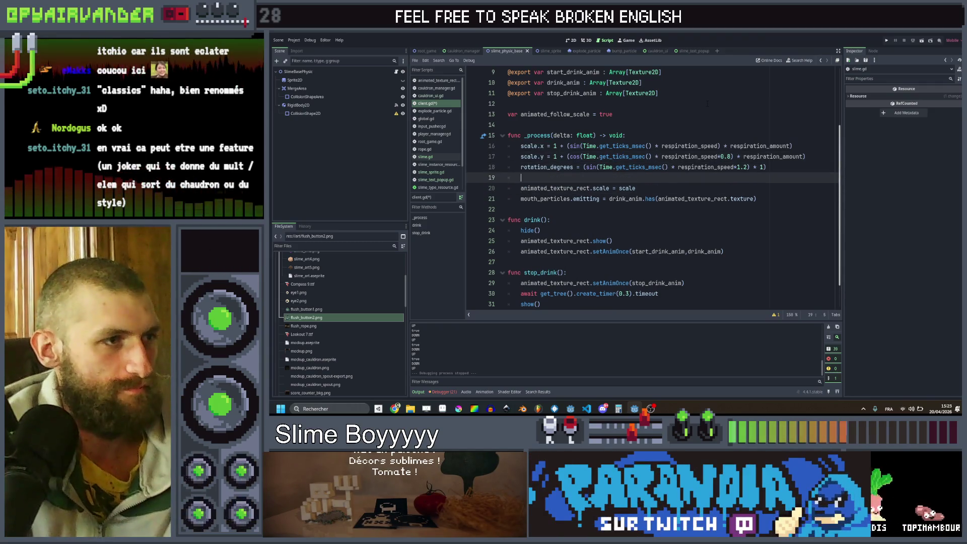
type("if ani")
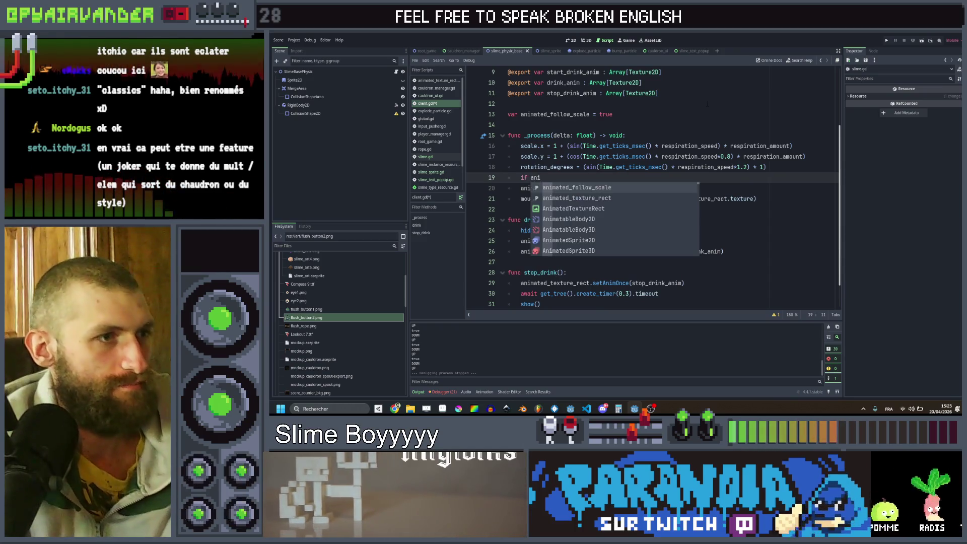
key("Return")
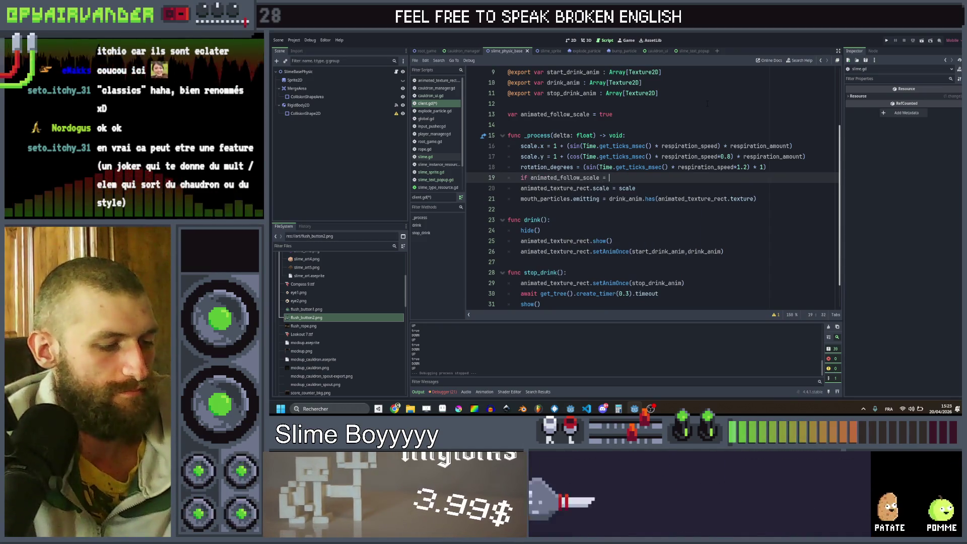
type("=")
key("BackSpace")
key("BackSpace")
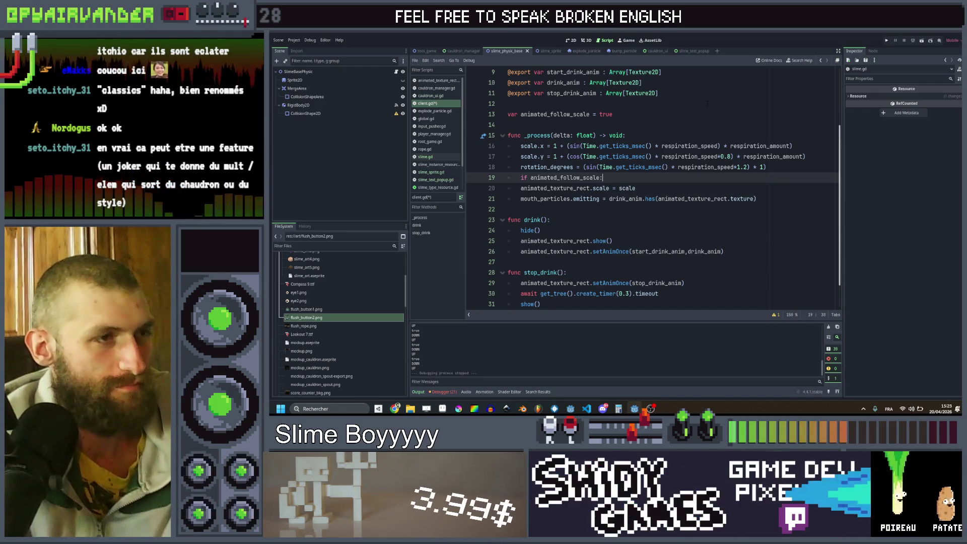
type(":")
key("Down")
key("Home")
key("Tab")
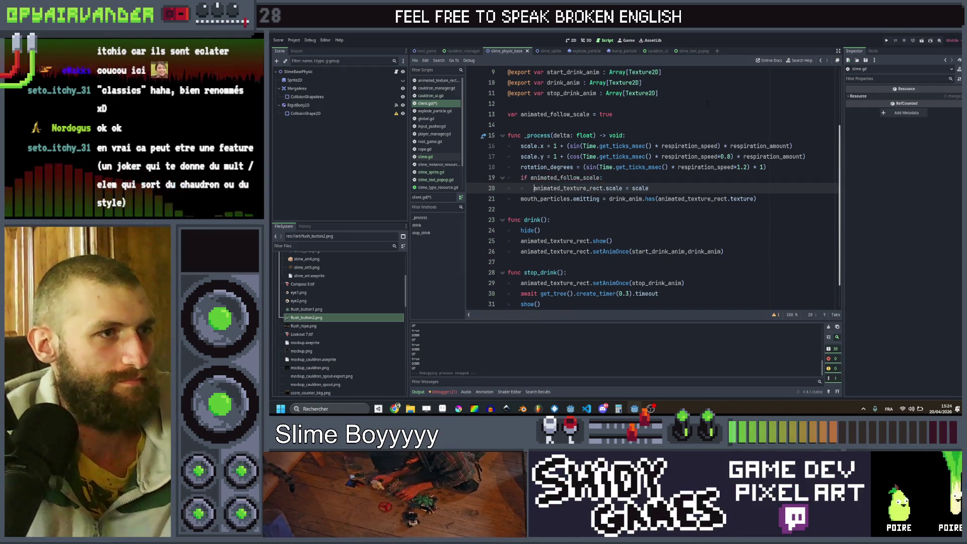
key("ctrl+s")
scroll(707, 104, "down", 1)
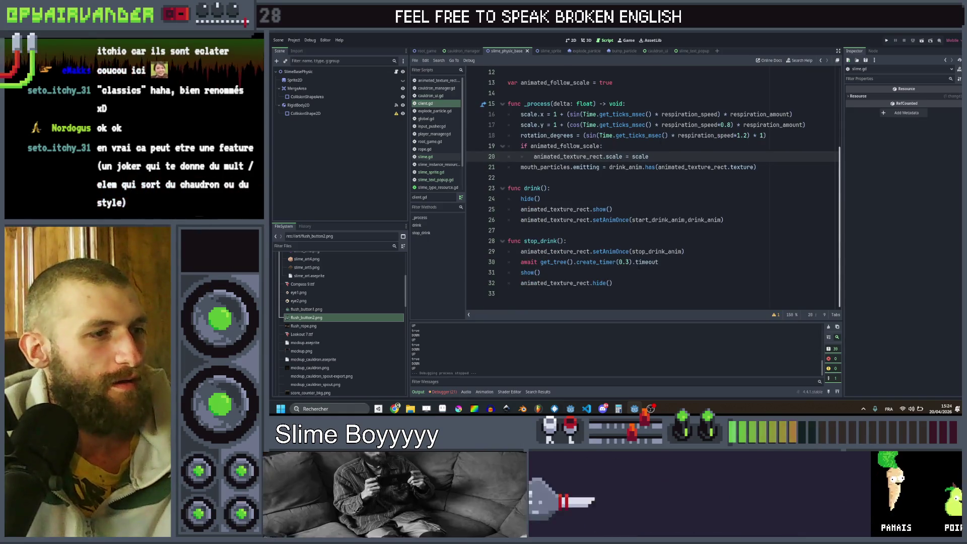
left_click(636, 261)
In stop_drink, set animated_follow_scale = false at the start and true after the await timer.
left_click(610, 251)
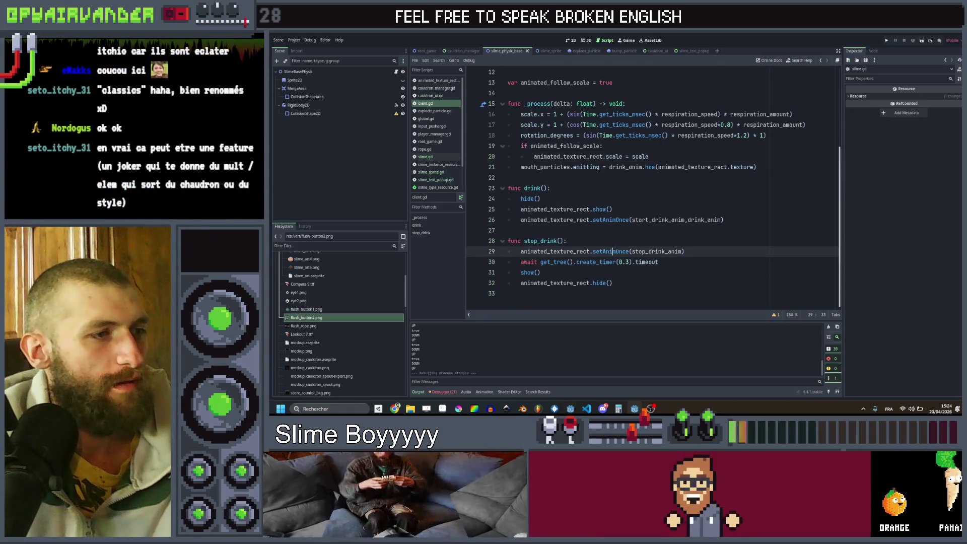
left_click(618, 239)
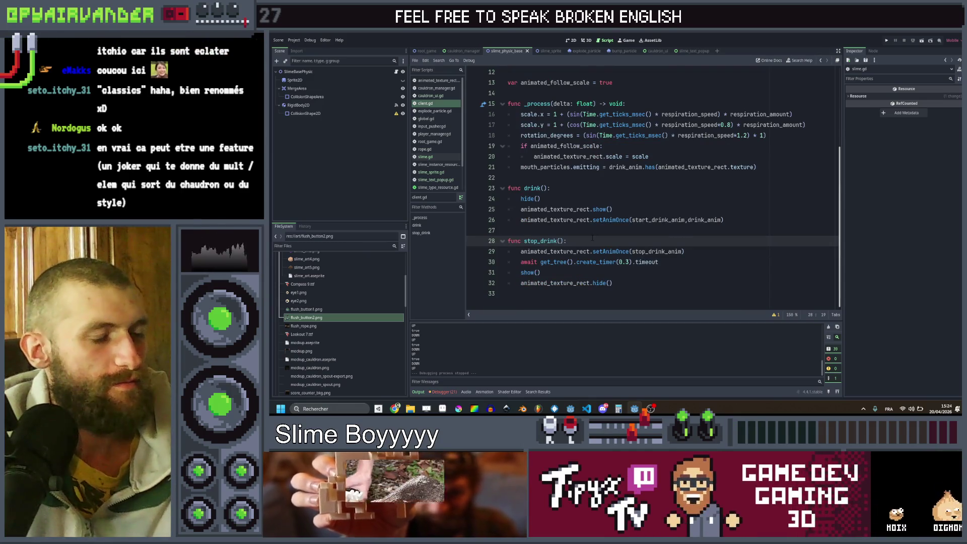
key("Return")
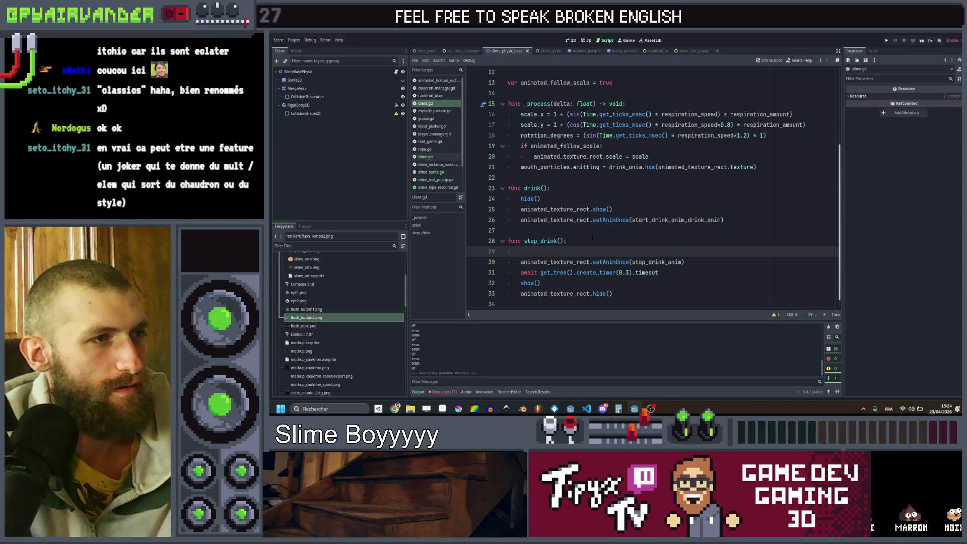
type("an")
key("Return")
type("= false")
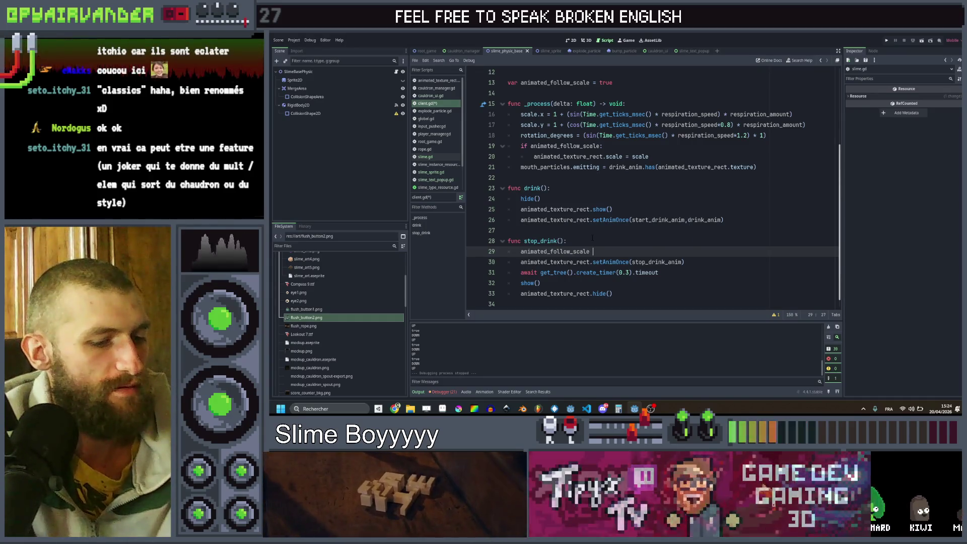
key("Down")
key("Down")
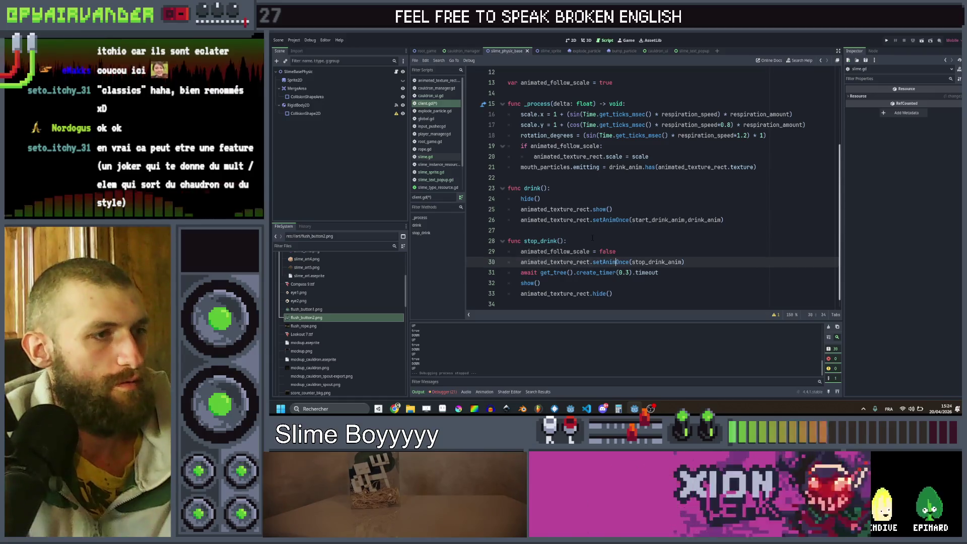
type("animated_follow_scale = false")
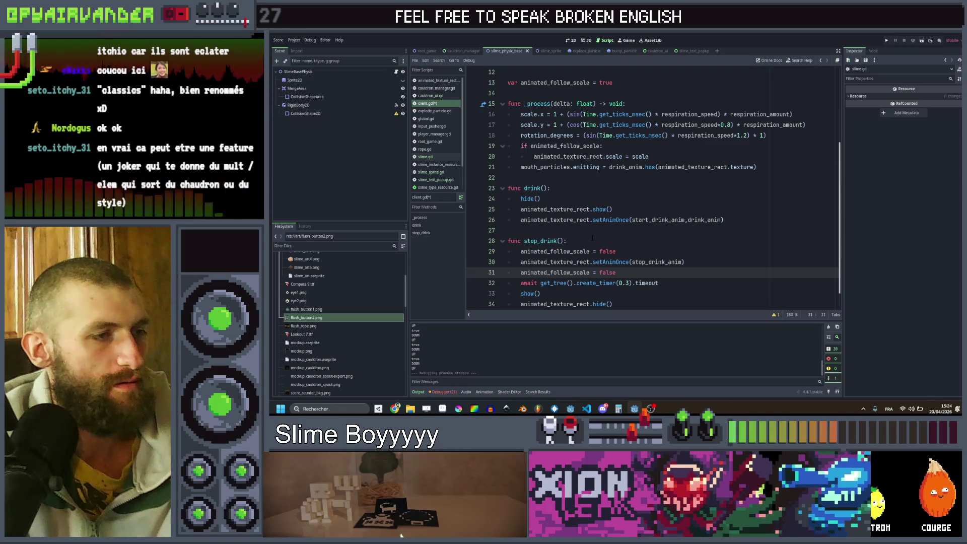
key("alt+Down")
key("End")
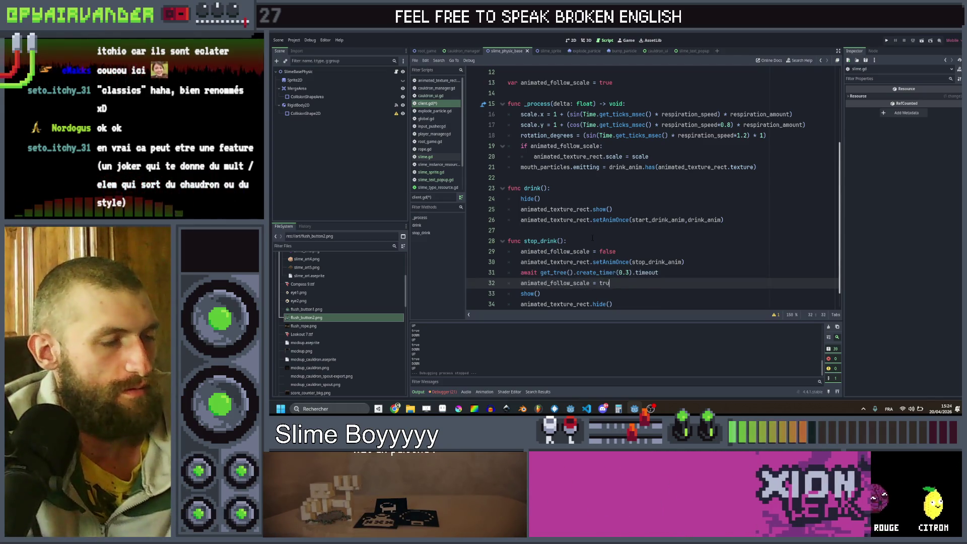
type("true")
key("Up")
key("Up")
key("End")
key("Left")
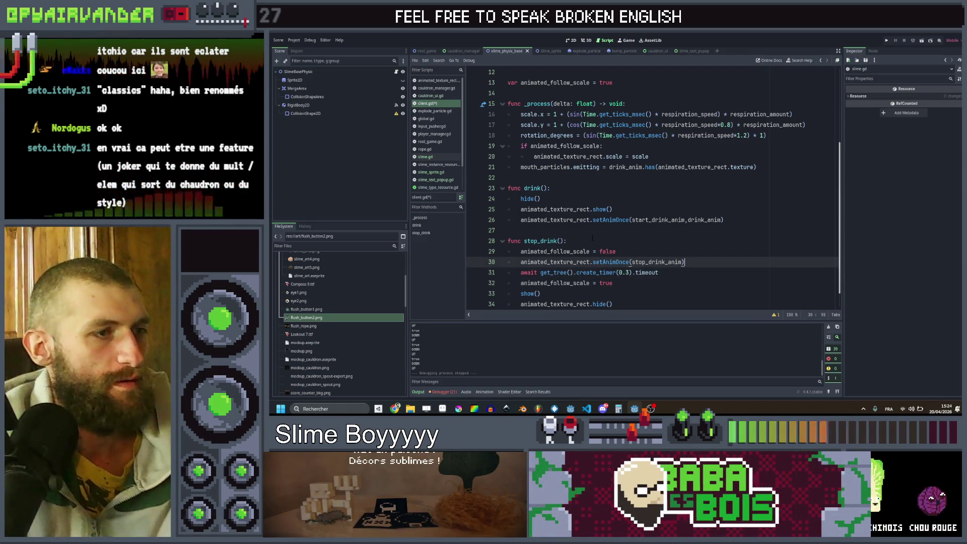
Create a tween after setAnimOnce with set_ease and a TRANS_CIRC transition.
key("Return")
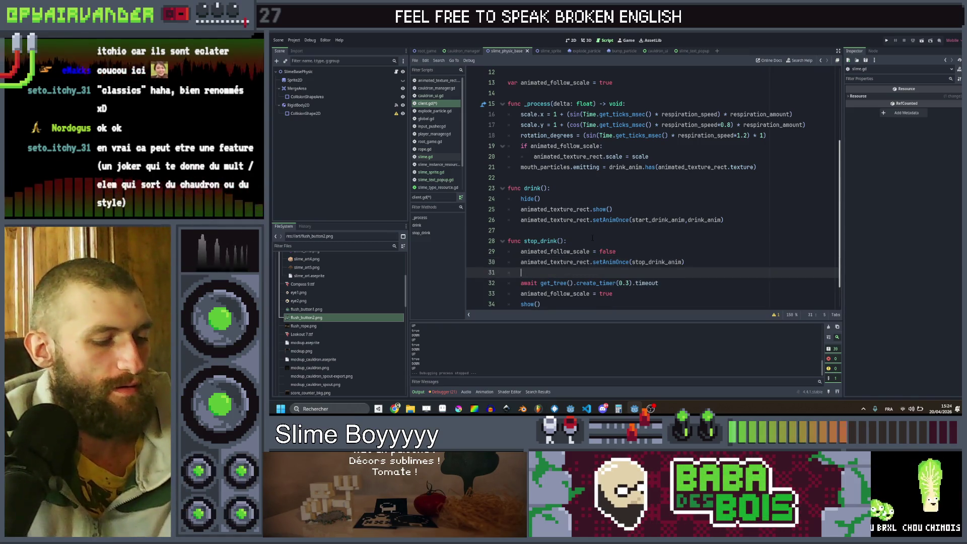
type("var tween = cre")
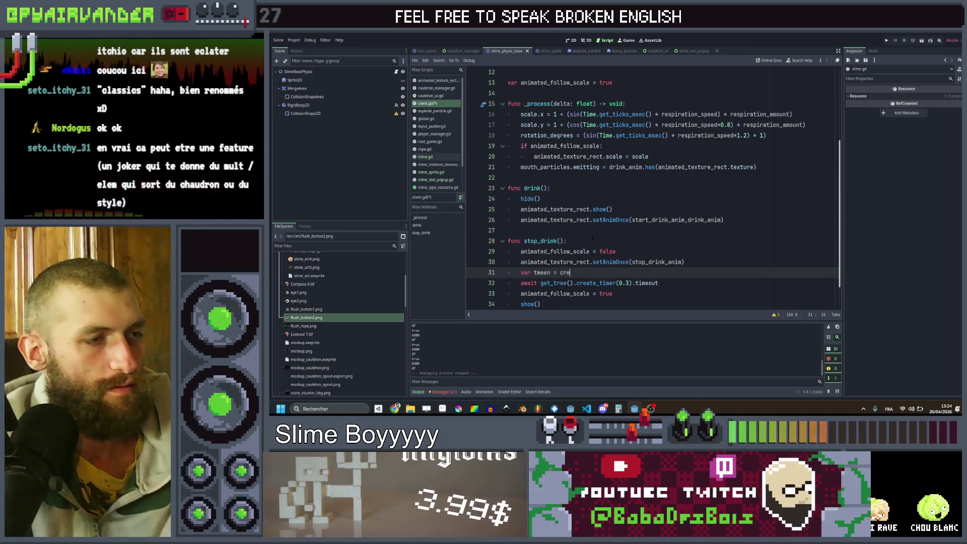
type("ate_")
key("Return")
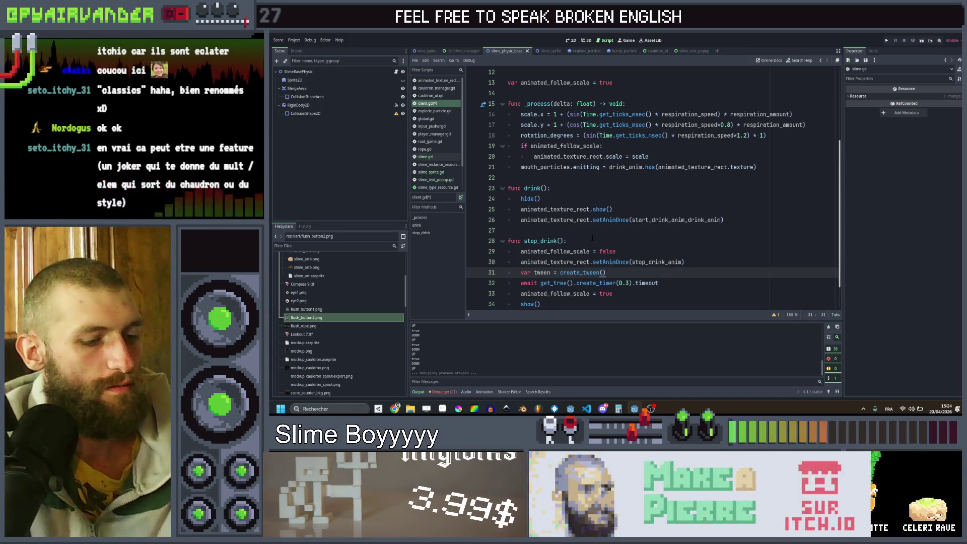
type(".set")
key("Return")
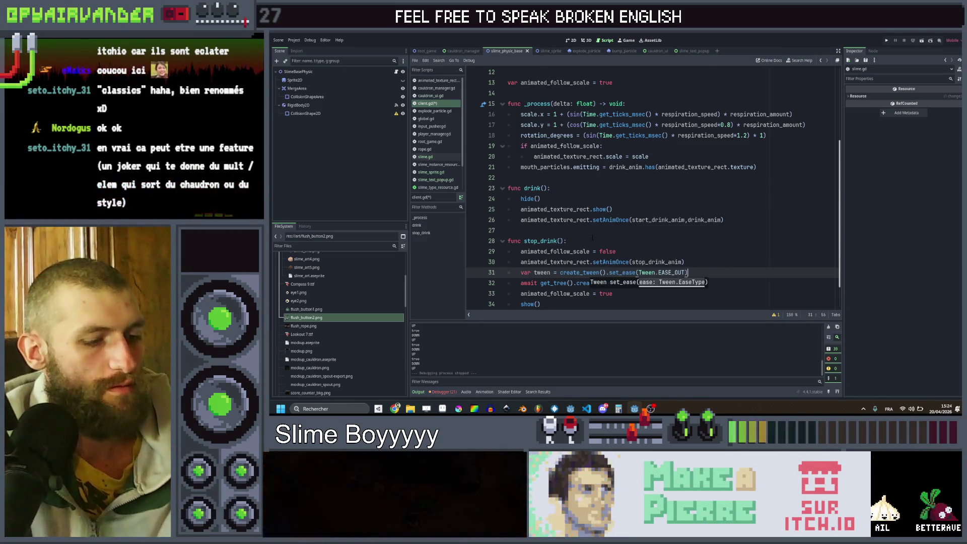
type(".sett")
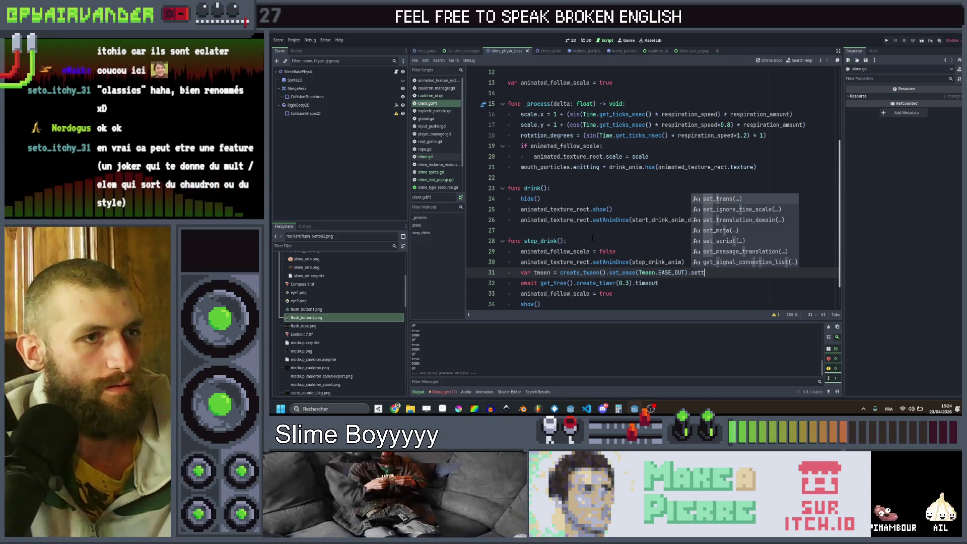
key("Return")
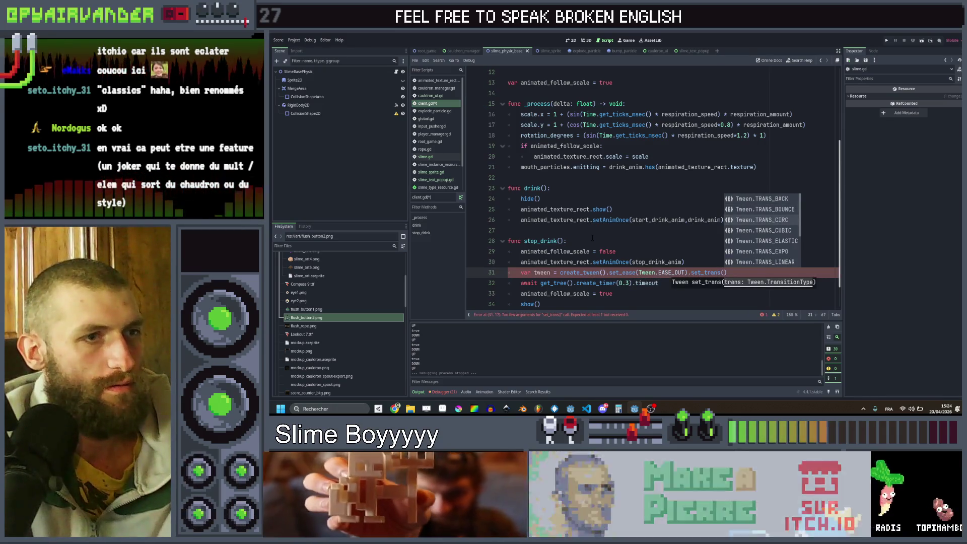
key("Down")
key("Down")
key("Return")
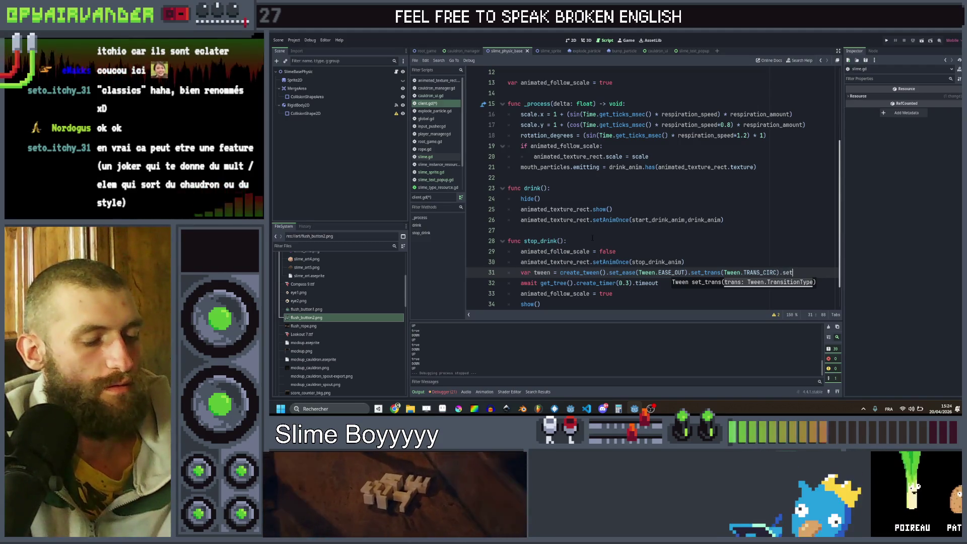
type("setpa")
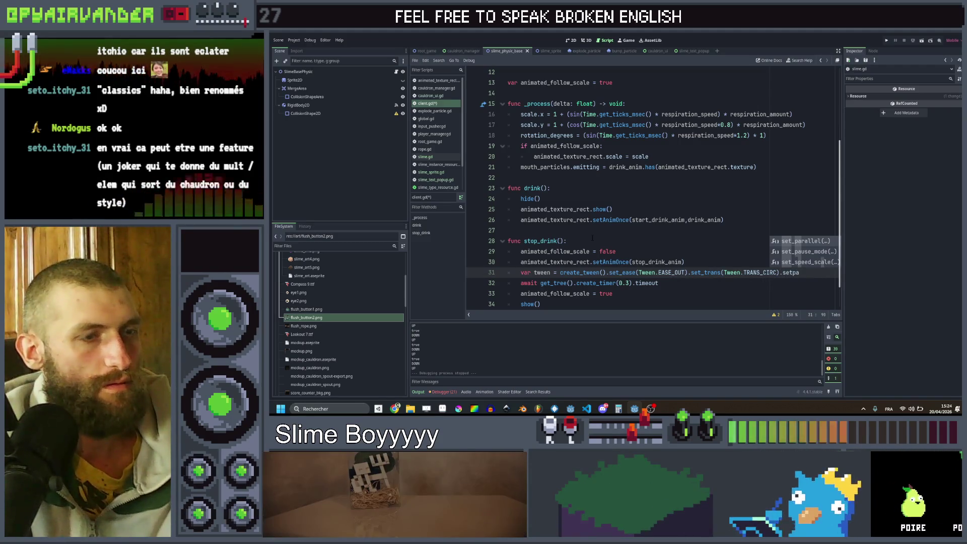
key("BackSpace")
key("BackSpace")
key("BackSpace")
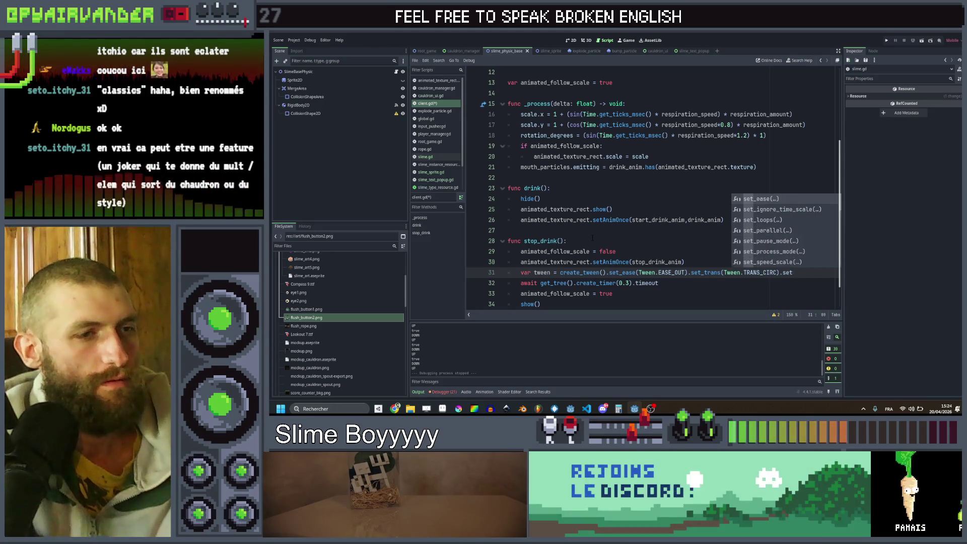
key("BackSpace")
key("BackSpace")
Tween animated_texture_rect scale to Vector2.ONE over 0.3 from Vector2(1.3, 0.7), then save and run.
key("Return")
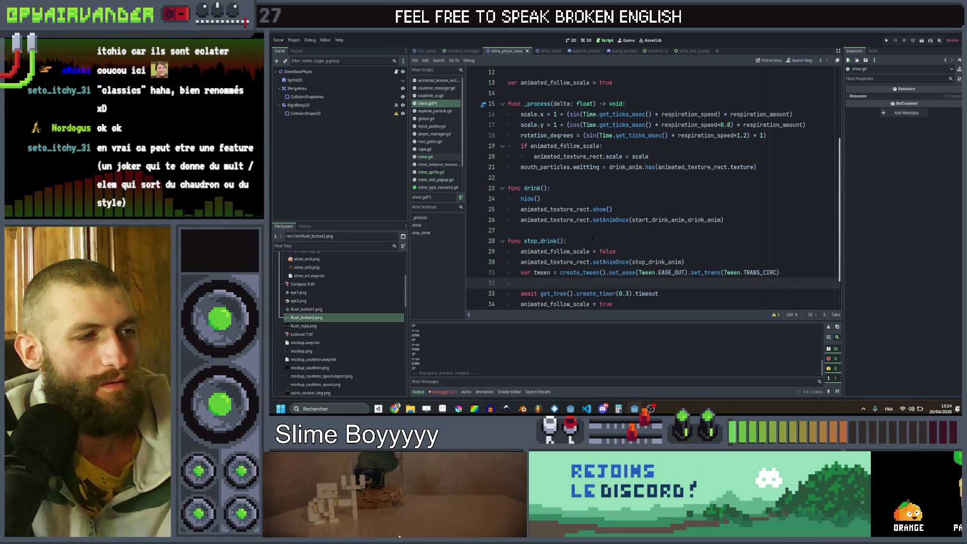
type("tween.twee")
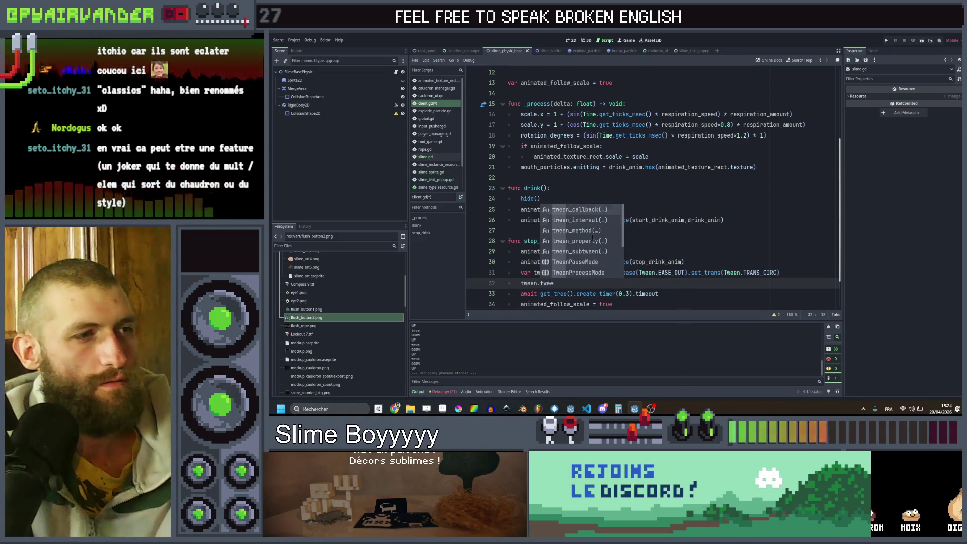
left_click(592, 239)
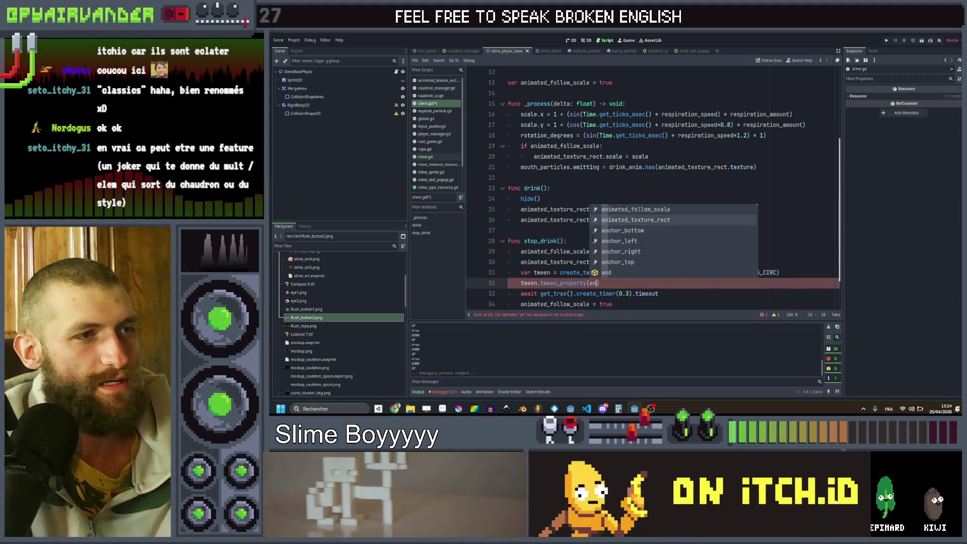
key("Return")
type(", \"sca")
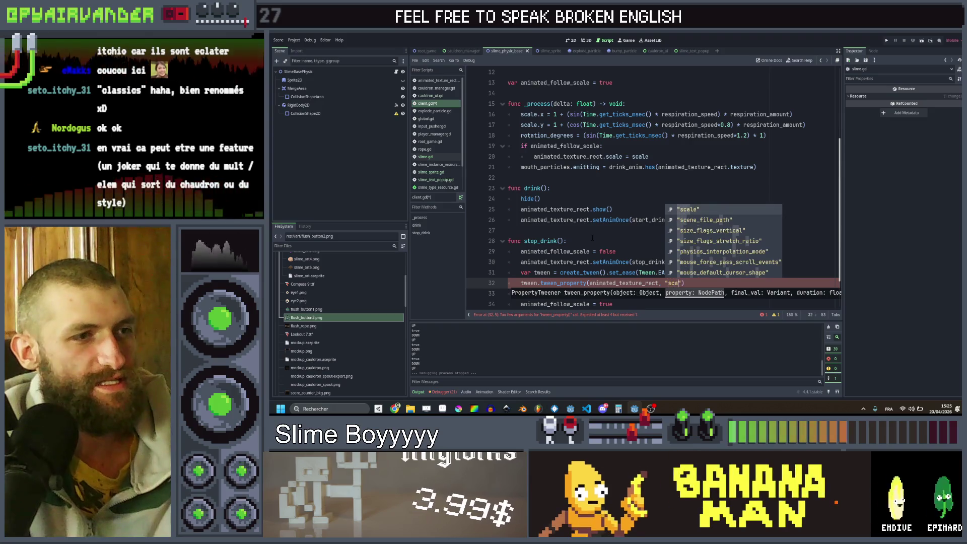
key("Return")
key("Left")
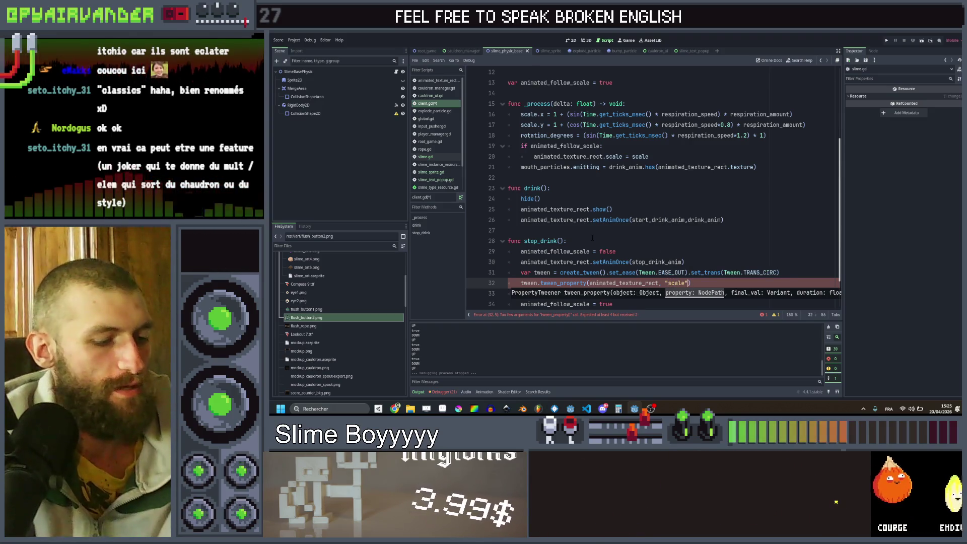
type(", Vec")
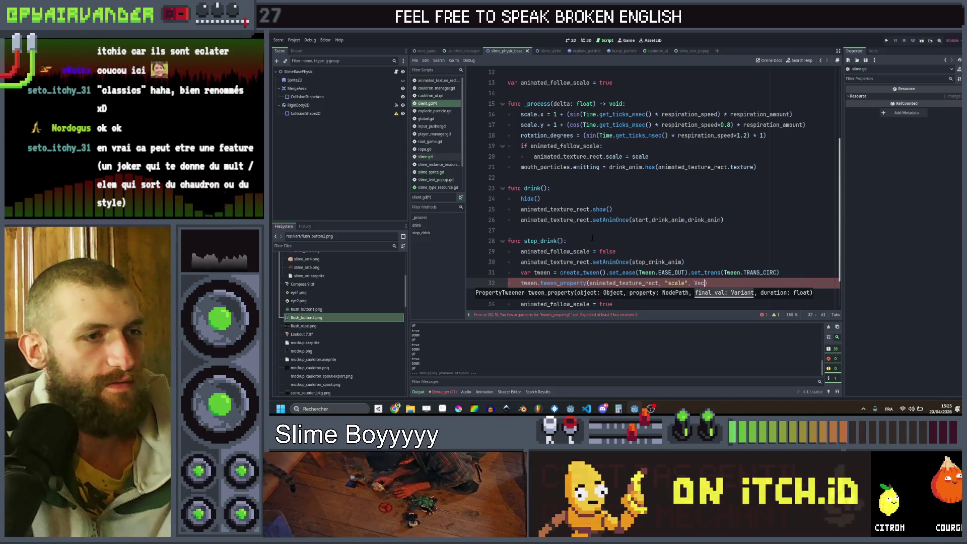
type("tor2.ONE")
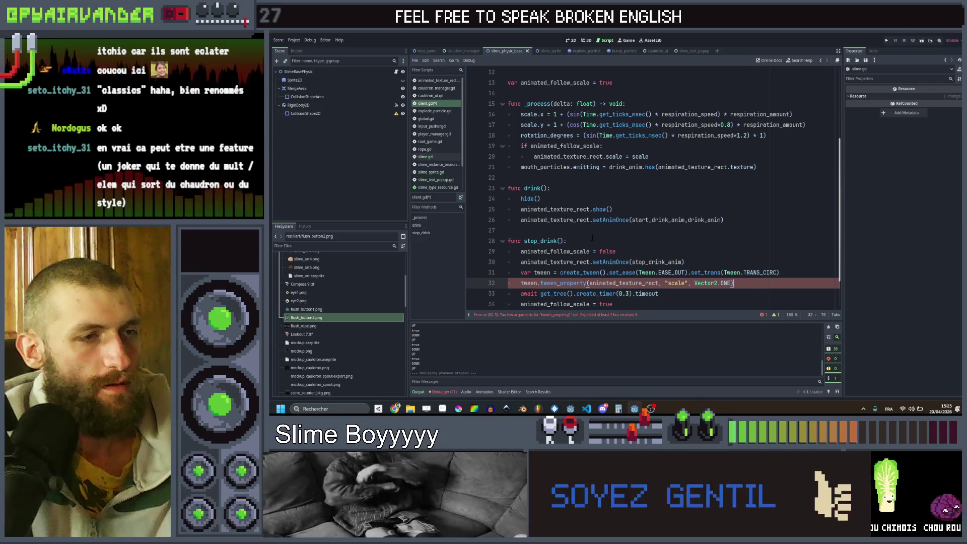
type(", 0.3")
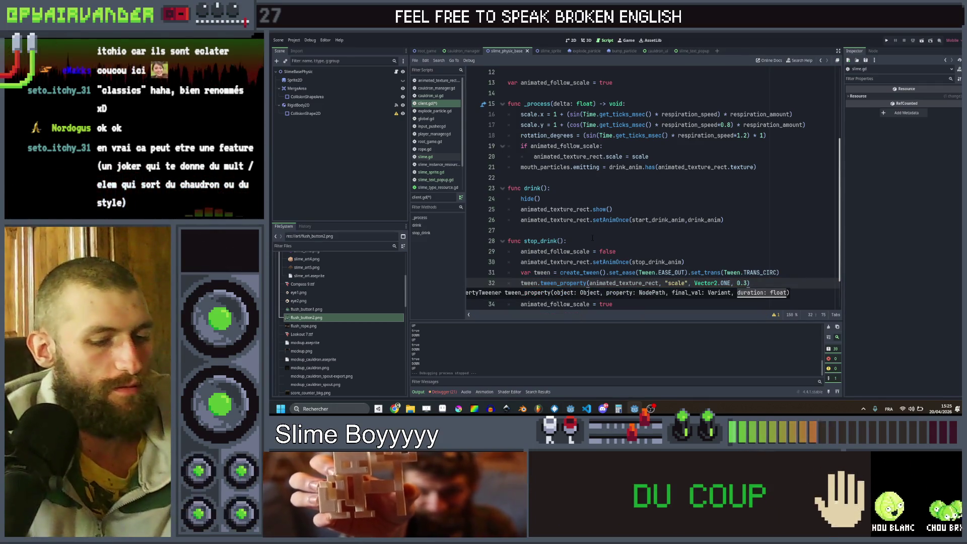
type(").from")
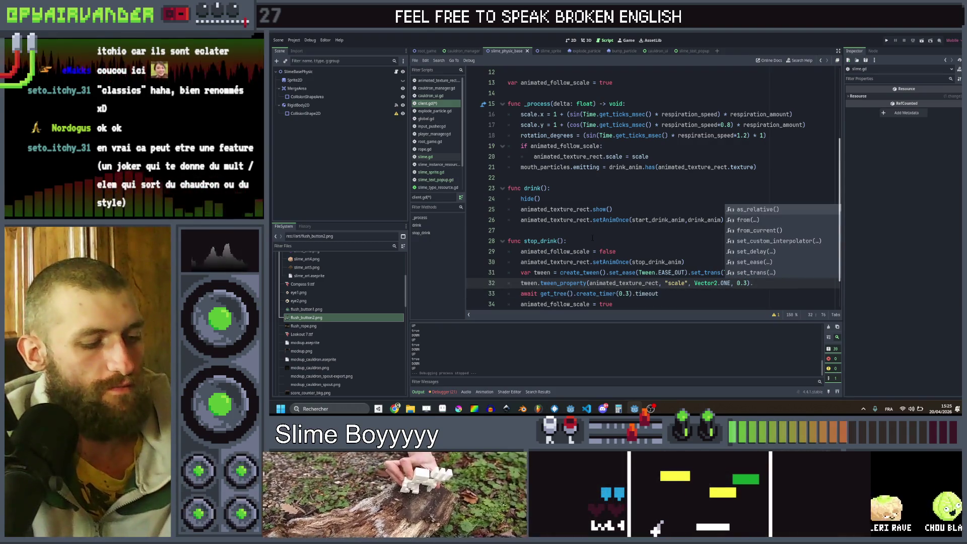
key("Return")
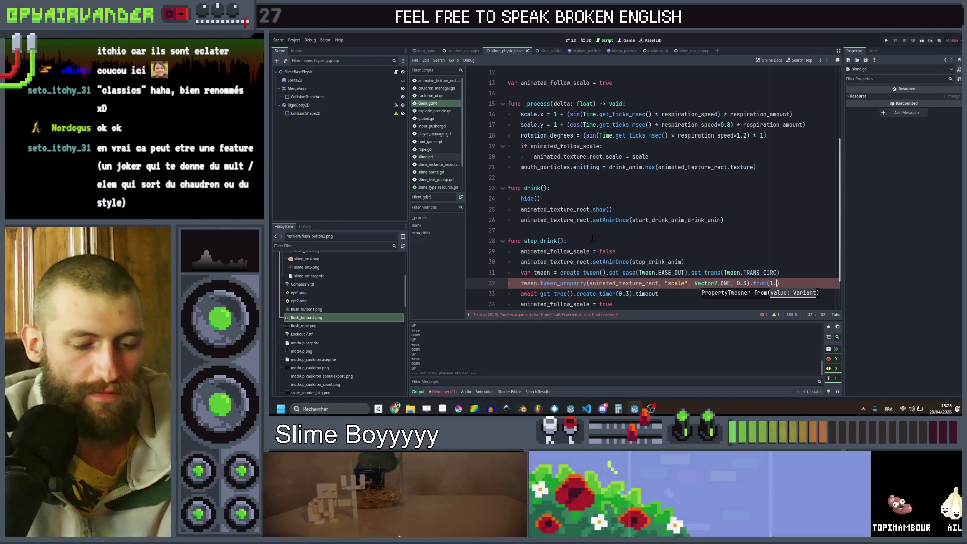
type("1.3, 0")
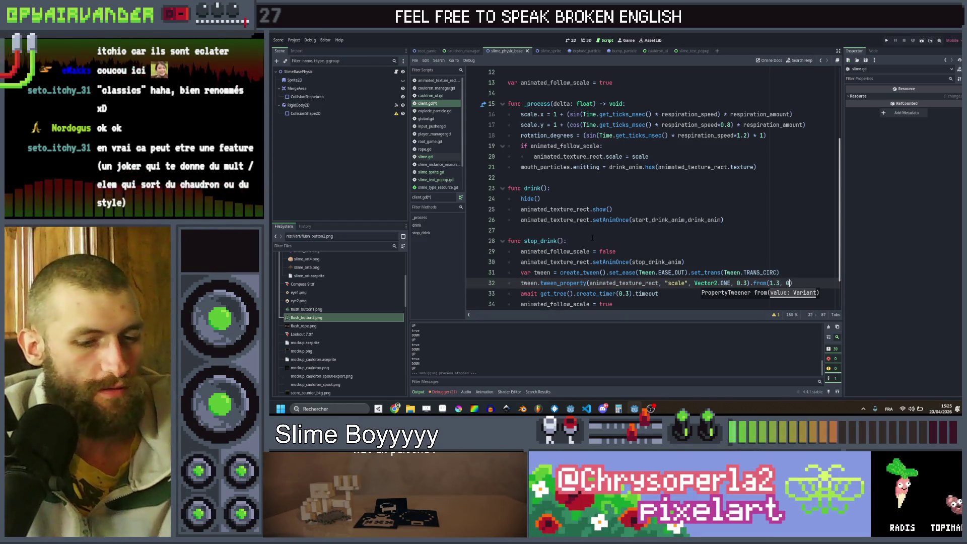
type(".7")
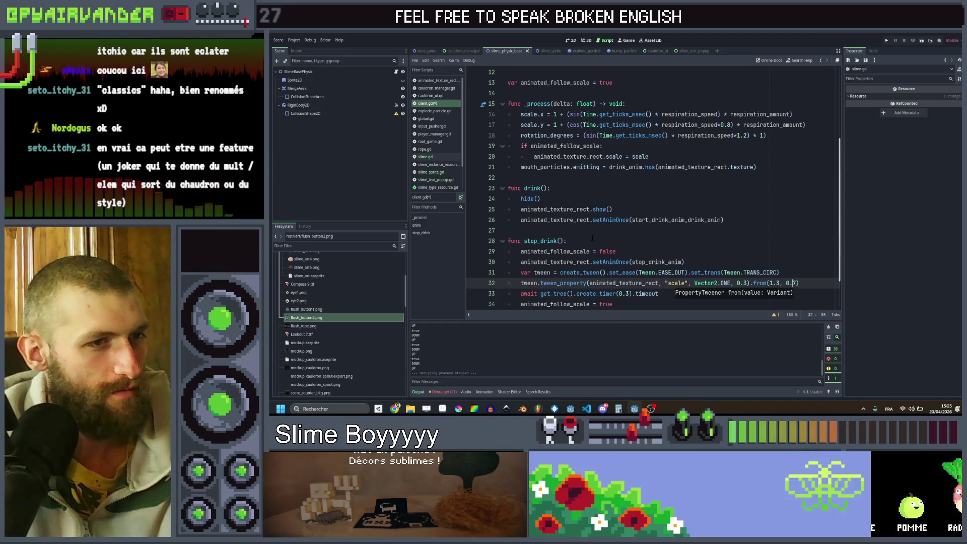
key("Left")
key("Left")
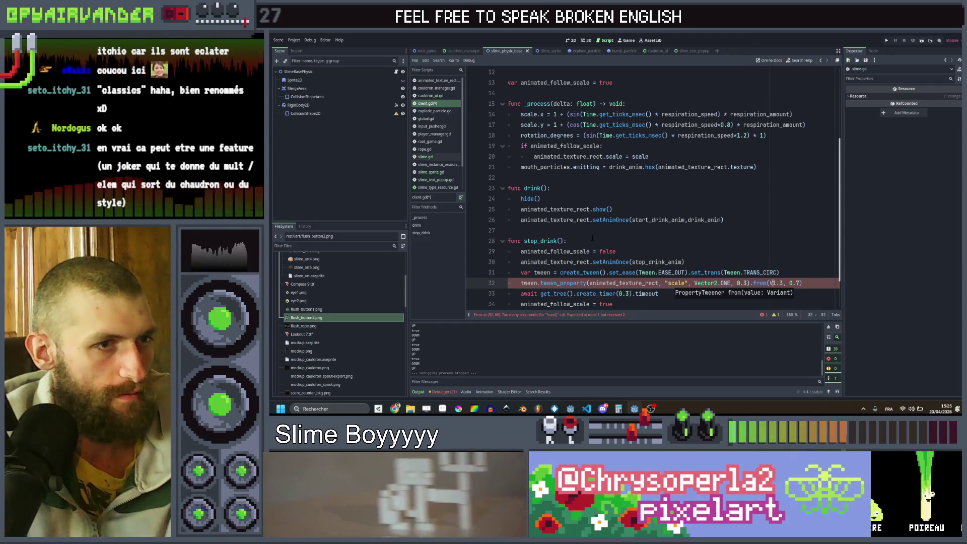
type("ector2(")
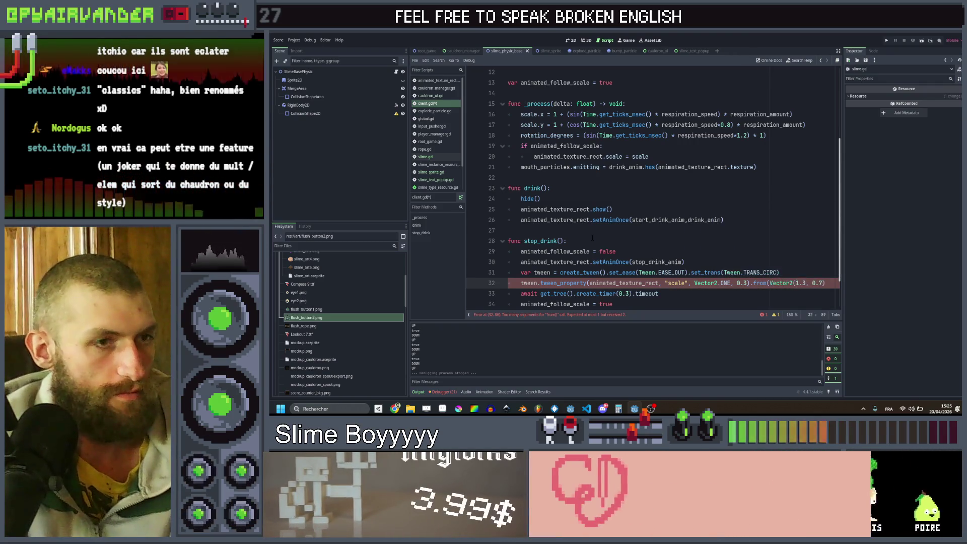
key("Right")
key("Right")
key("Right")
key("Right")
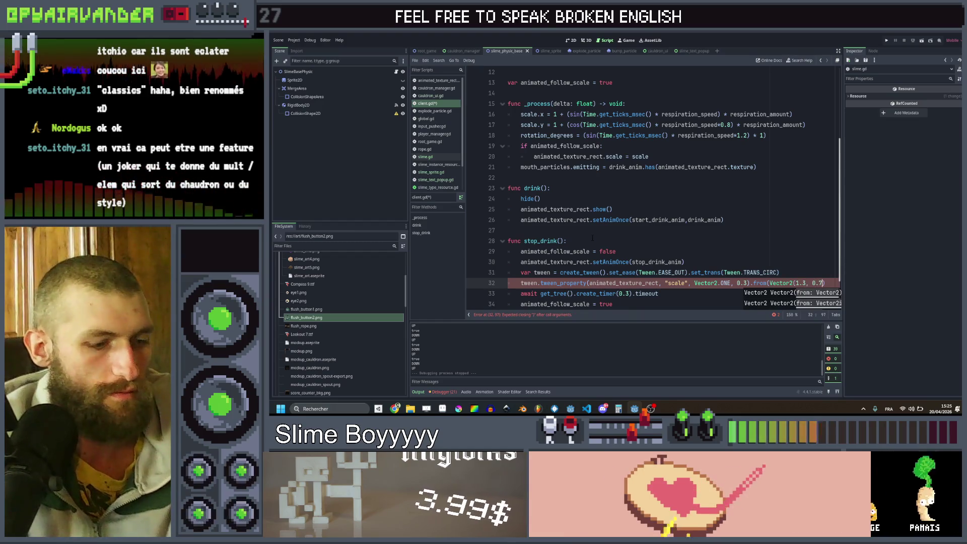
type("))")
key("ctrl+s")
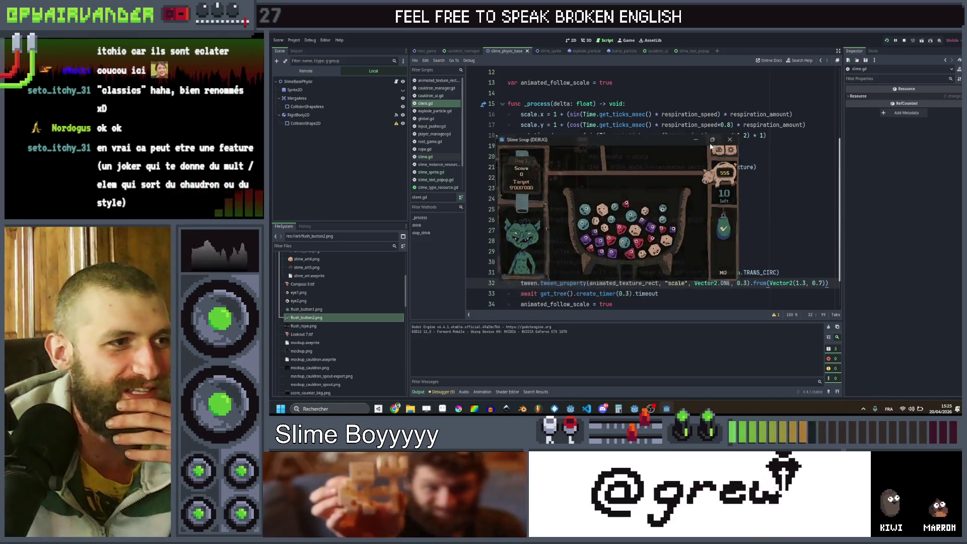
Pop a cluster of slimes in the fullscreen game, then return to the script editor.
key("F11")
left_click(534, 286)
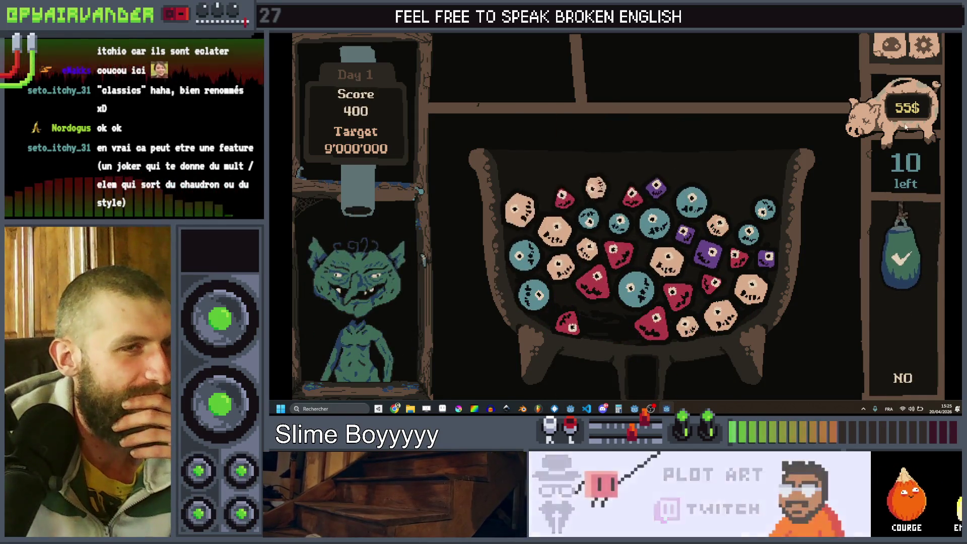
key("F11")
key("alt+Tab")
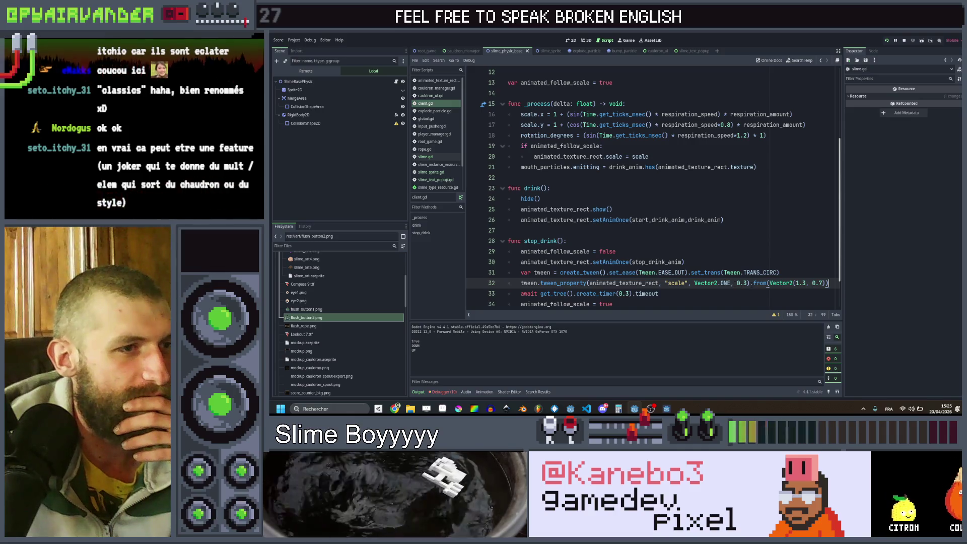
Retune the stop_drink tween to 0.7 s from Vector2(1.5, 0.6) and save the script.
key("Left")
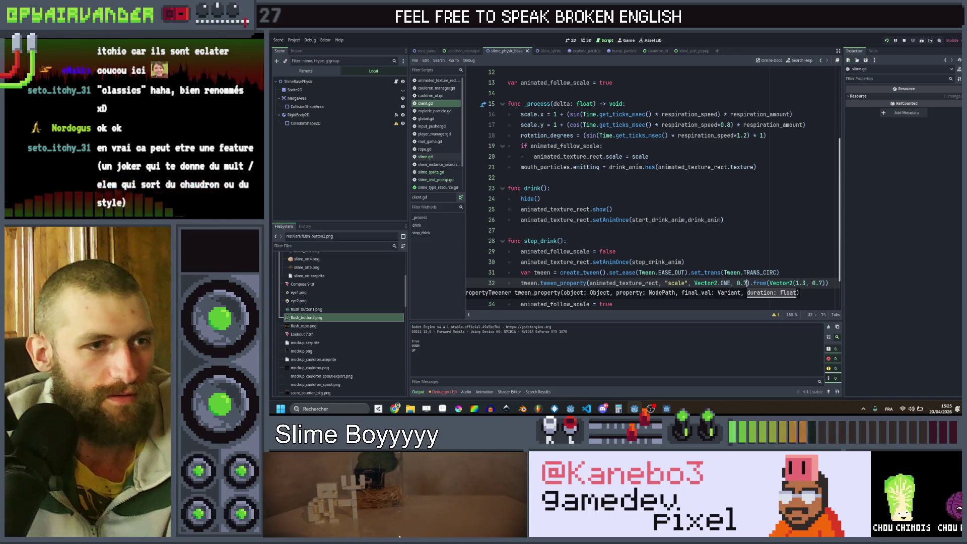
type("6")
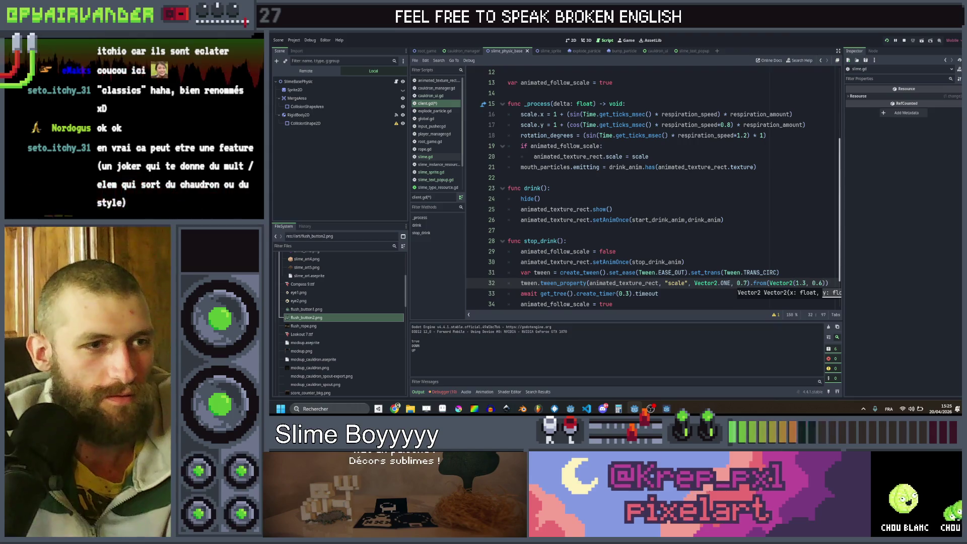
type("3")
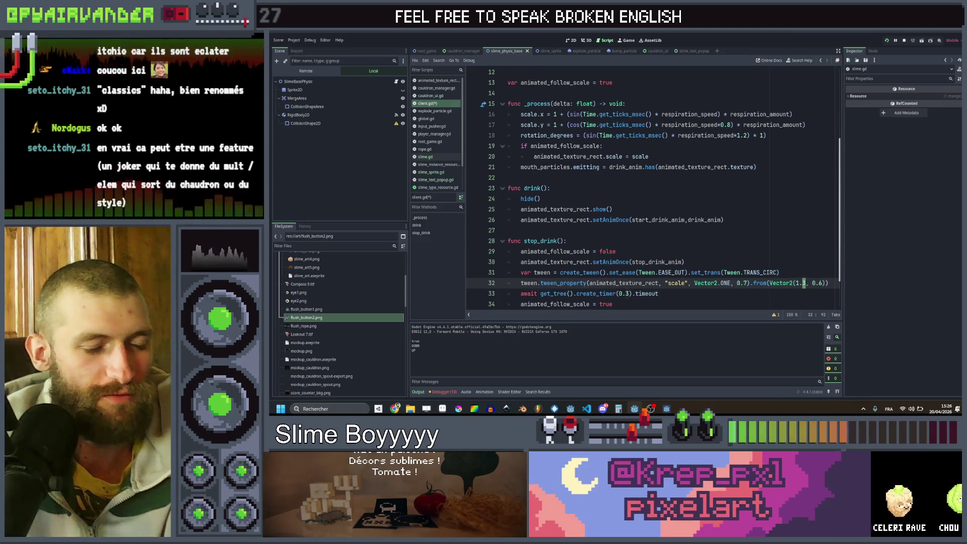
left_click(810, 262)
key("ctrl+s")
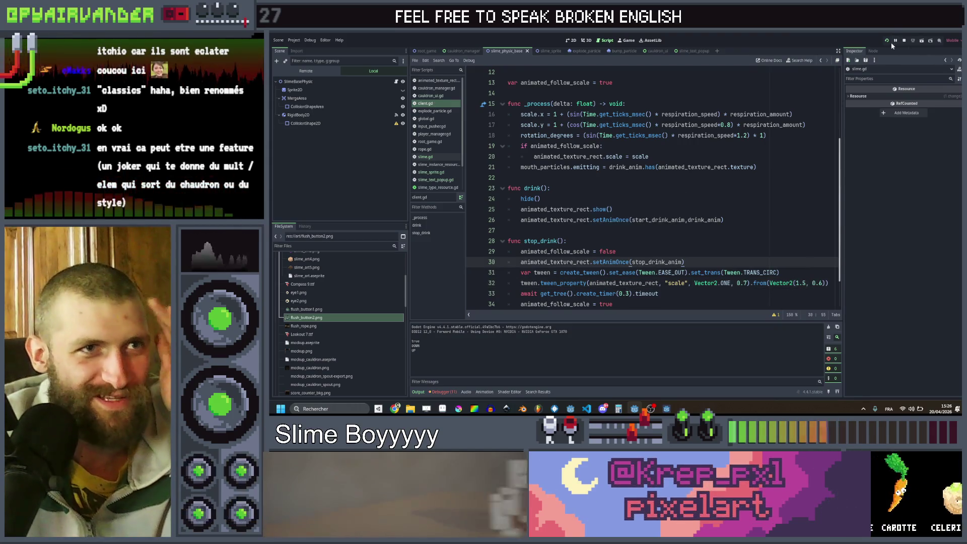
Relaunch the game and chain and pop the adjacent red slimes, scoring 144, then close it.
left_click(886, 41)
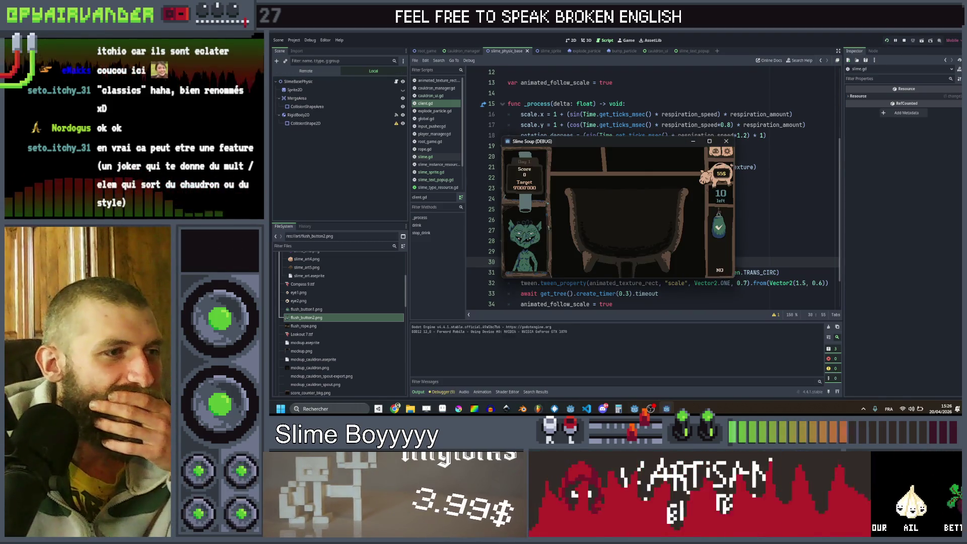
left_click(709, 142)
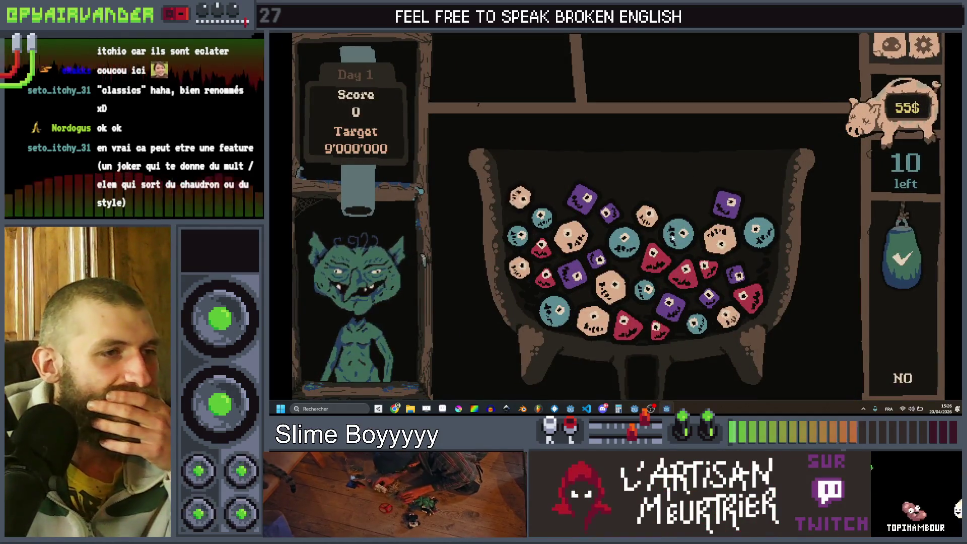
mouse_move(677, 277)
left_mouse_down()
mouse_move(702, 272)
mouse_move(722, 290)
left_mouse_up()
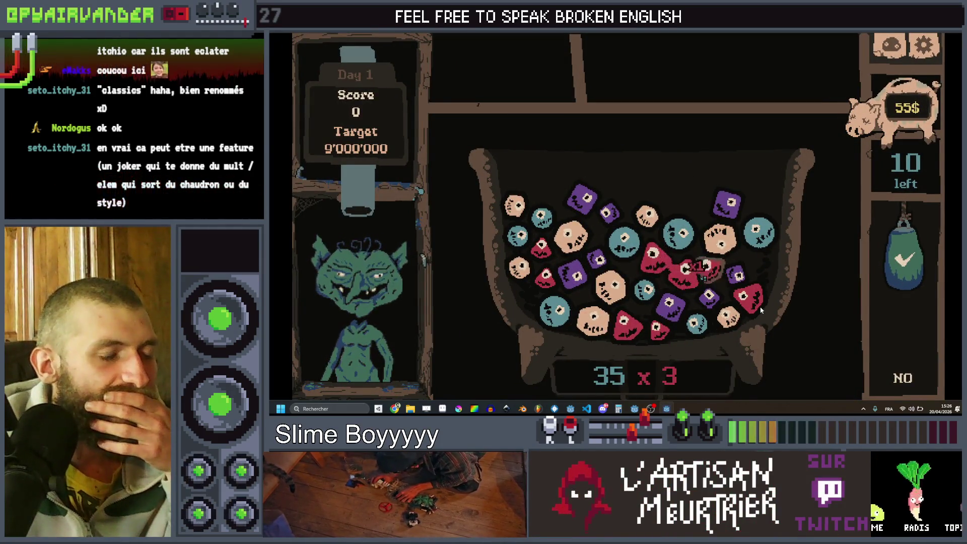
left_click(904, 257)
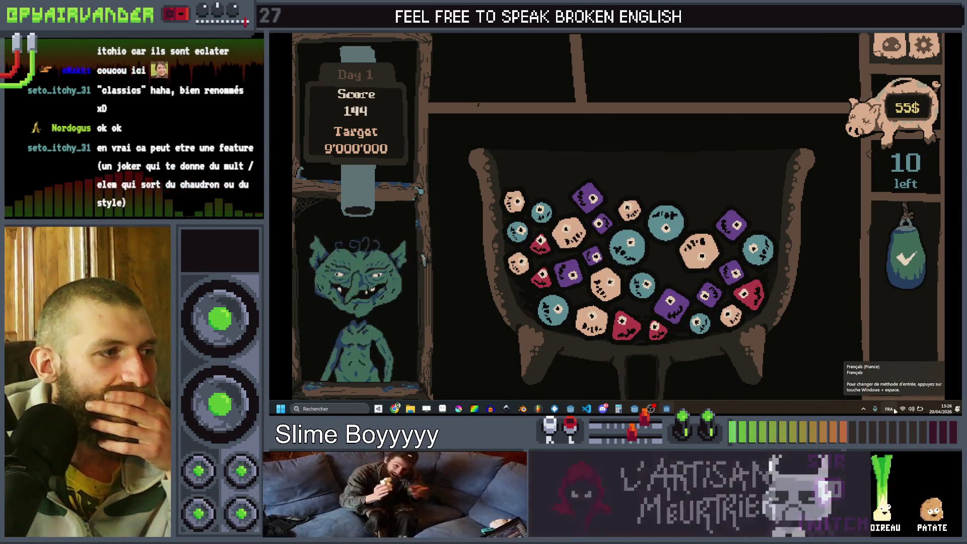
key("alt+F4")
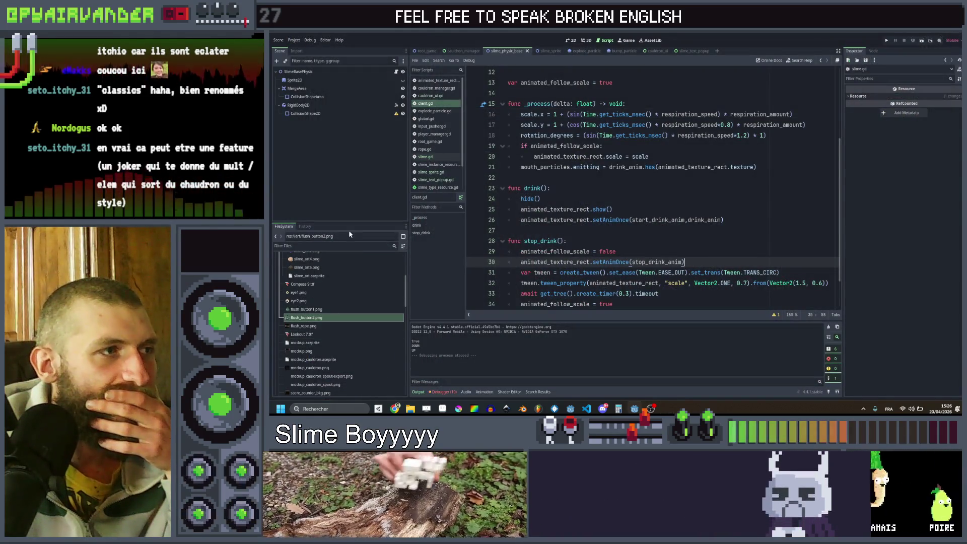
Open the cauldron_ui scene and select the Client node.
scroll(339, 299, "down", 1)
scroll(322, 292, "up", 3)
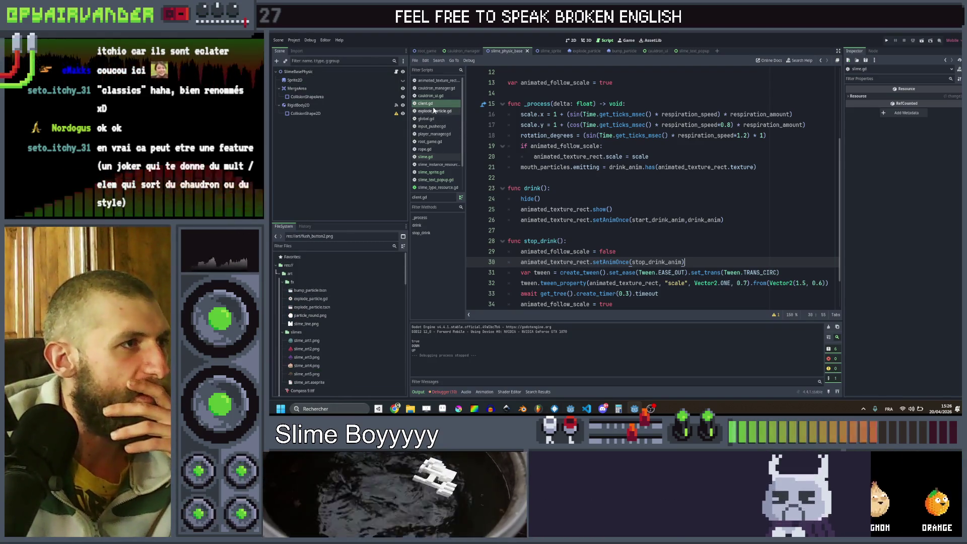
left_click(435, 104)
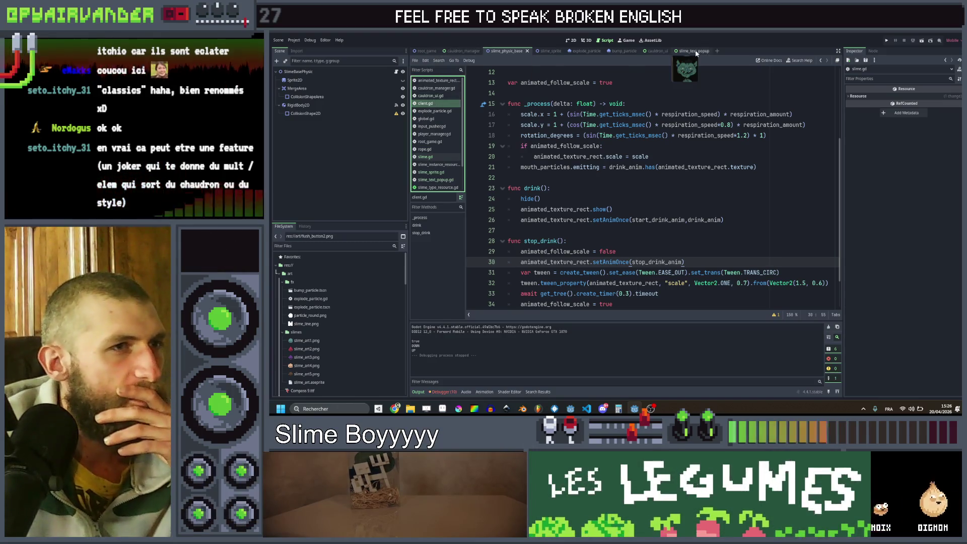
left_click(648, 51)
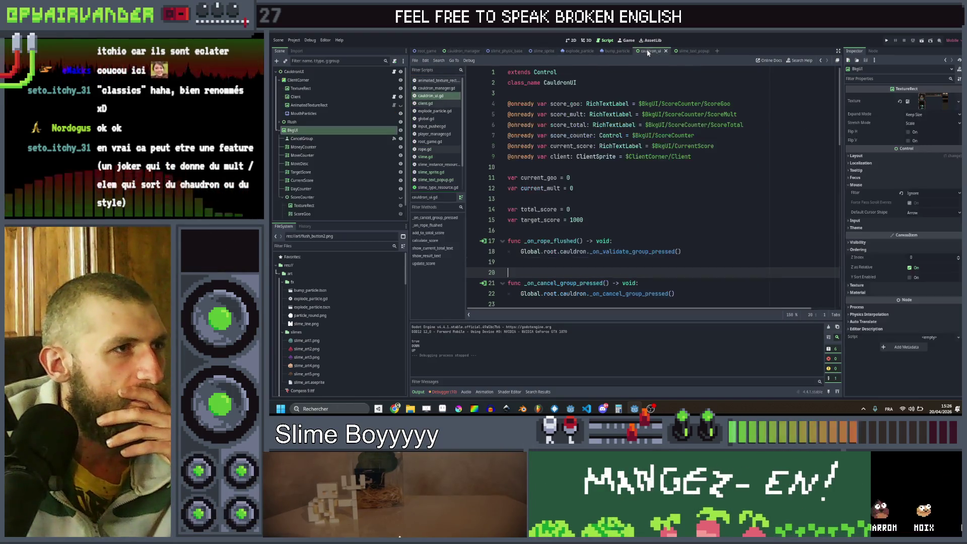
left_click(296, 96)
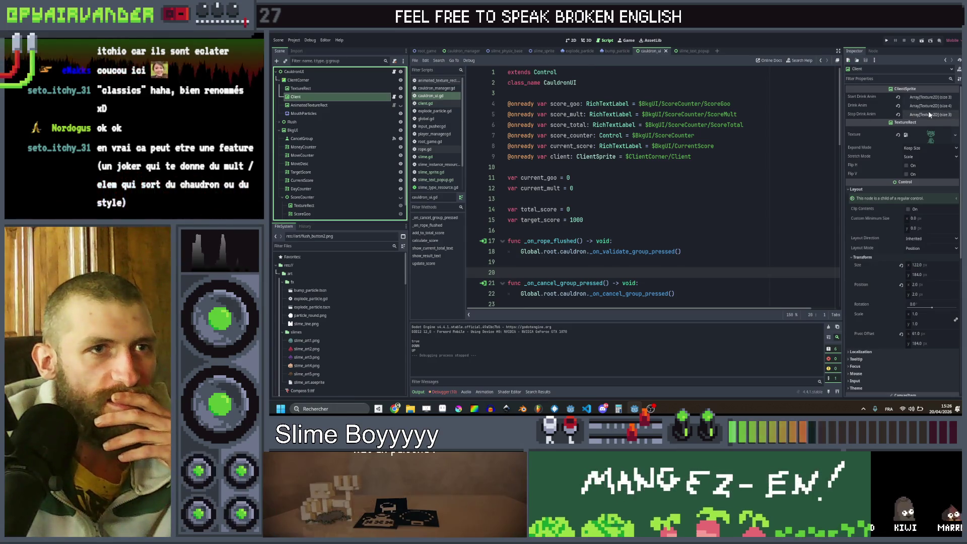
Delete Stop Drink Anim elements 1 and 2, leaving one frame, and save.
left_click(930, 114)
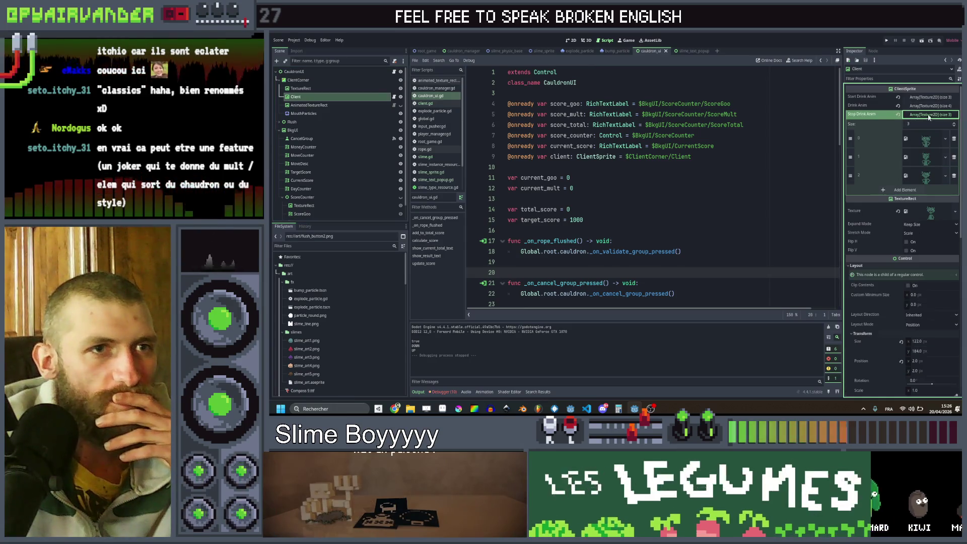
left_click(954, 158)
left_click(954, 158)
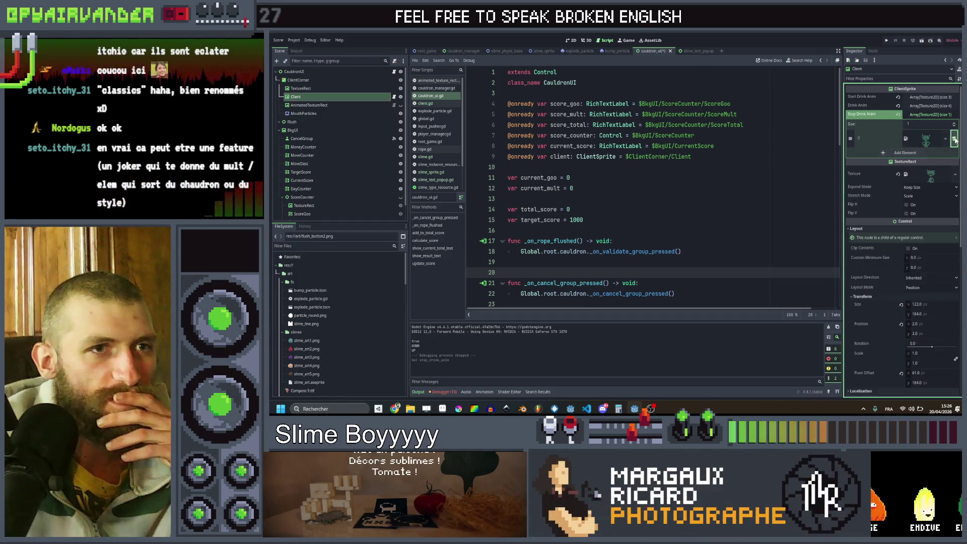
left_click(887, 40)
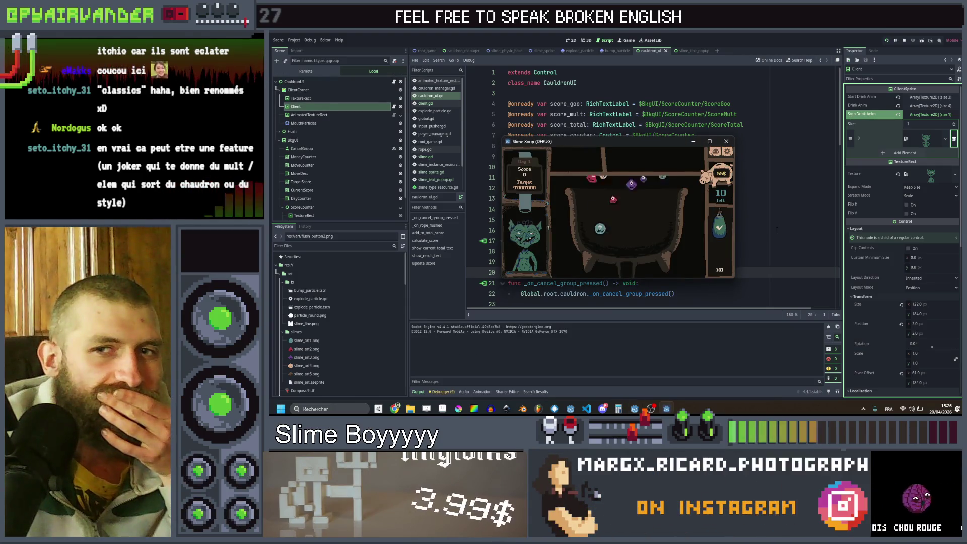
Maximize the Slime Soup window, link slimes for a 40 x 4 chain scoring 260, then close the game.
left_click(709, 141)
left_click(708, 326)
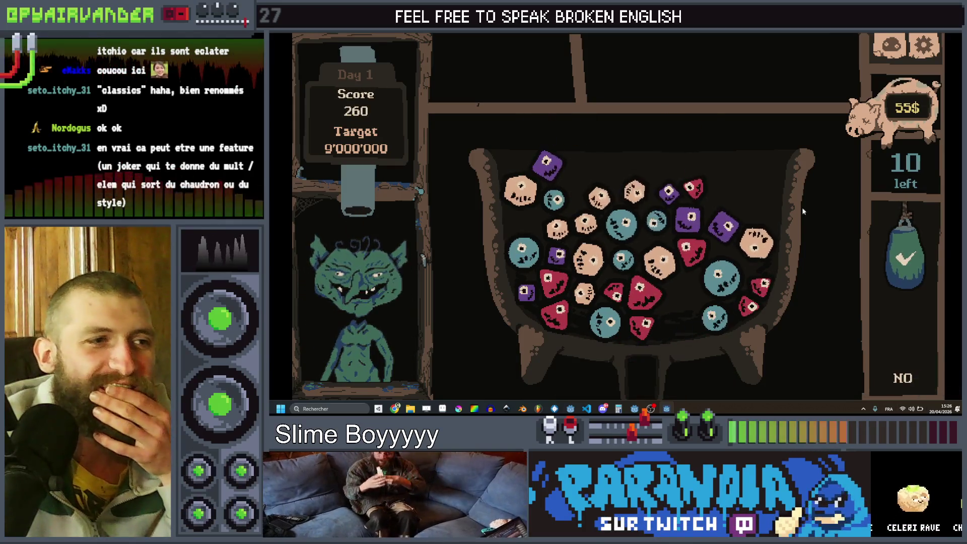
key("alt+F4")
scroll(730, 208, "down", 9)
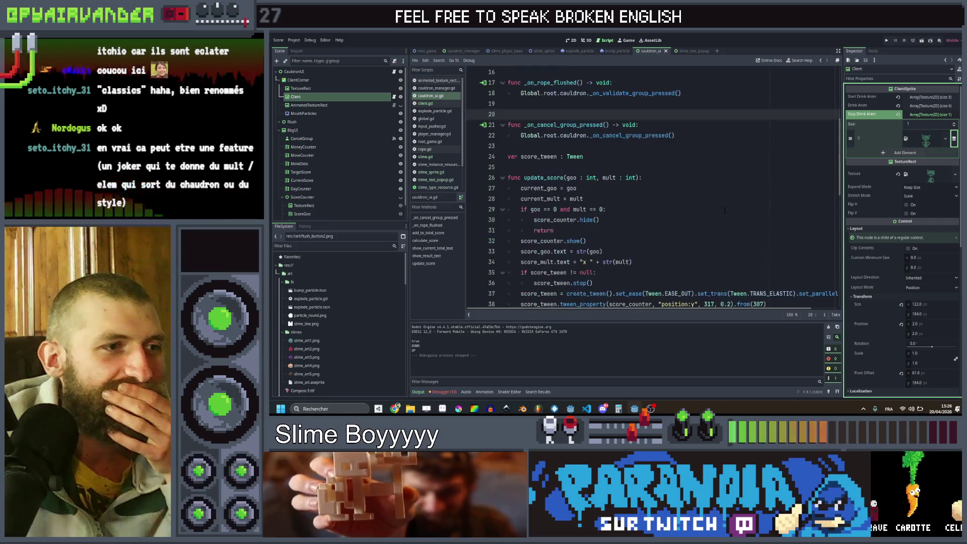
In client.gd, change the tween transition from TRANS_CIRC to TRANS_ELASTIC and save.
scroll(730, 208, "down", 2)
scroll(770, 188, "up", 2)
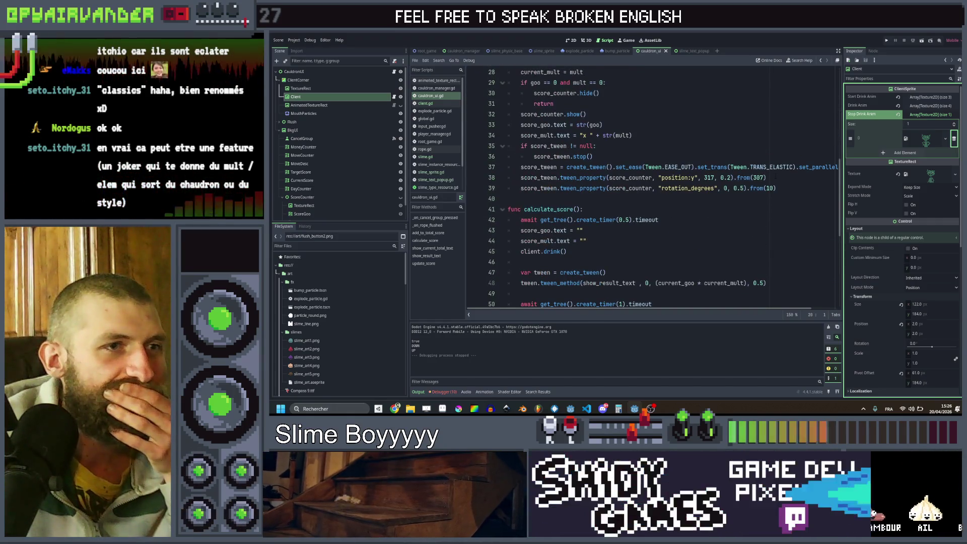
scroll(770, 188, "right", 3)
key("alt+Left")
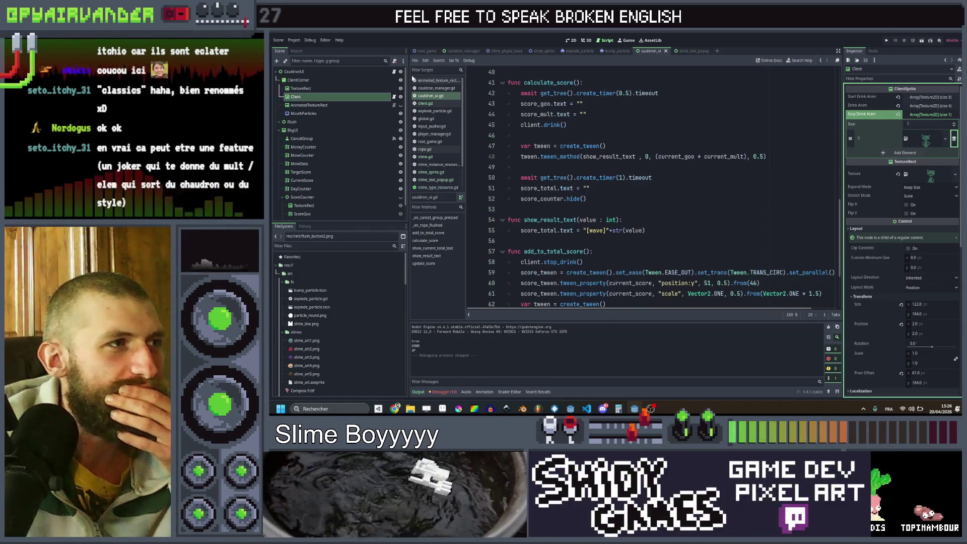
left_click(778, 273)
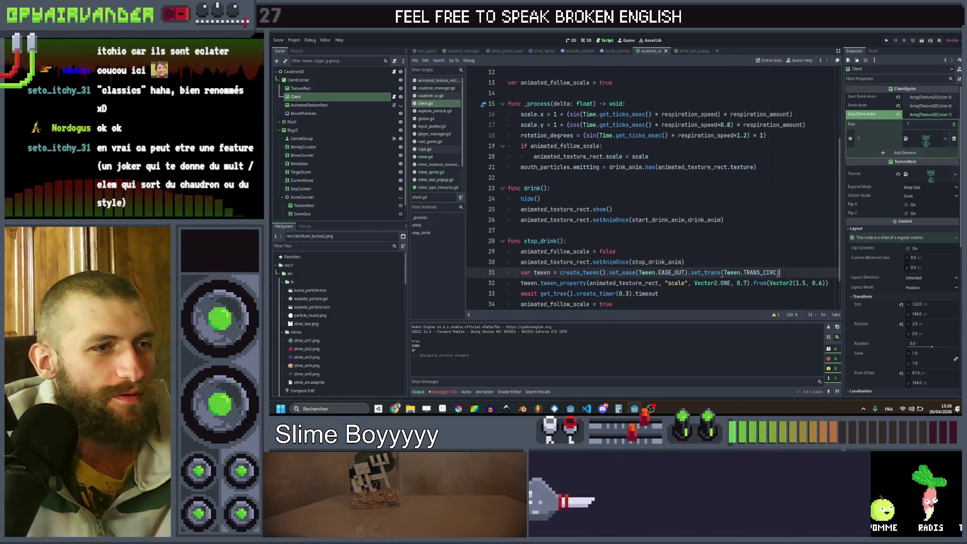
type("El")
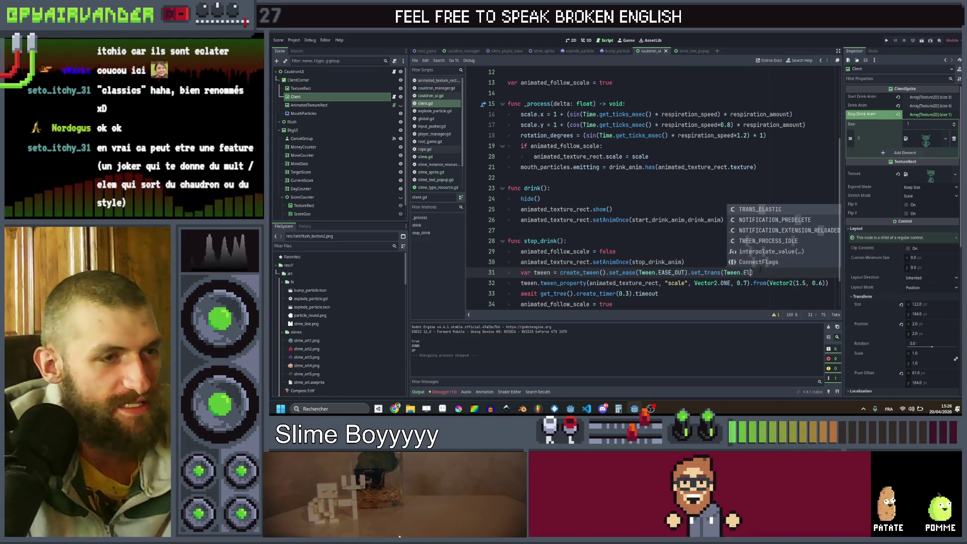
key("Return")
key("ctrl+s")
Move animated_follow_scale = true below hide() with a blank line before it.
scroll(650, 191, "down", 2)
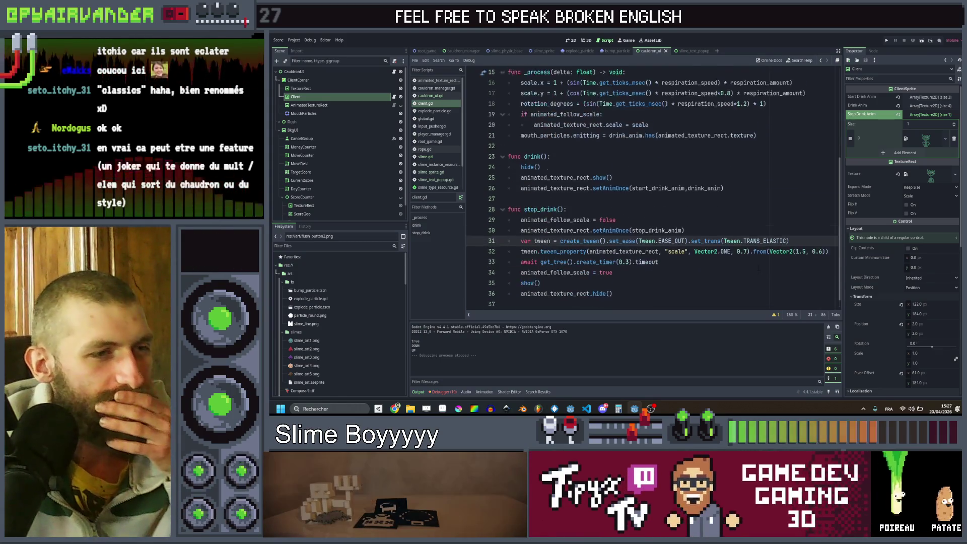
left_click_drag(660, 251, 527, 251)
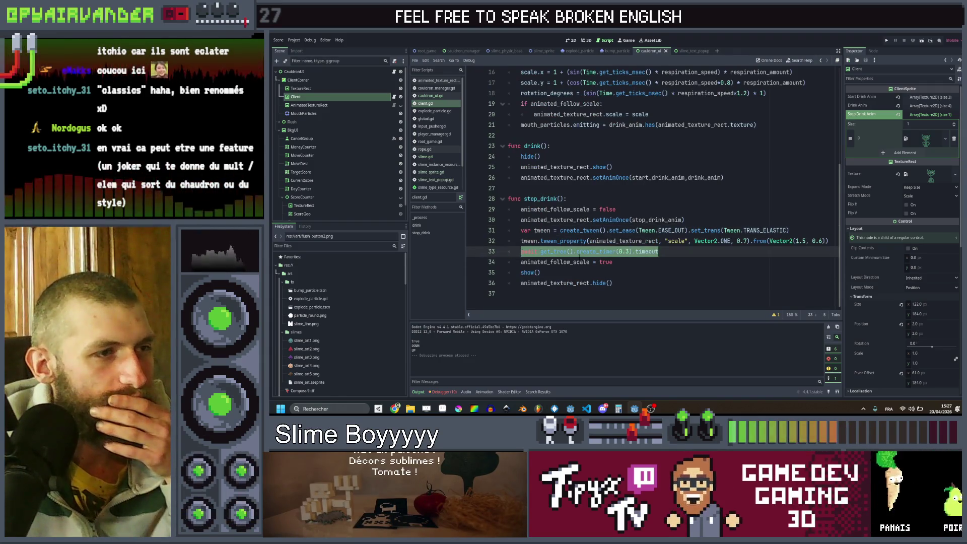
left_click(647, 264)
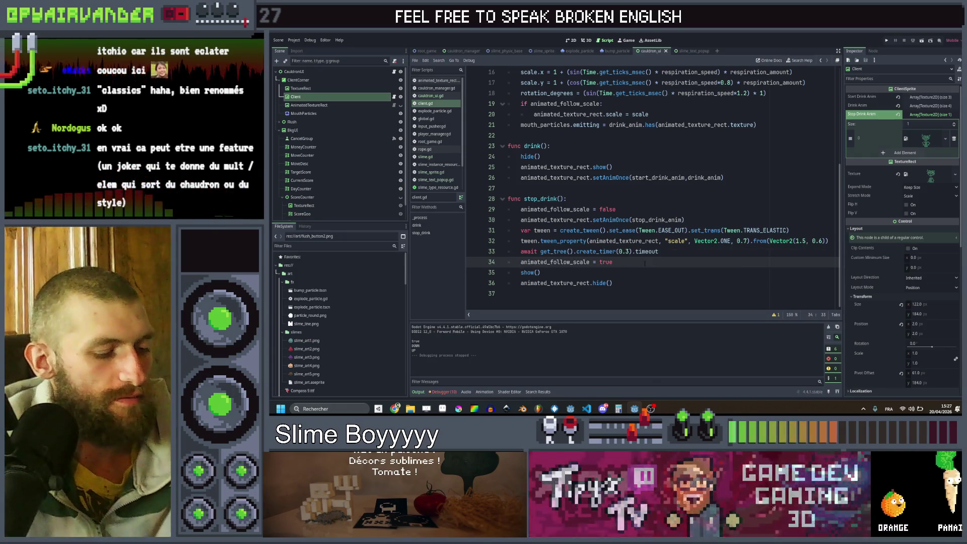
key("alt+Down")
key("alt+Down")
key("Return")
Duplicate the timer await line as await tween.finished, save client.gd and relaunch the game.
key("Up")
key("Up")
key("Up")
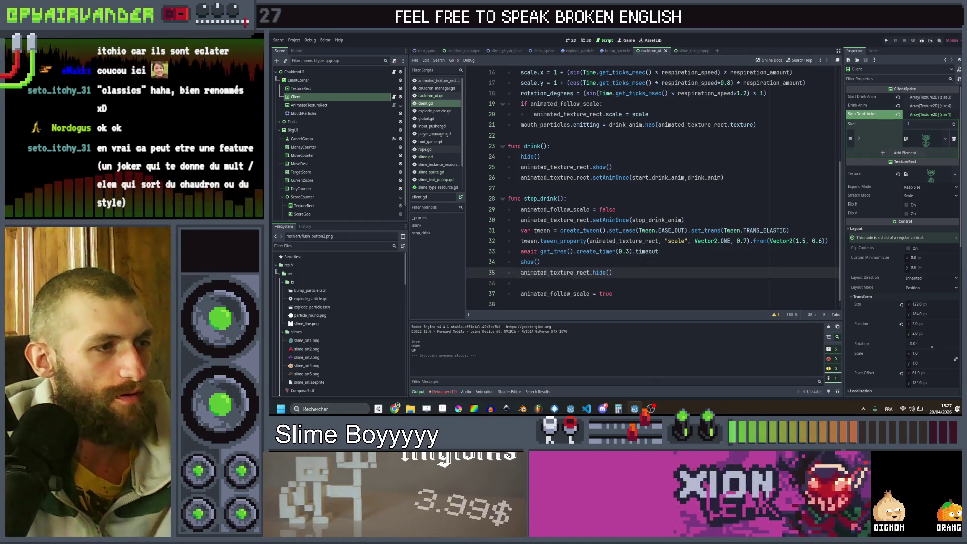
key("ctrl+c")
key("Down")
key("Down")
key("Down")
key("ctrl+v")
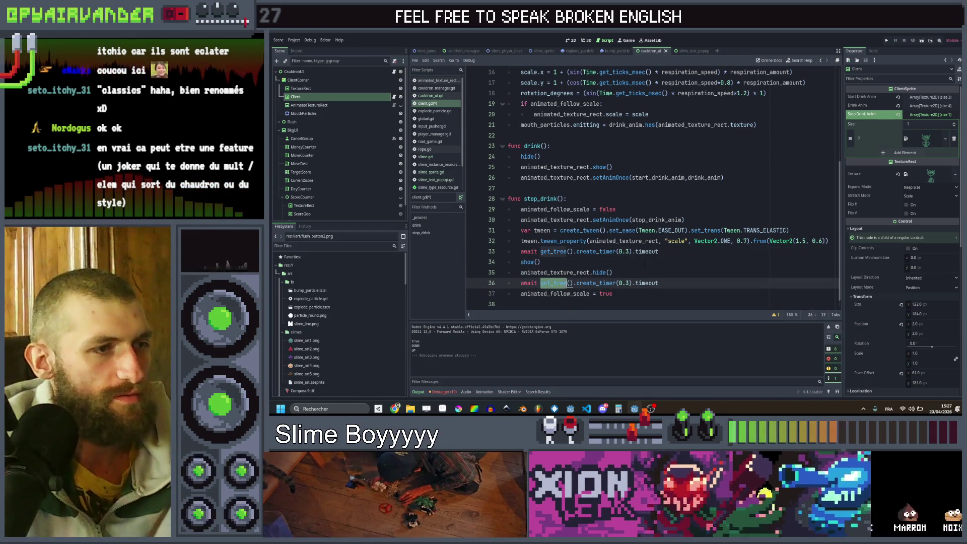
key("shift+End")
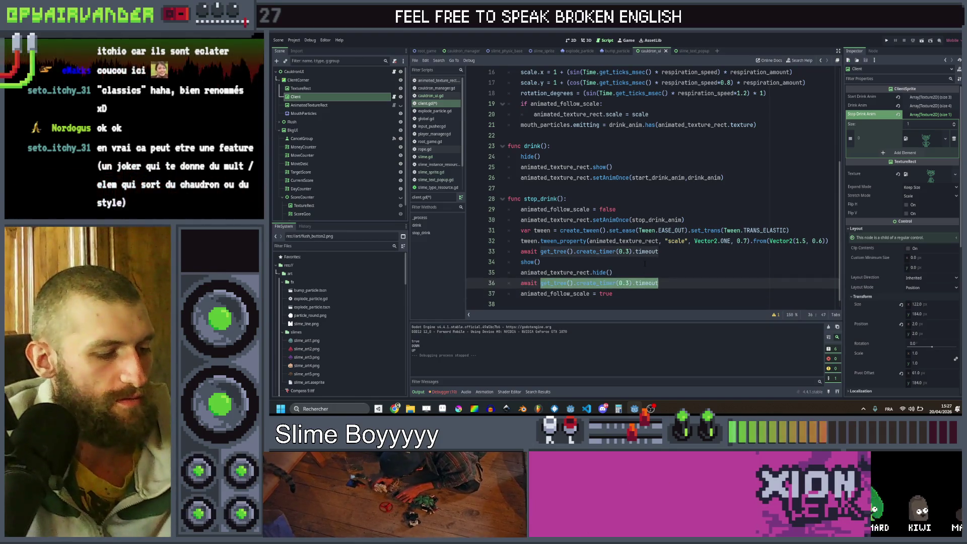
type("tween.fini")
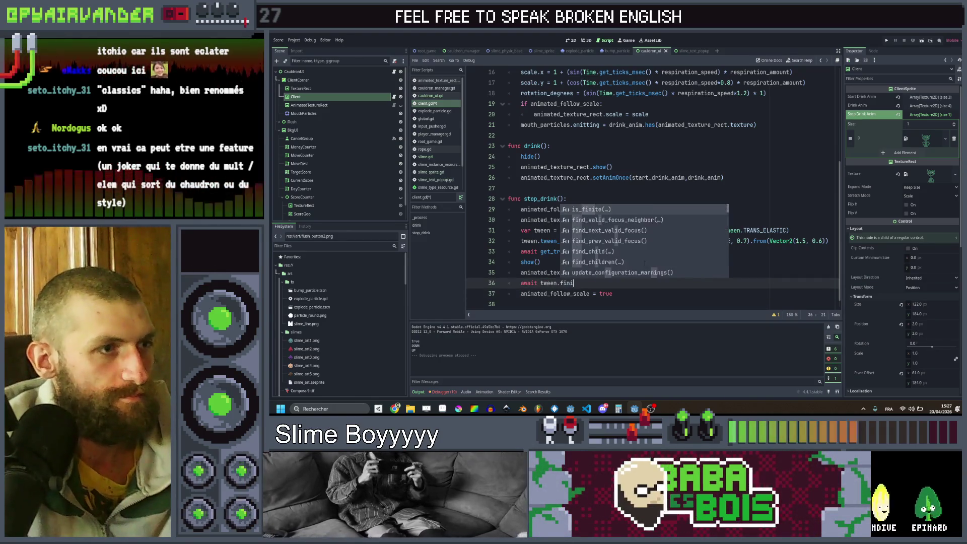
type("shed")
key("ctrl+s")
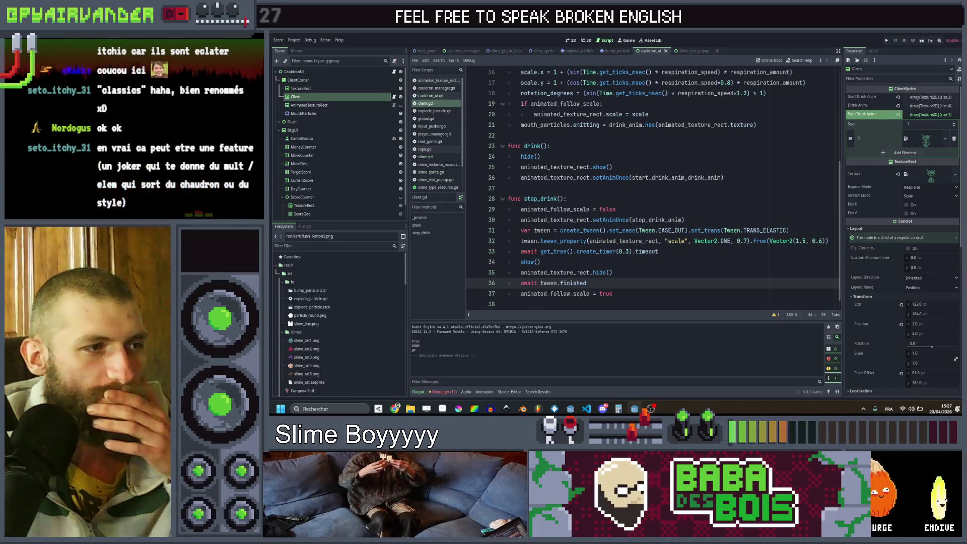
left_click(887, 41)
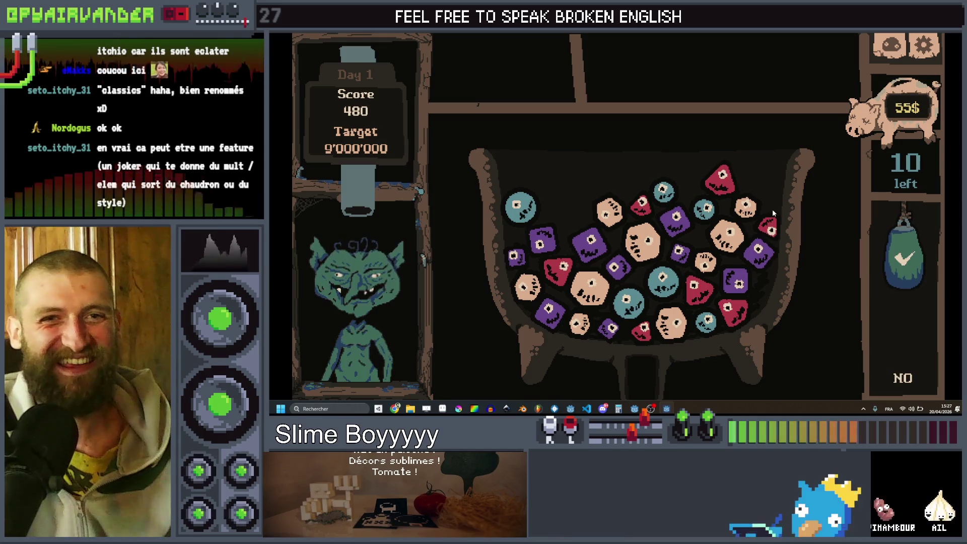
Link four purple slimes and brew them for a score of 740, then close the game.
mouse_move(524, 259)
left_mouse_down()
mouse_move(589, 241)
mouse_move(657, 297)
left_mouse_up()
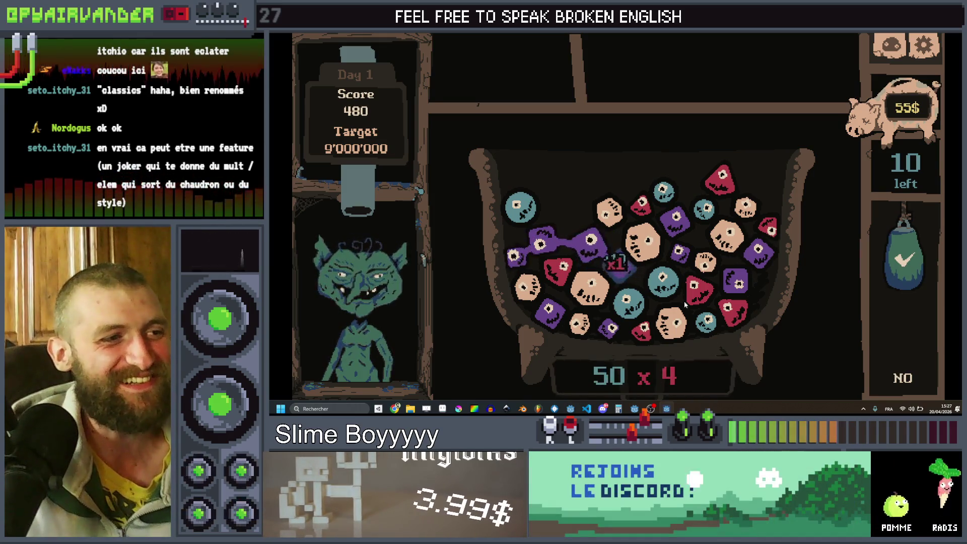
left_click(906, 245)
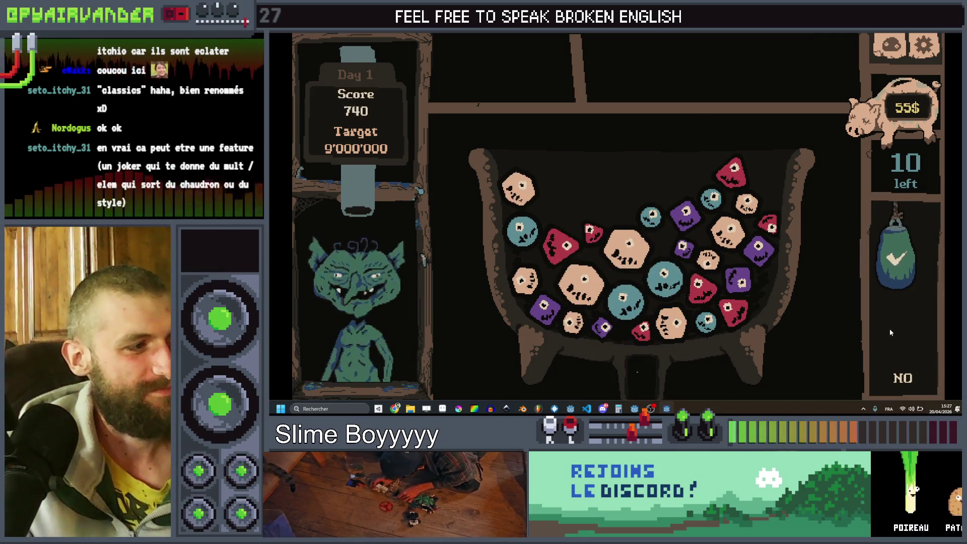
key("alt+F4")
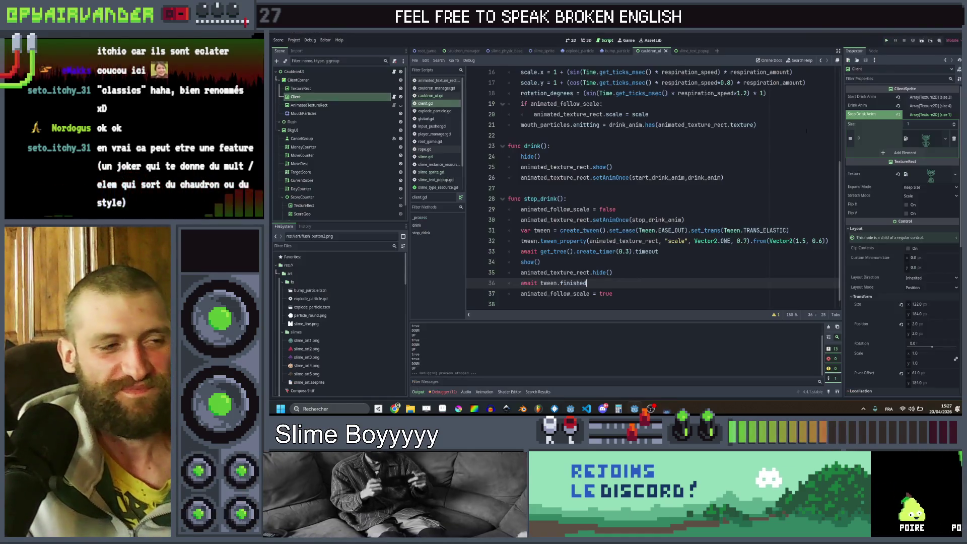
On line 32, change duration 0.7 to 1.5 and from() to Vector2(1.2, 0.8), then run with F5.
double_click(742, 241)
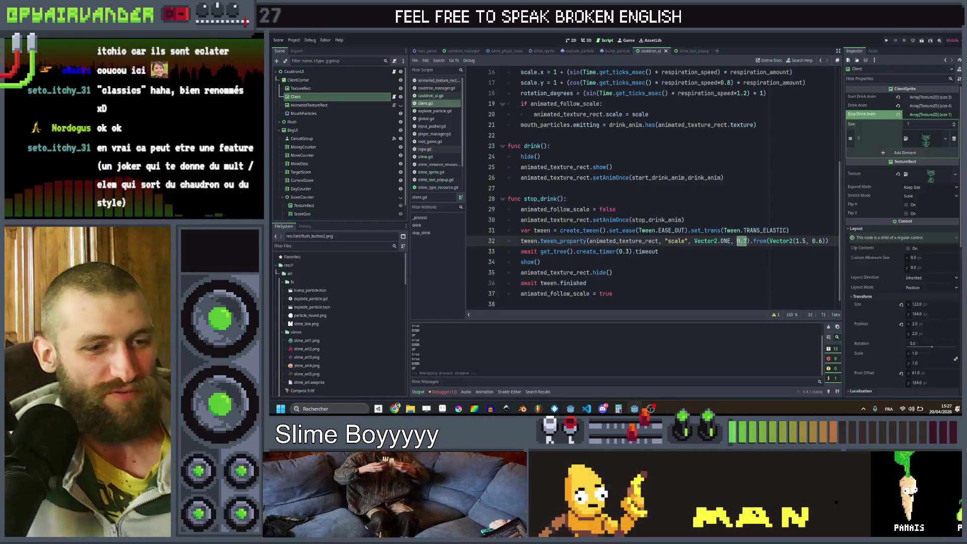
type("1.5")
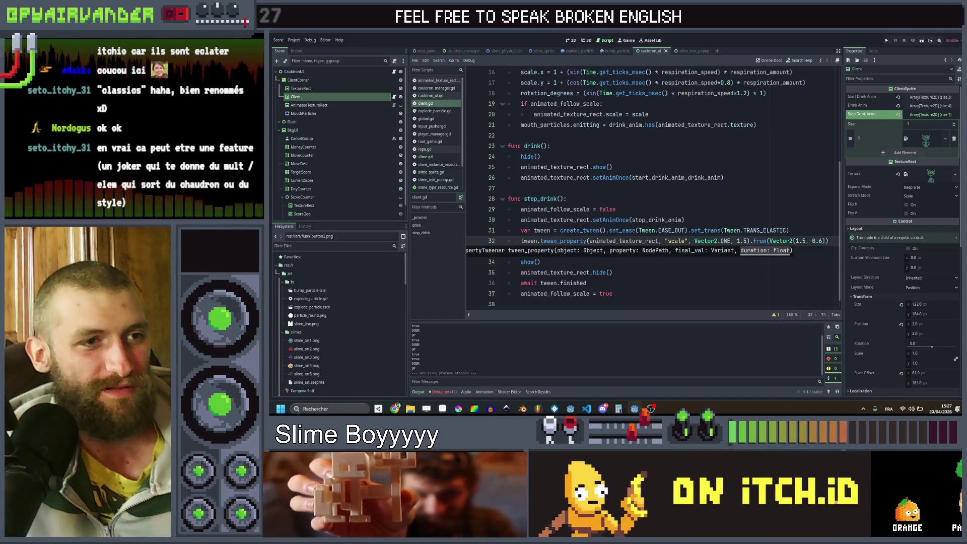
left_click(821, 240)
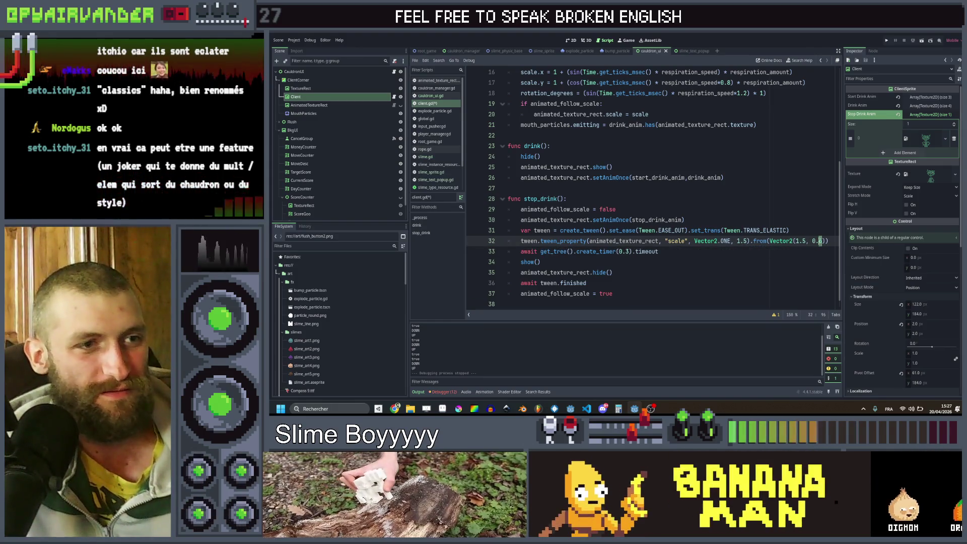
key("Right")
key("BackSpace")
type("8")
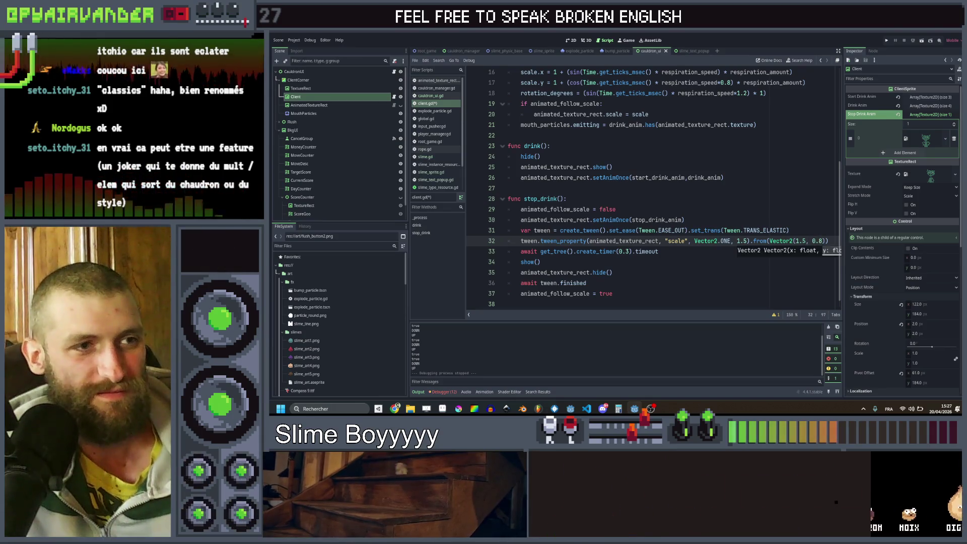
left_click(803, 241)
key("BackSpace")
type("2")
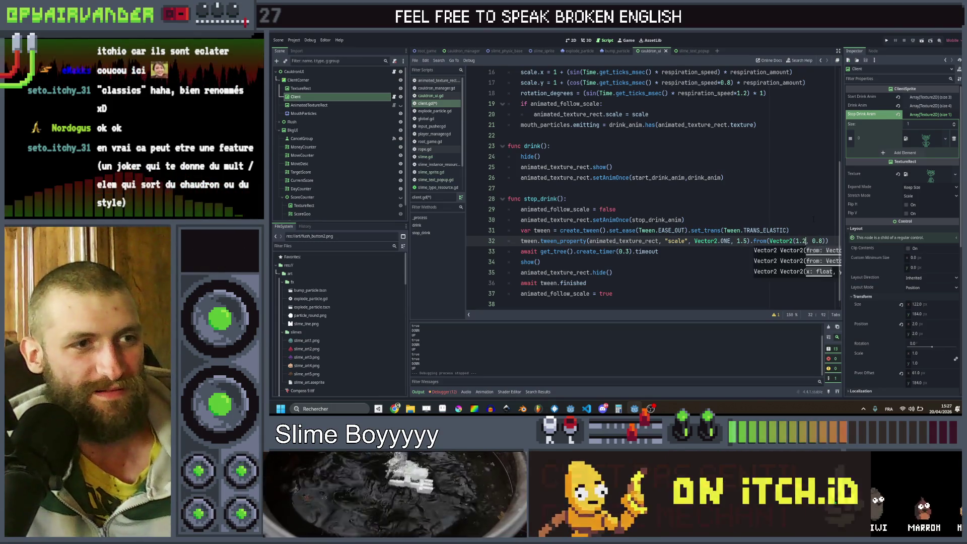
left_click(685, 219)
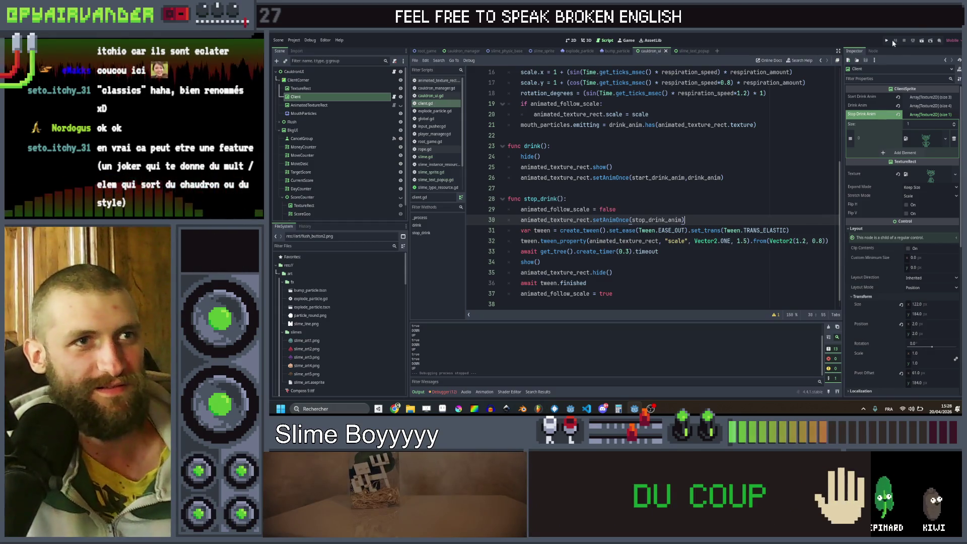
key("F5")
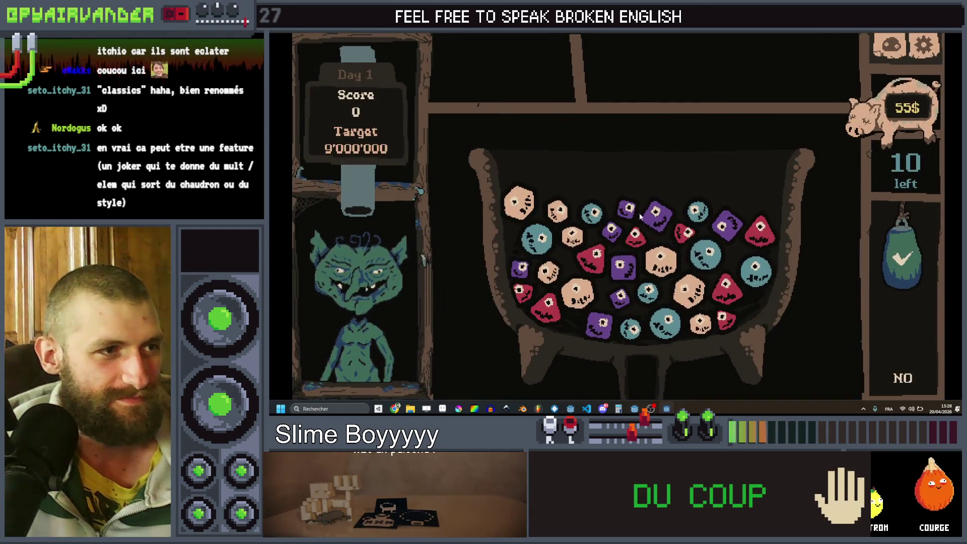
Score the linked slimes, link four teal slimes, then link and brew a red chain.
left_click(619, 249)
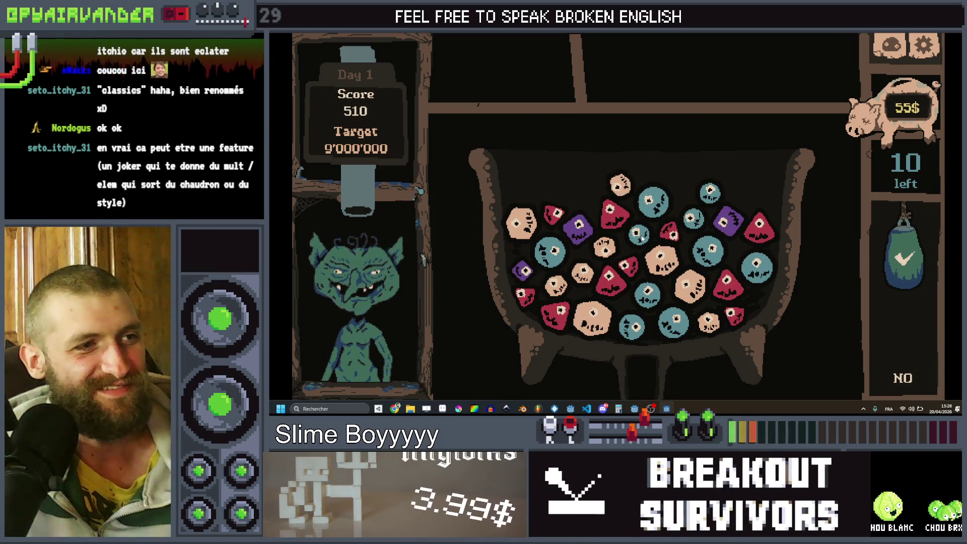
left_click_drag(676, 210, 749, 257)
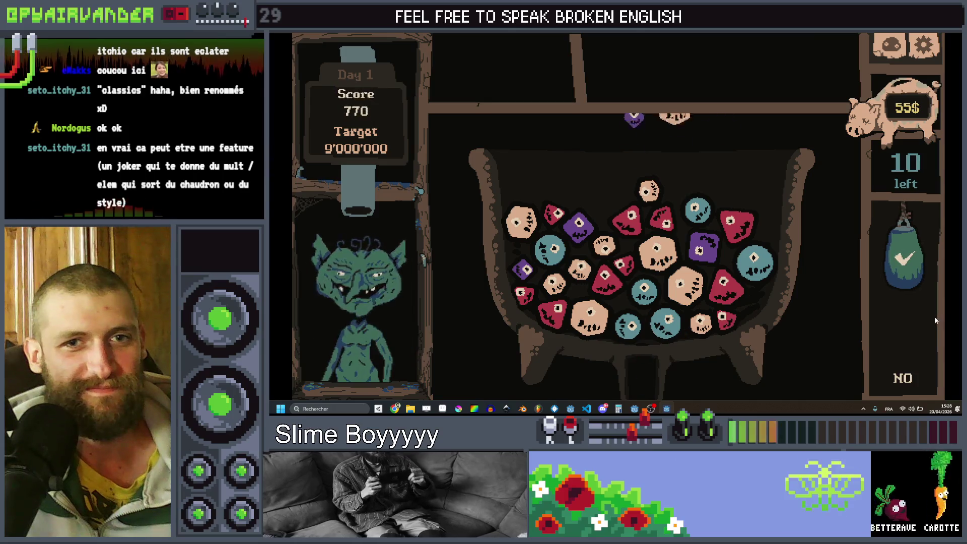
left_click_drag(668, 223, 622, 279)
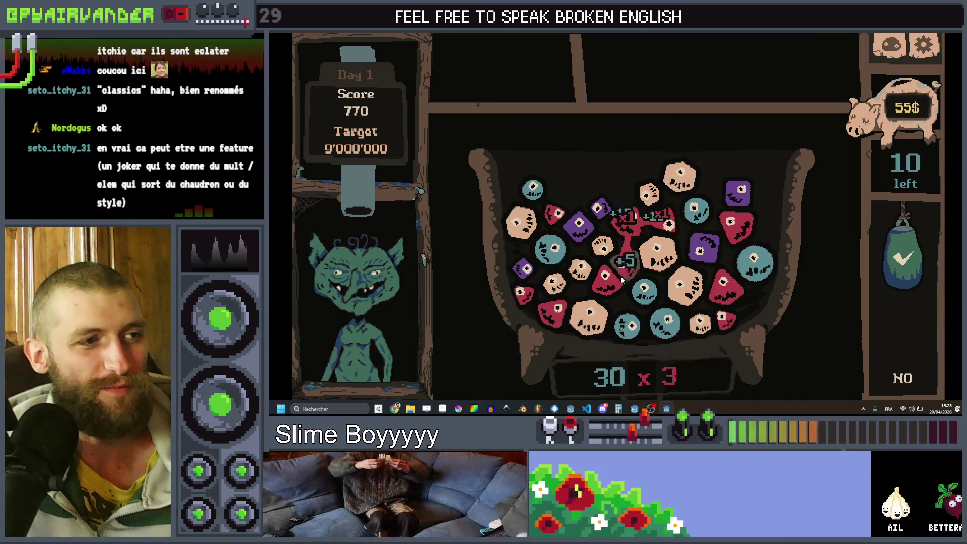
left_click(904, 316)
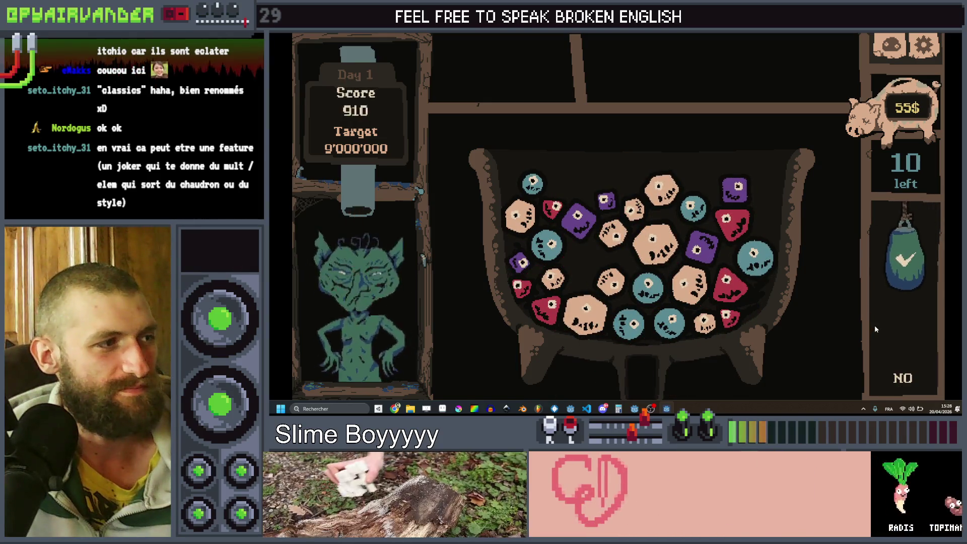
Brew a seven-peach chain, then chain teal, red, beige and purple slimes, reaching 5805.
mouse_move(702, 171)
left_mouse_down()
mouse_move(624, 217)
mouse_move(657, 242)
mouse_move(704, 322)
left_mouse_up()
left_click(872, 322)
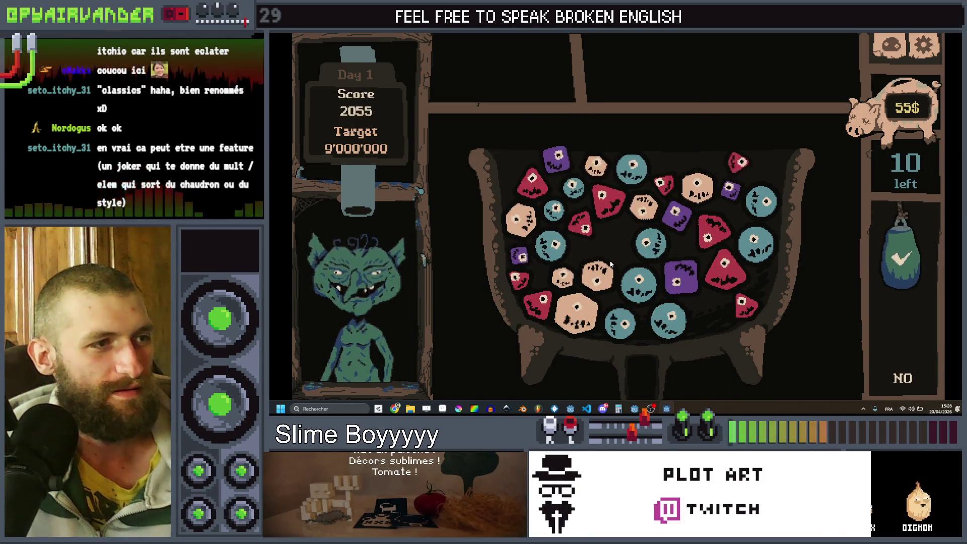
left_click(653, 252)
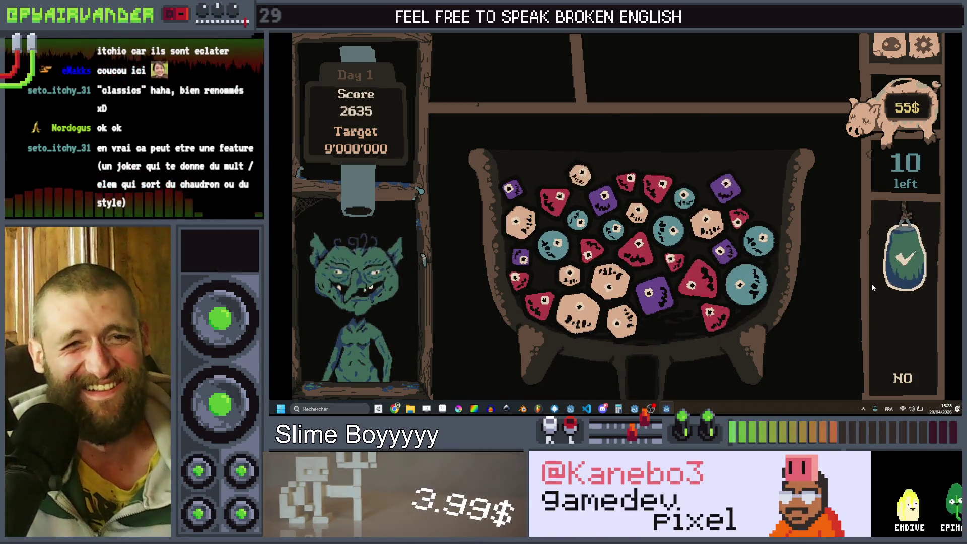
left_click_drag(589, 249, 713, 313)
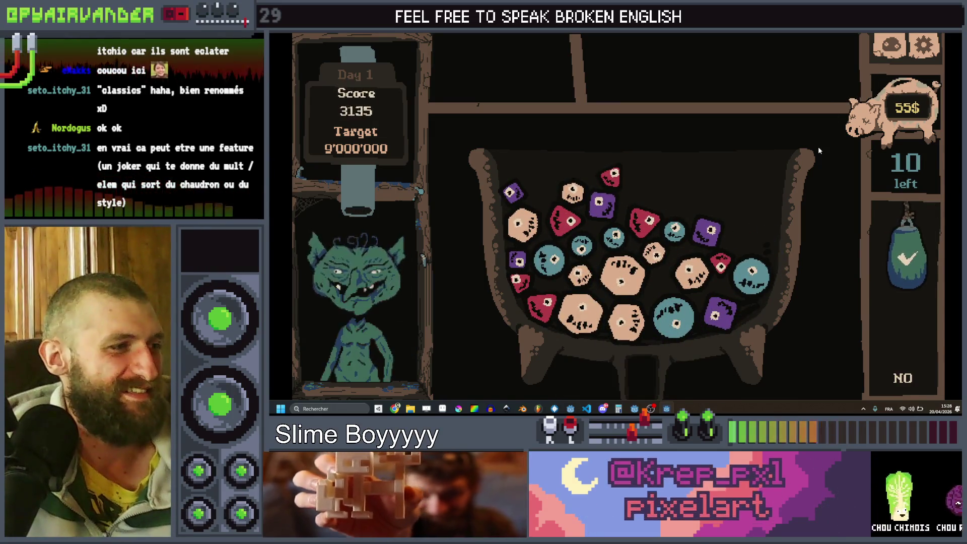
left_click(596, 305)
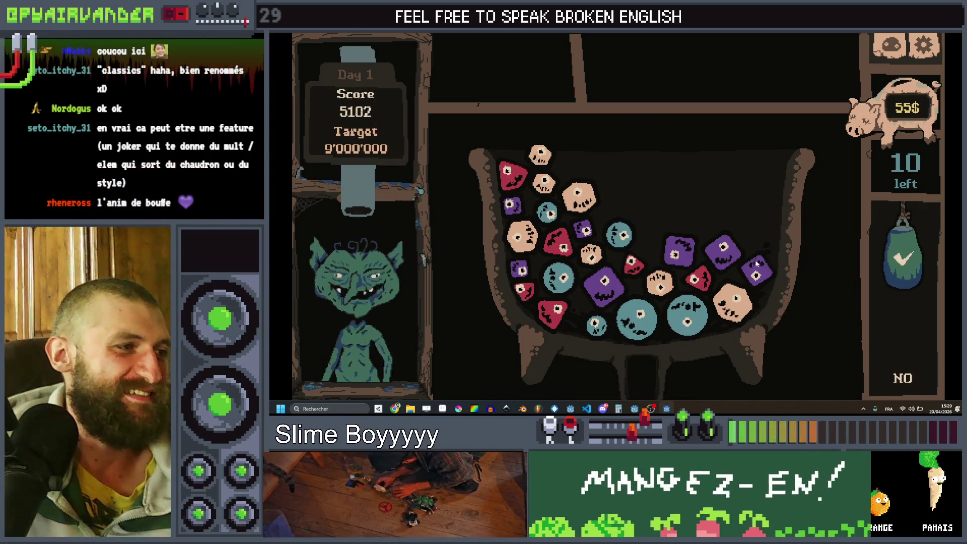
left_click_drag(670, 237, 783, 259)
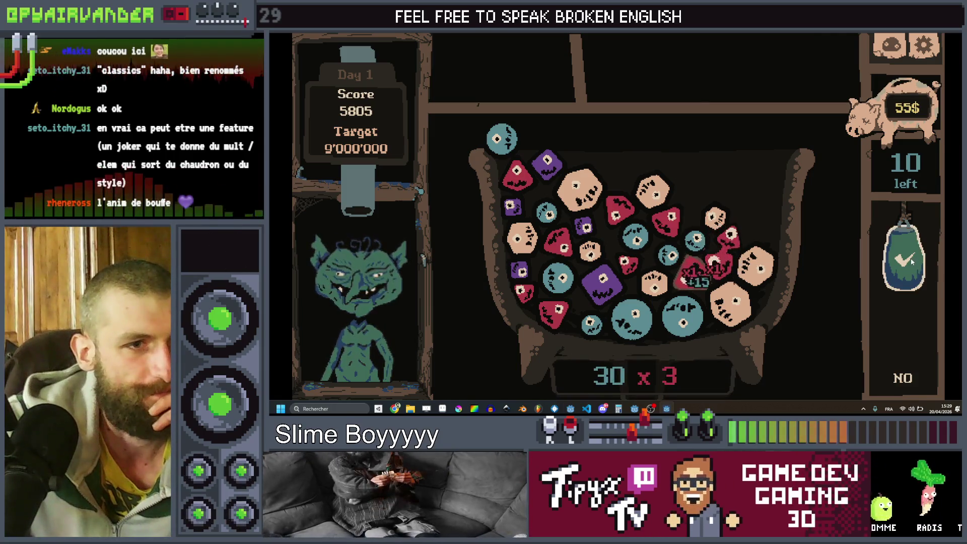
Brew chains worth 450 and 960 and start red, purple, teal and peach chains, reaching 8465.
left_click(898, 355)
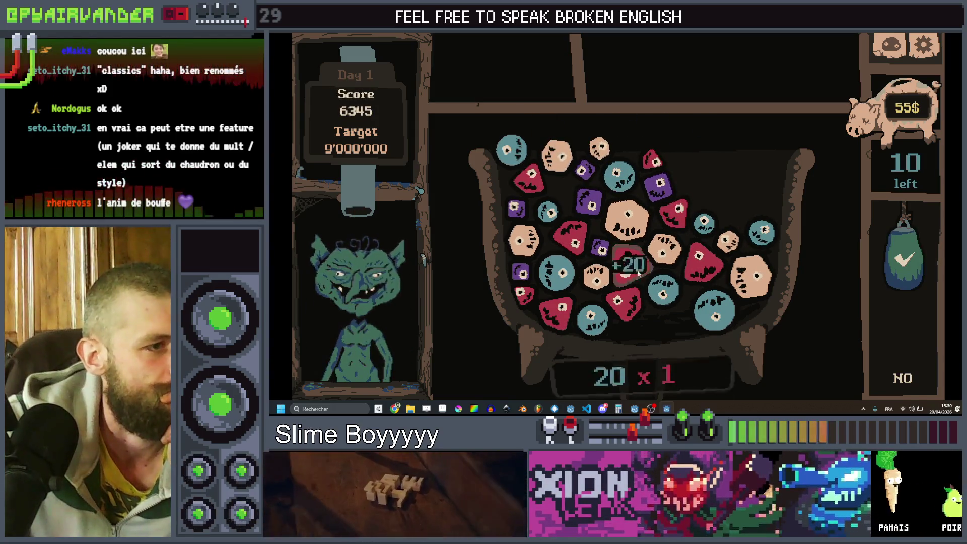
left_click(635, 316)
left_click(901, 248)
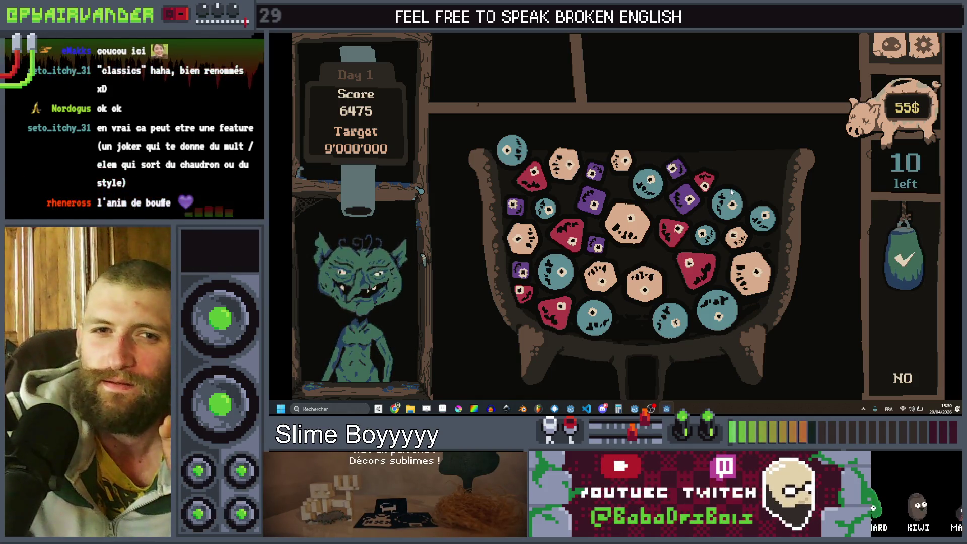
left_click(901, 252)
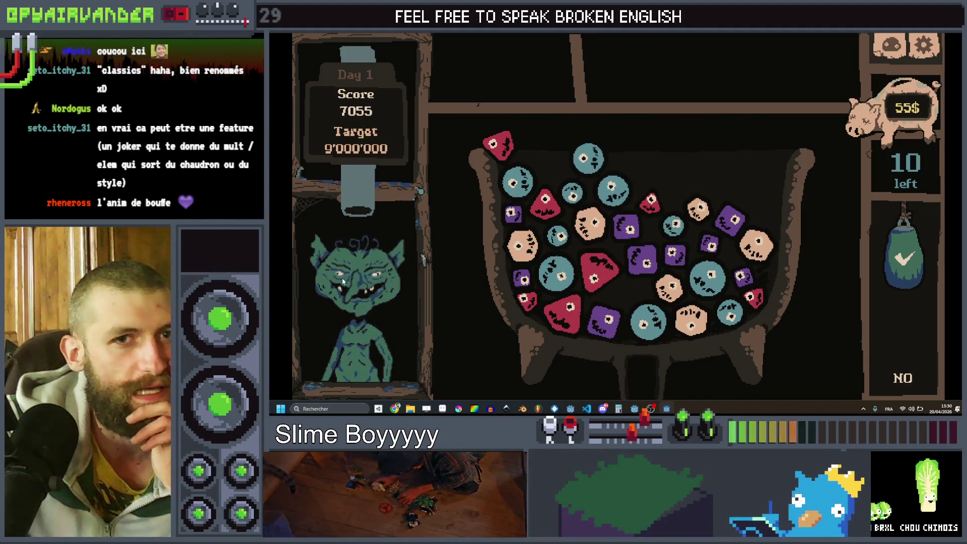
left_click(641, 259)
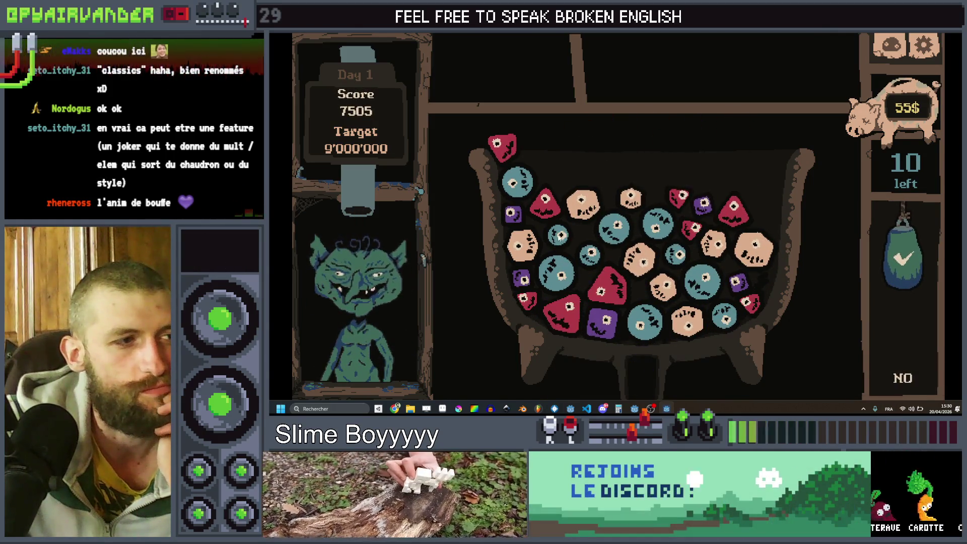
left_click(675, 255)
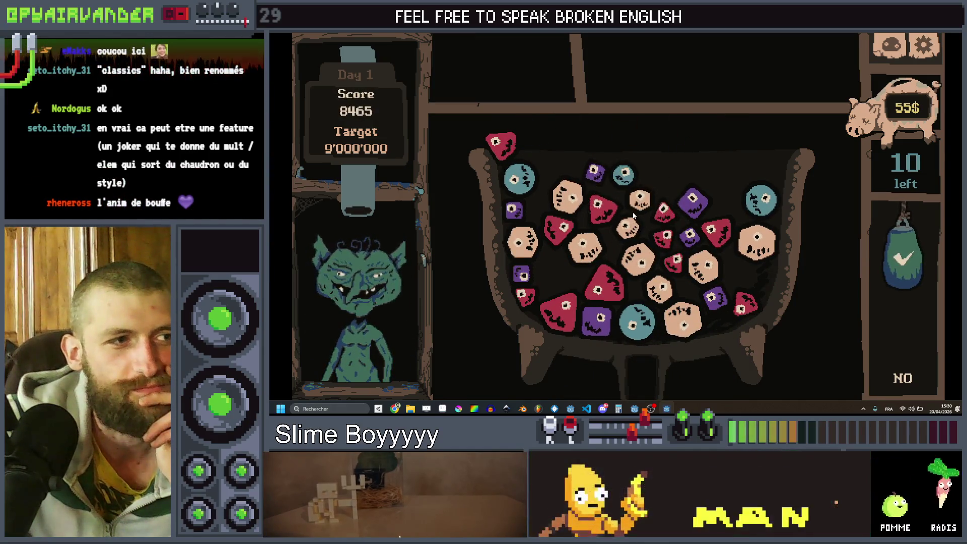
left_click(638, 229)
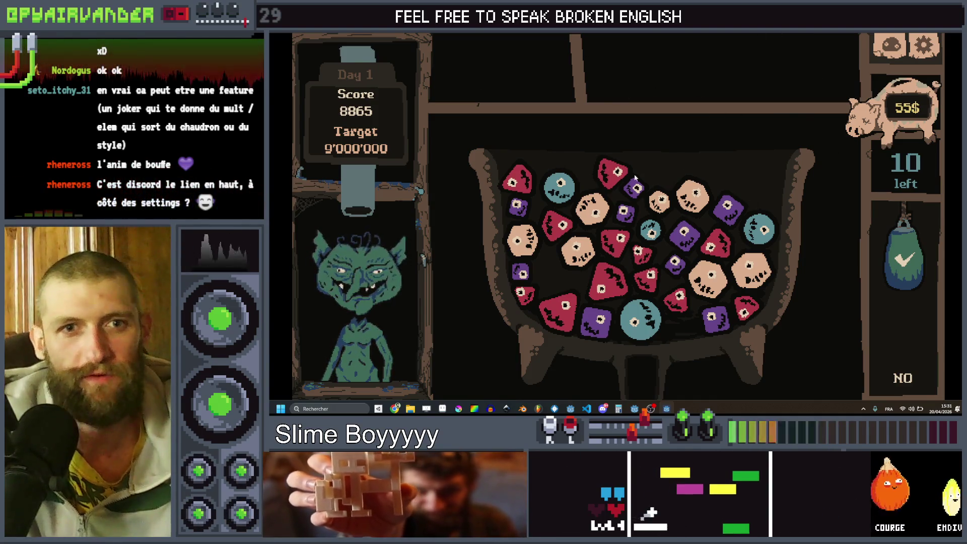
Chain red, purple, beige and purple slimes to reach 12710, then stop the game with F8.
left_click(619, 239)
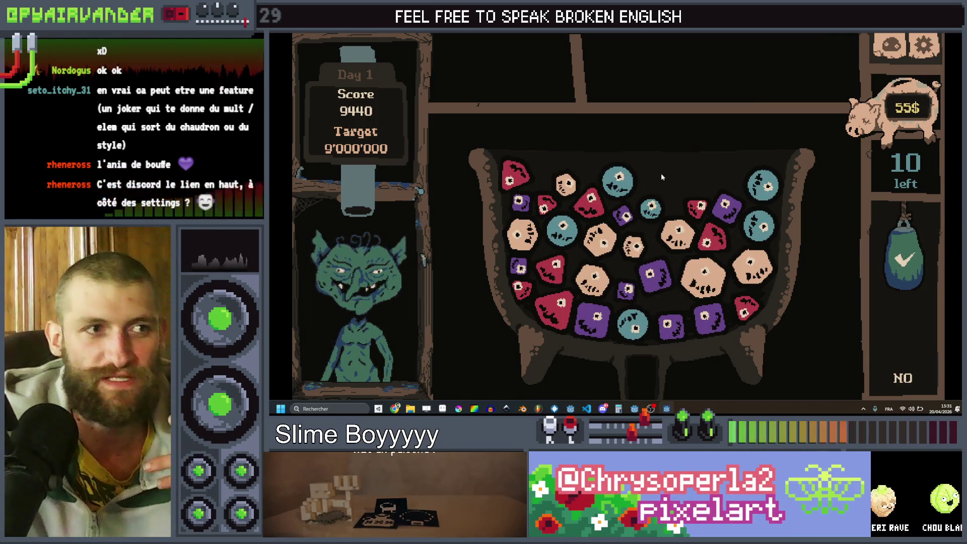
left_click(643, 288)
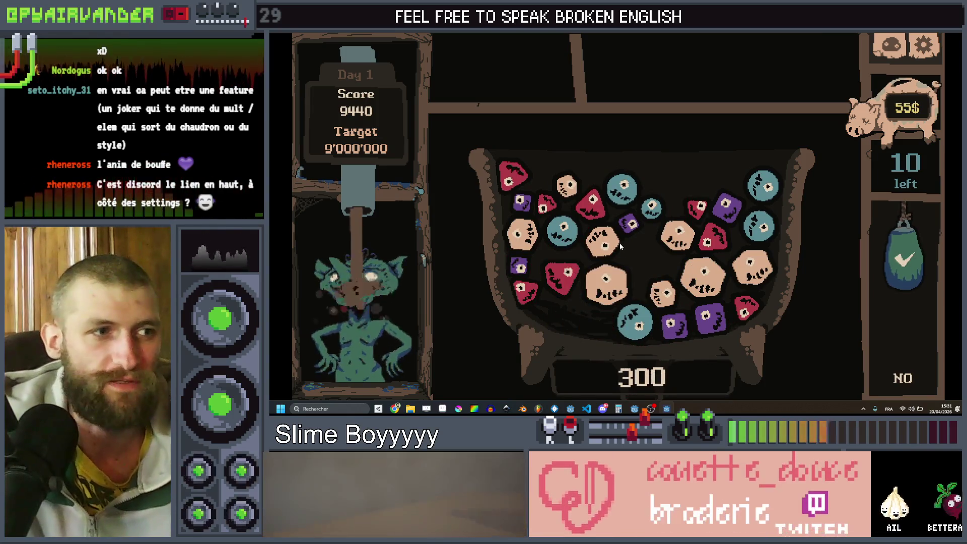
left_click(674, 225)
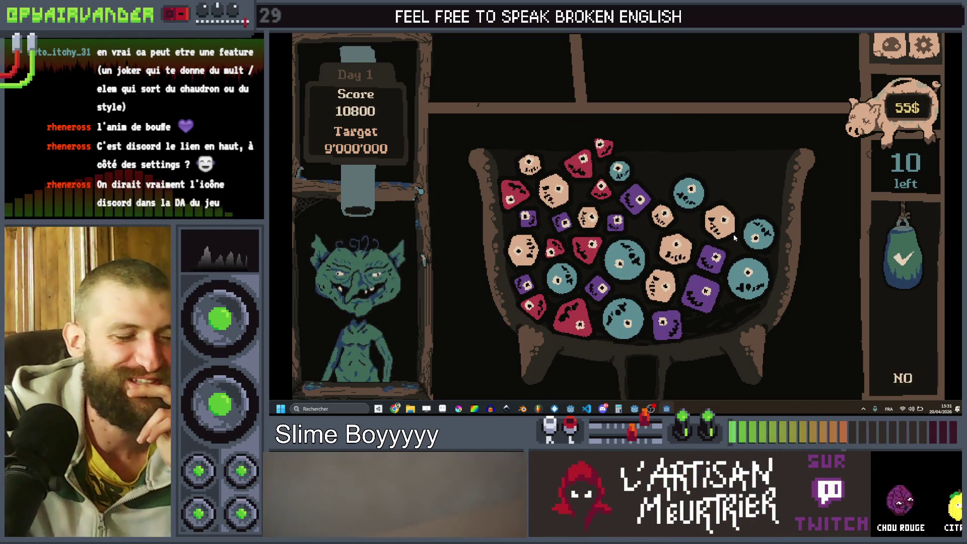
left_click(707, 248)
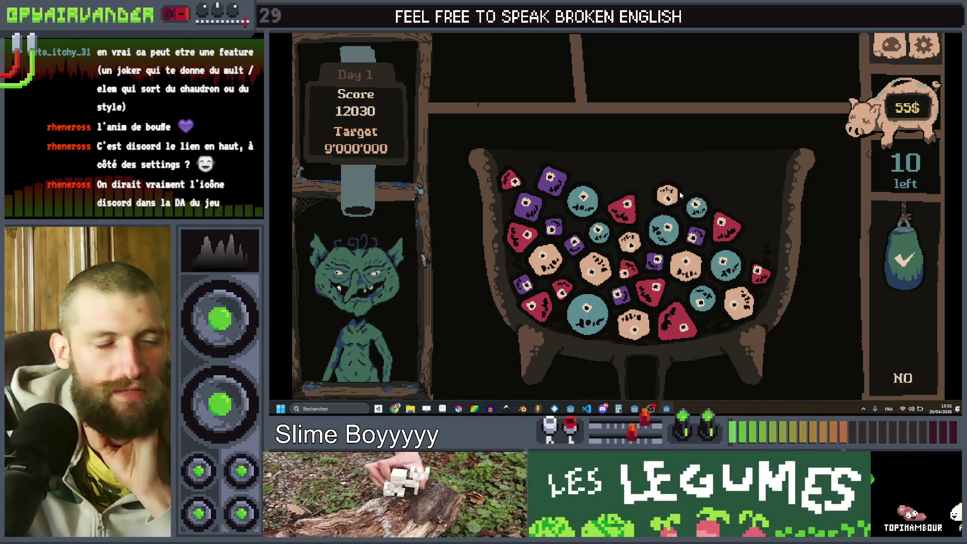
left_click(690, 334)
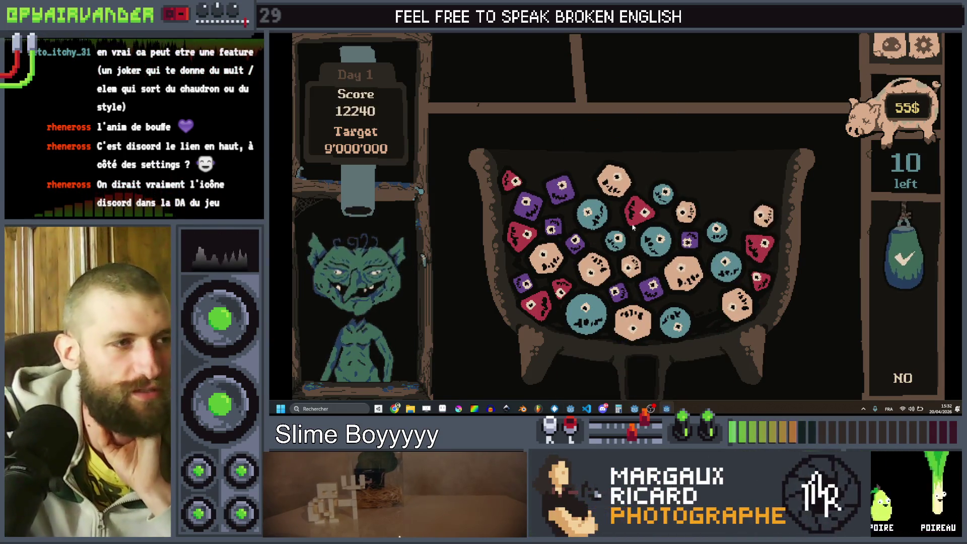
mouse_move(550, 204)
left_mouse_down()
mouse_move(529, 207)
mouse_move(622, 265)
left_mouse_up()
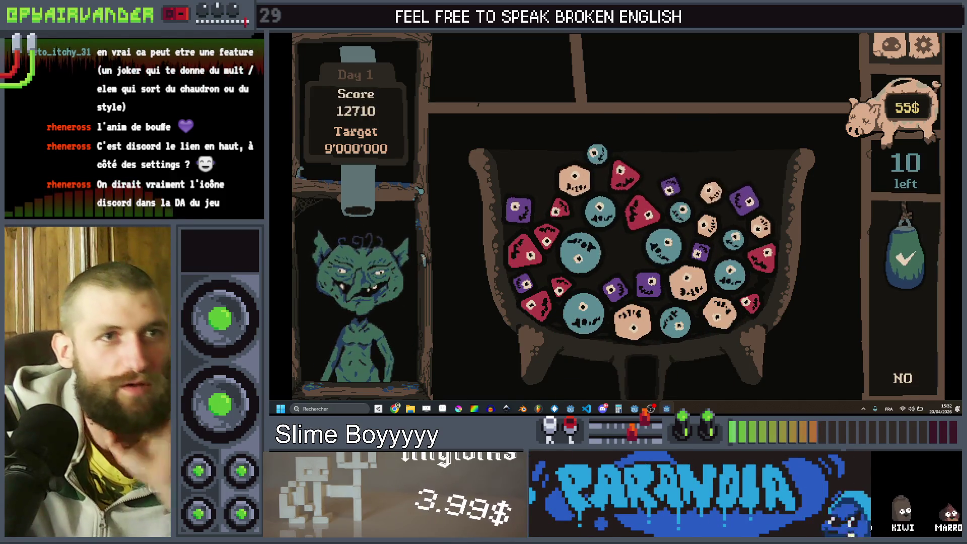
key("F8")
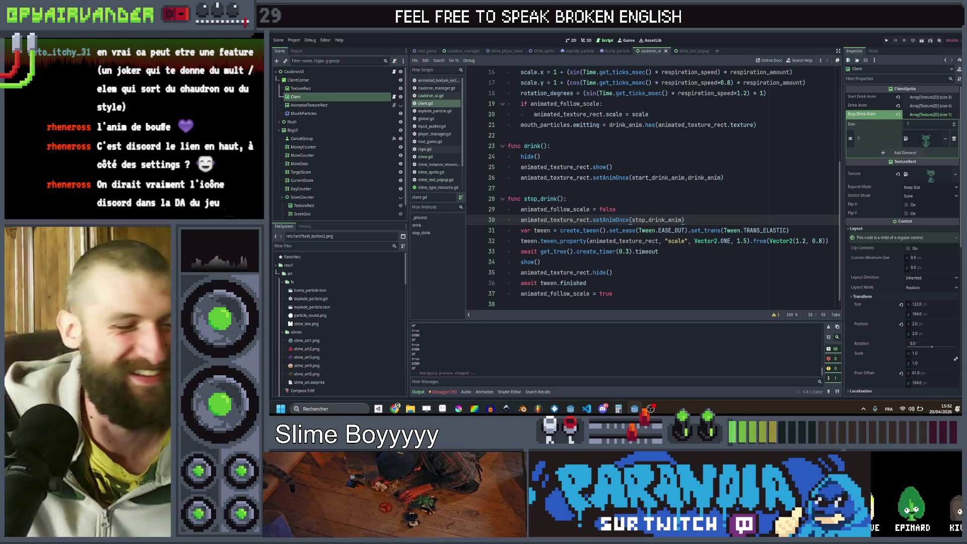
Change the first Color Ramp point of MouthParticles to ffc69c.
left_click(361, 113)
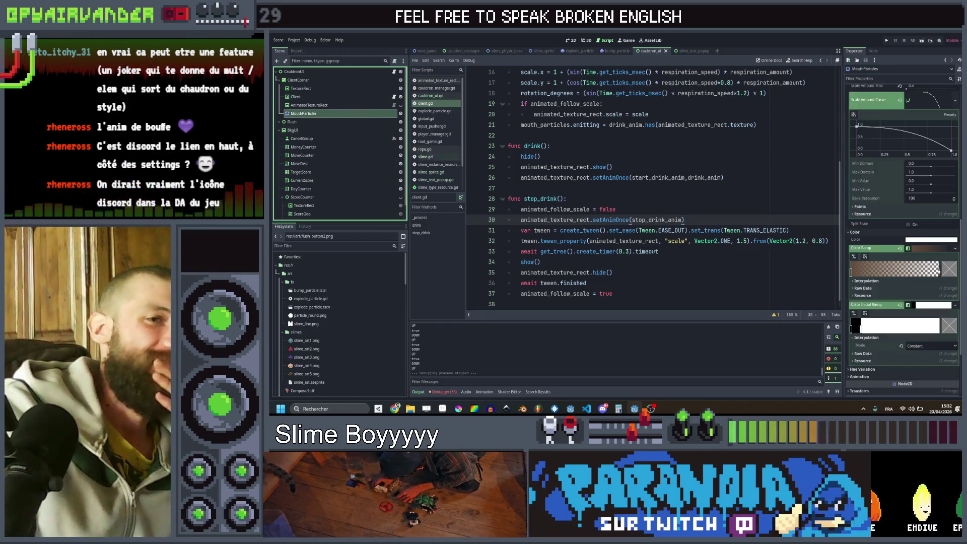
scroll(896, 244, "down", 2)
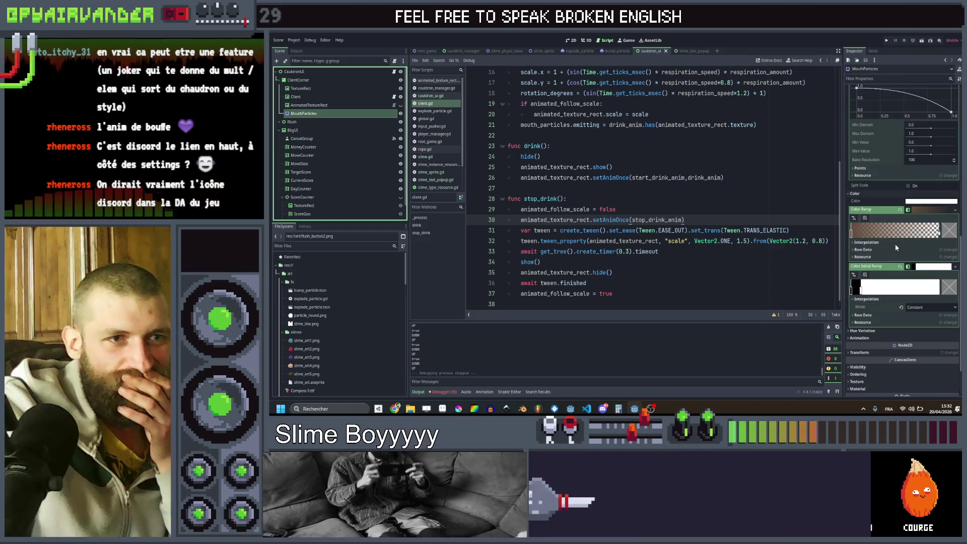
left_click(851, 233)
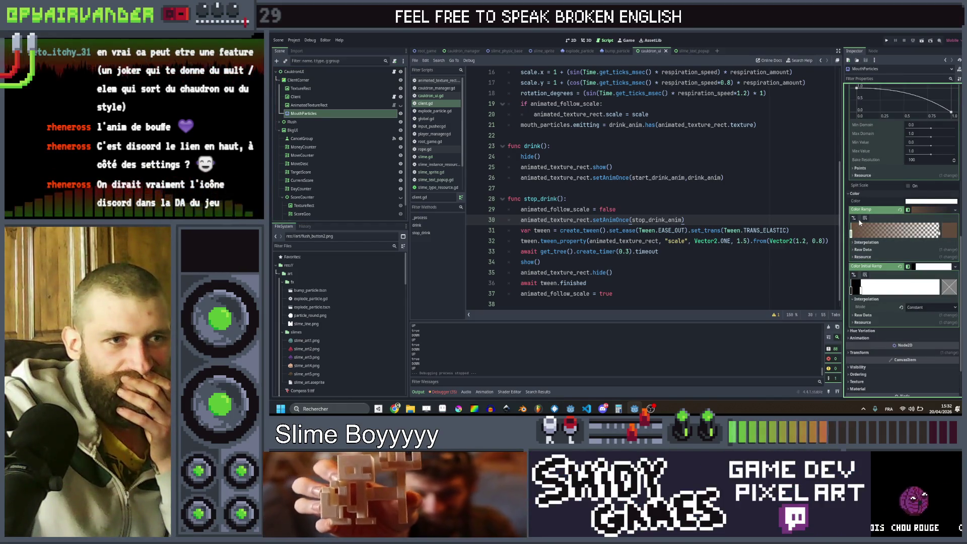
left_click(941, 230)
left_click_drag(928, 107, 929, 64)
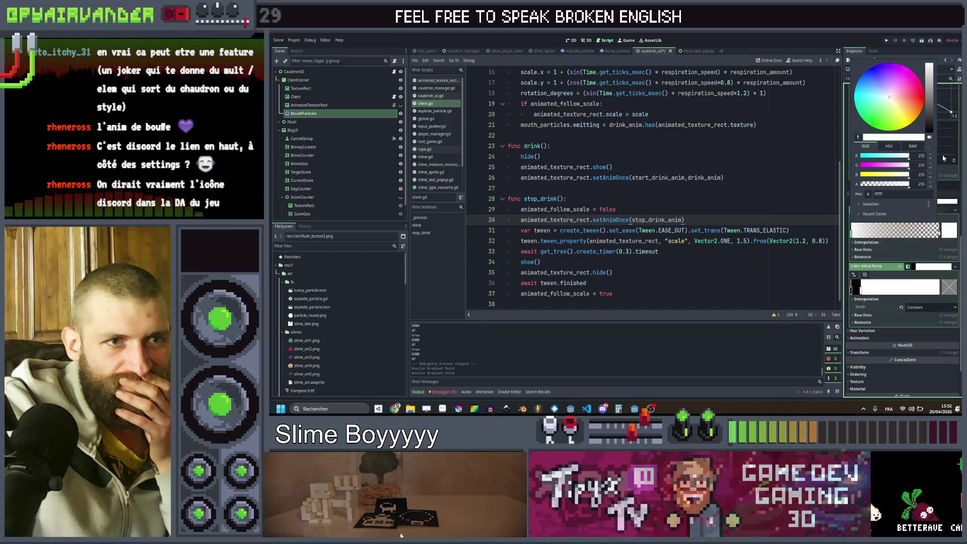
left_click(880, 301)
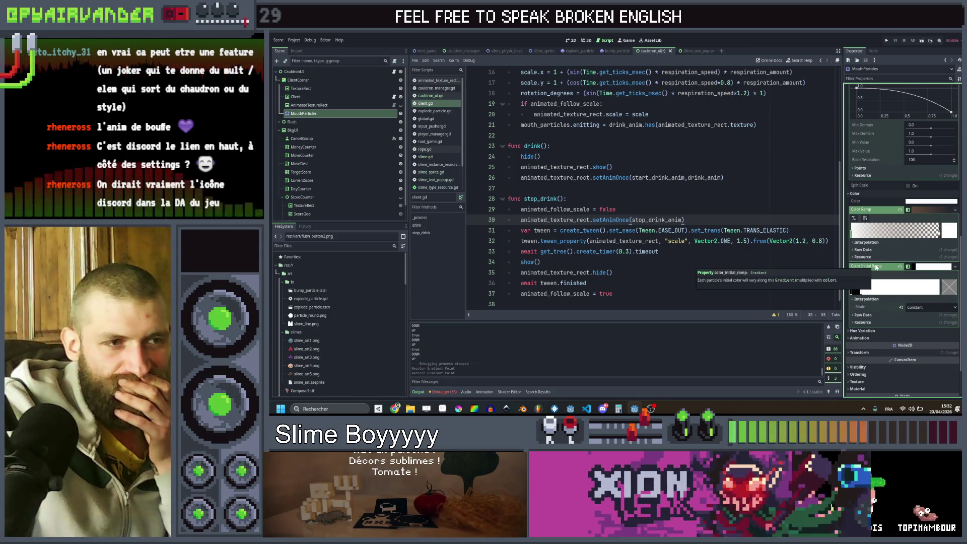
Clear the Color Initial Ramp and save the script with Ctrl+S.
left_click(900, 266)
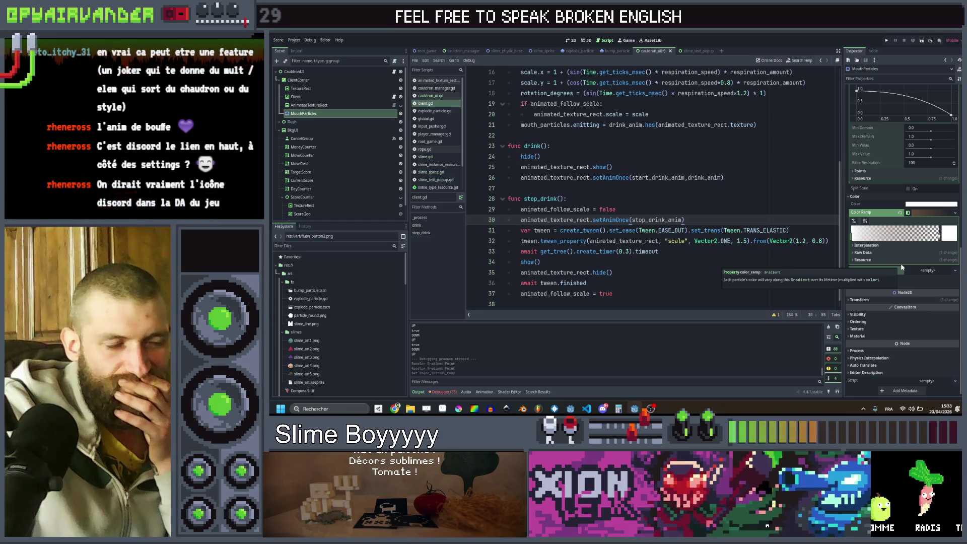
left_click(647, 191)
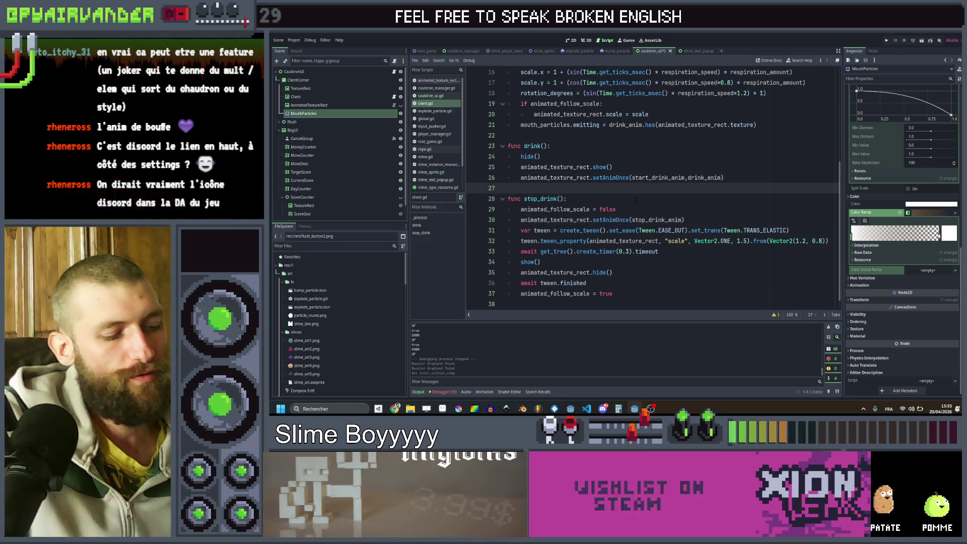
key("ctrl+s")
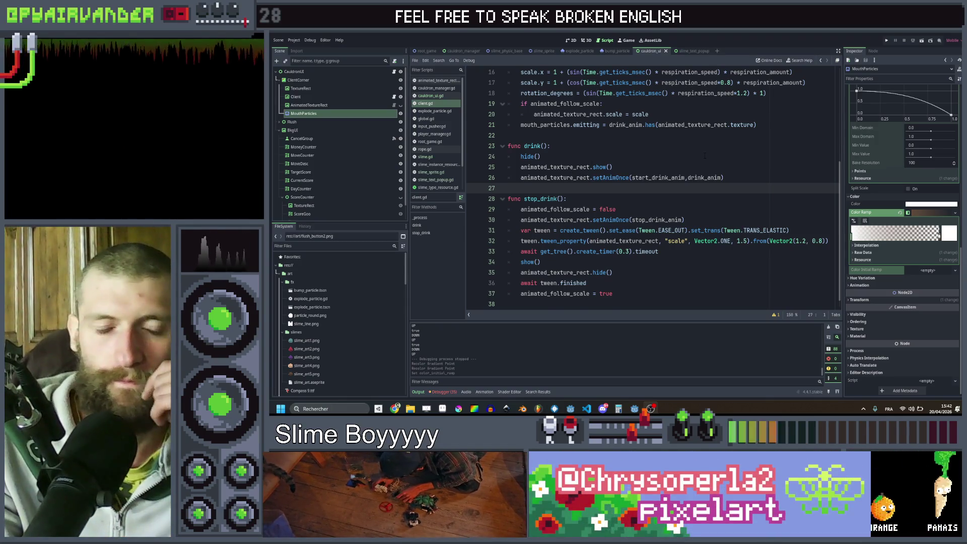
Scroll client.gd back to line 1 to review the drink, stop_drink and mouth_particles code.
scroll(705, 155, "up", 1)
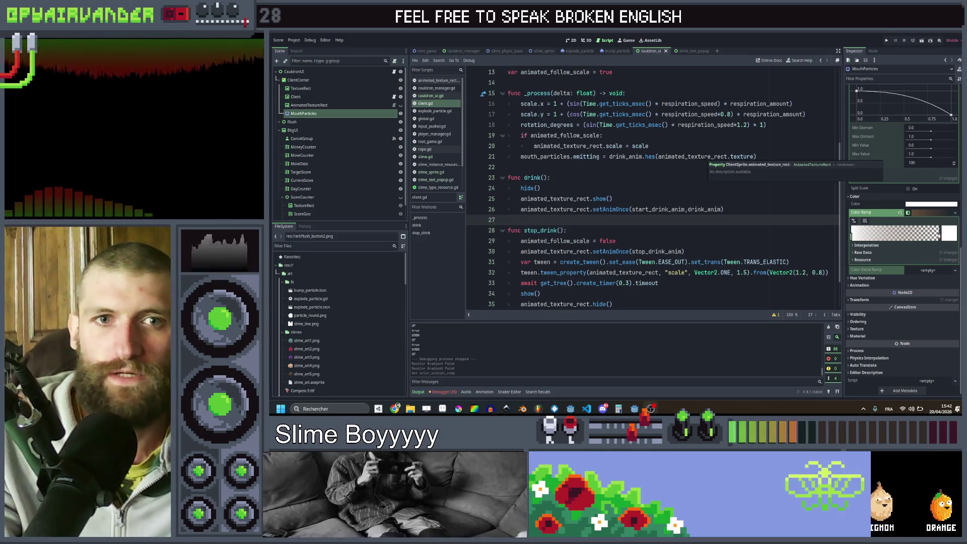
scroll(697, 159, "up", 3)
scroll(692, 159, "down", 1)
scroll(691, 159, "up", 2)
scroll(690, 159, "down", 2)
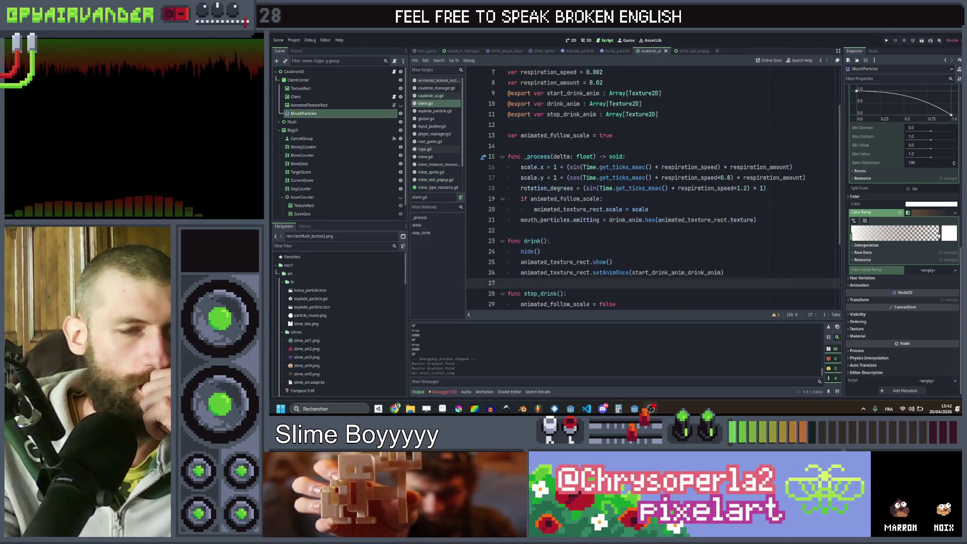
scroll(690, 159, "up", 2)
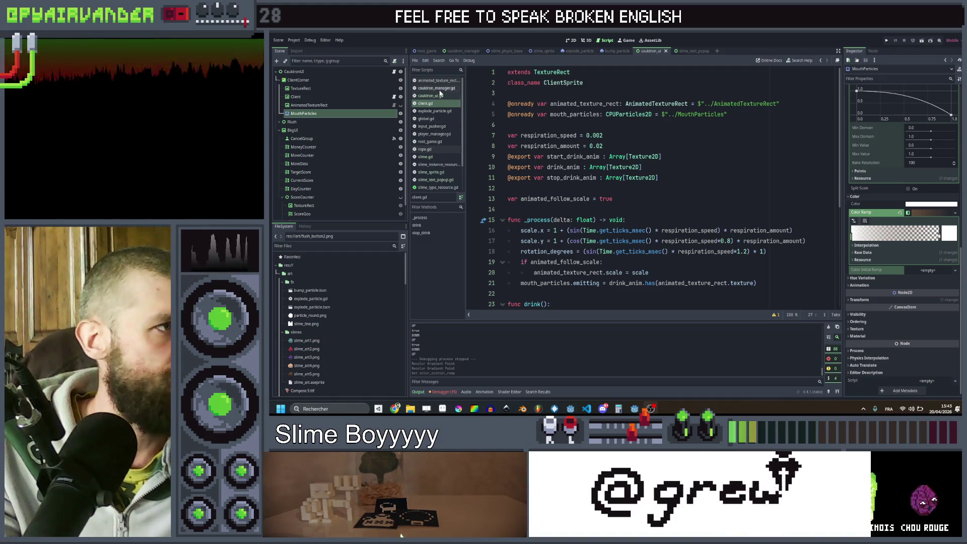
Open cauldron_manager.gd and scroll through its try_start_new_group code.
left_click(437, 89)
scroll(675, 155, "up", 6)
scroll(675, 155, "up", 5)
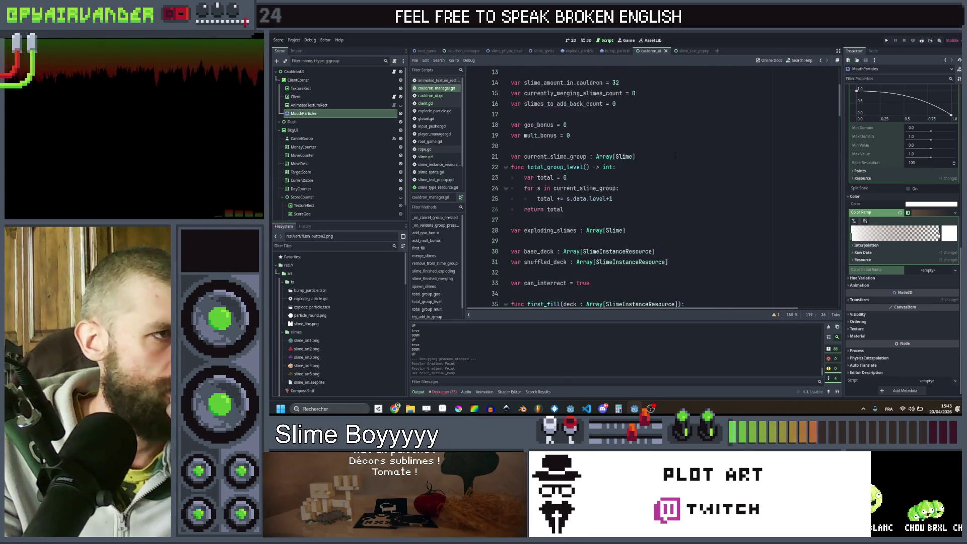
scroll(675, 155, "down", 5)
scroll(674, 155, "down", 13)
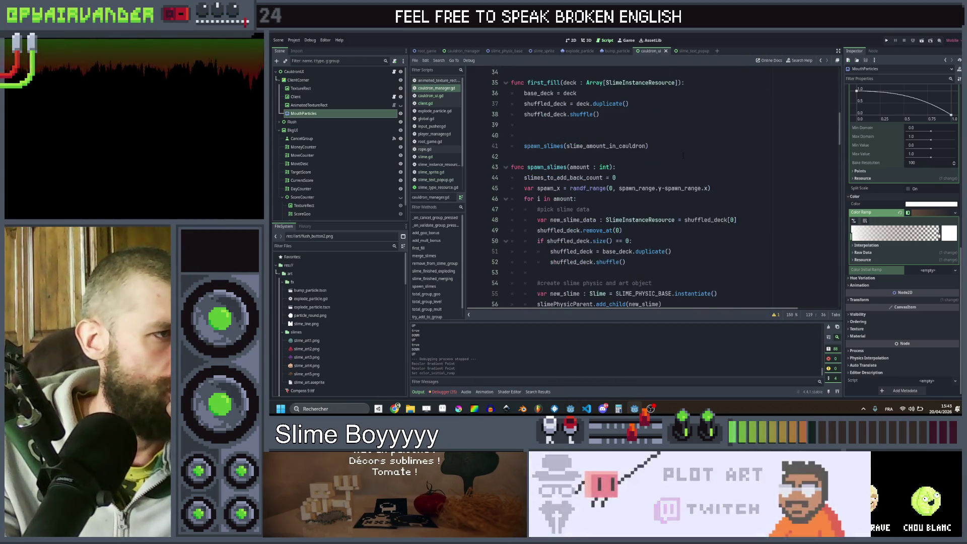
scroll(688, 157, "up", 3)
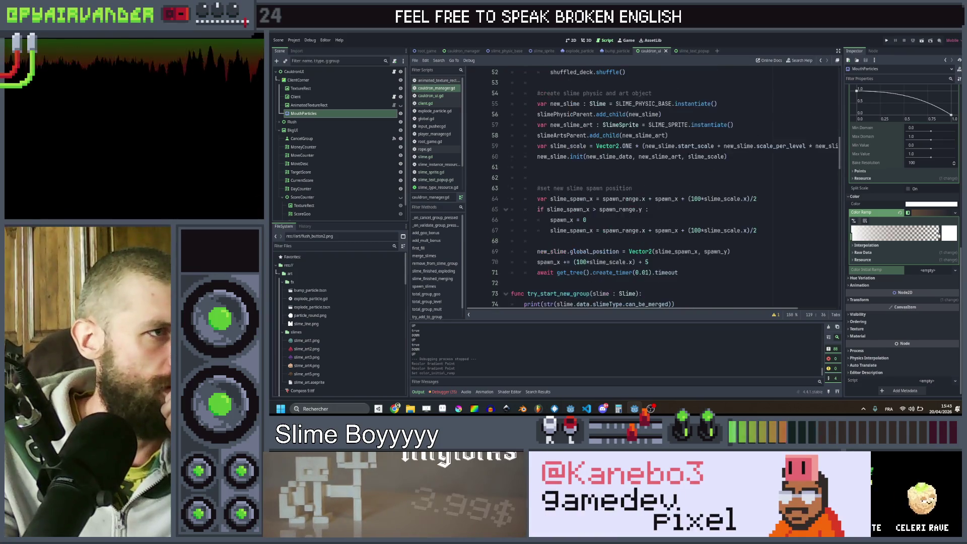
scroll(650, 186, "down", 8)
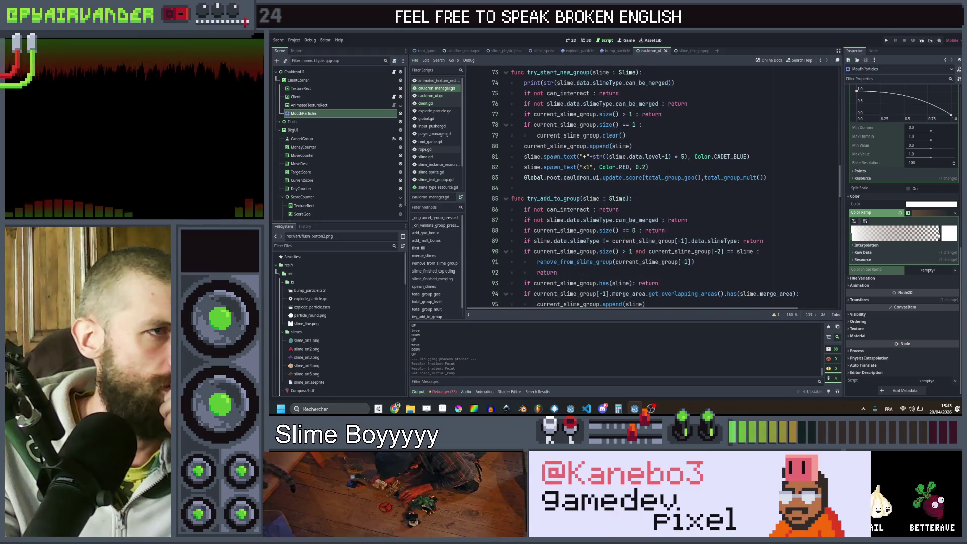
Read through merge_slimes and the variable declarations, ending on the empty line after mult_bonus.
left_click(666, 168)
scroll(666, 172, "up", 3)
left_click(666, 176)
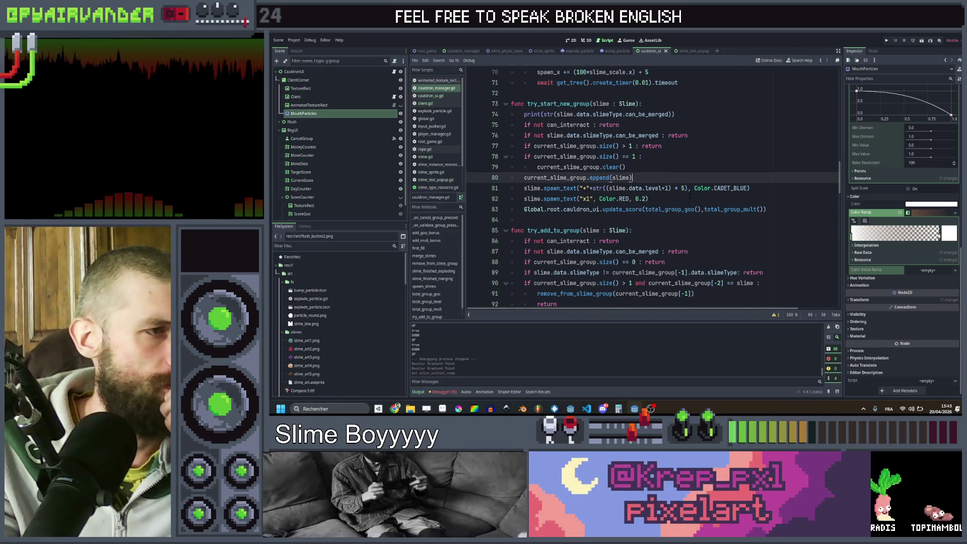
scroll(689, 196, "down", 12)
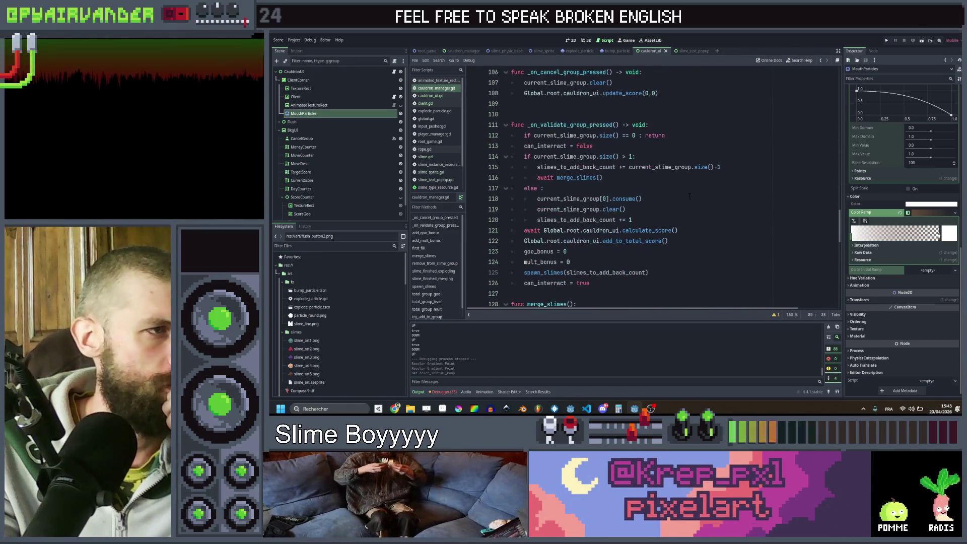
scroll(689, 197, "down", 7)
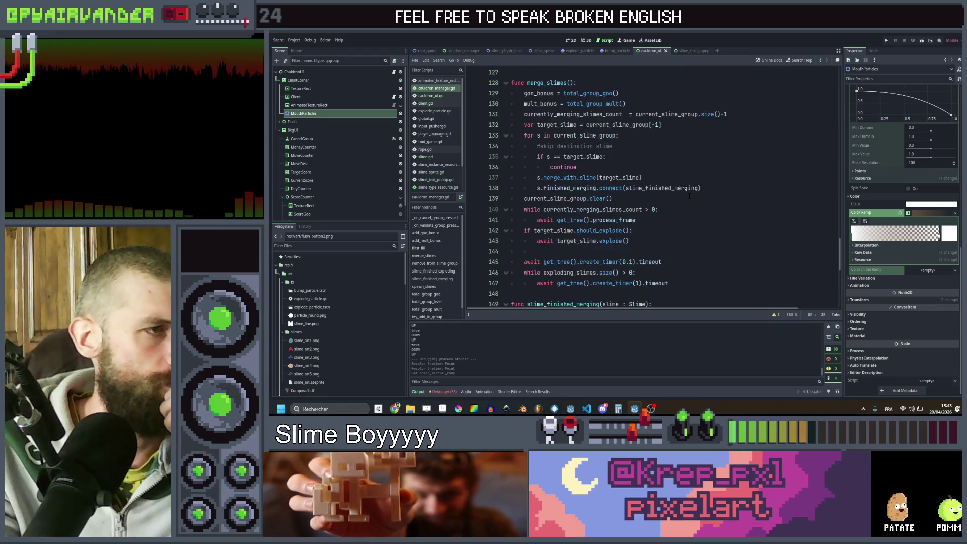
scroll(689, 197, "down", 2)
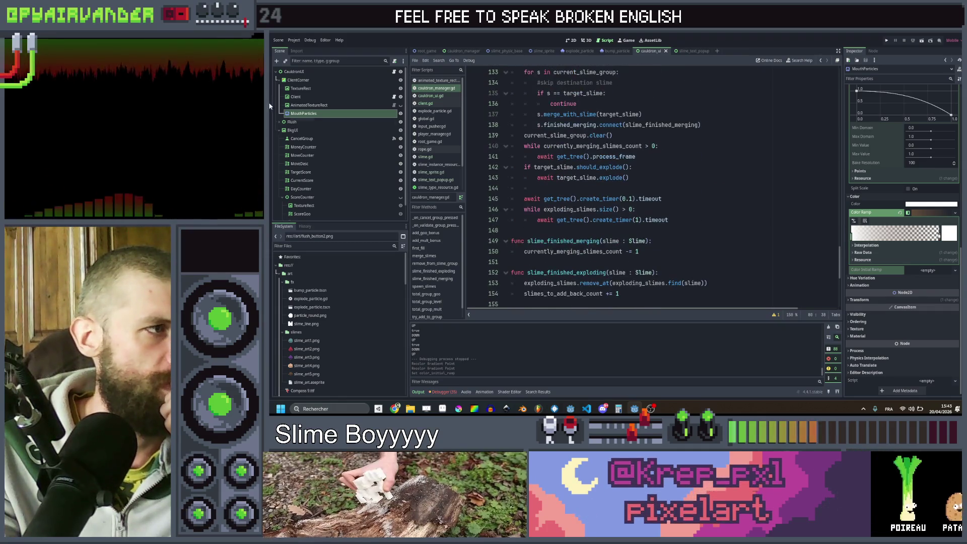
scroll(604, 197, "up", 13)
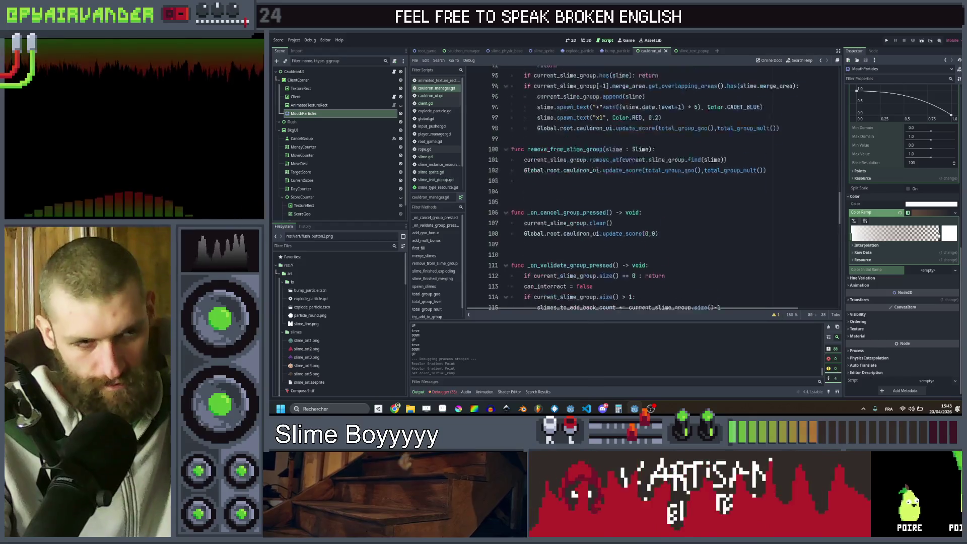
scroll(631, 177, "up", 20)
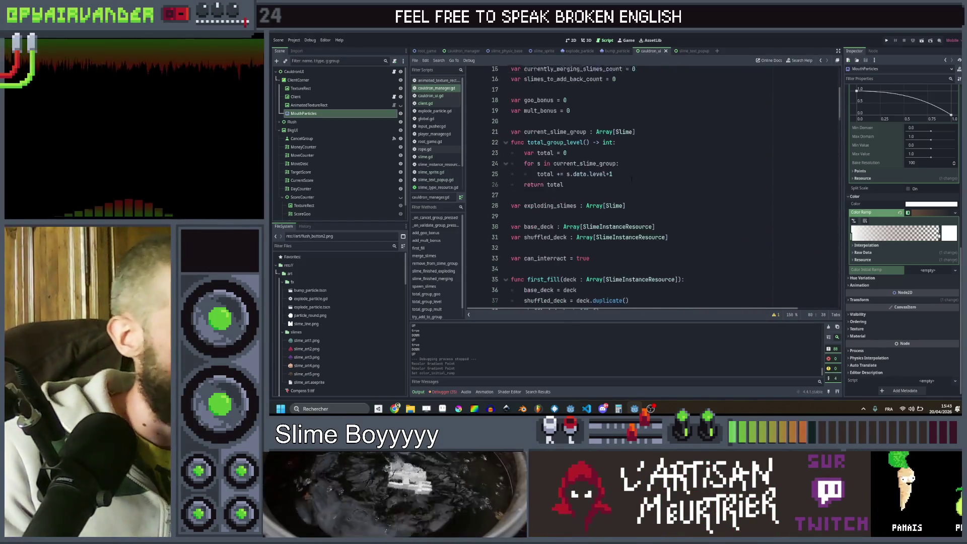
scroll(631, 178, "down", 1)
left_click(687, 231)
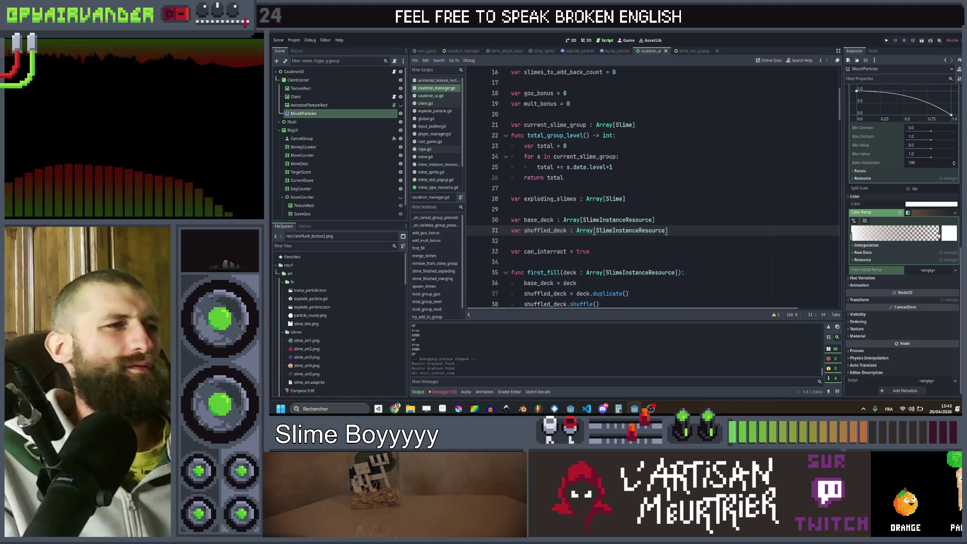
scroll(656, 198, "up", 1)
left_click(618, 145)
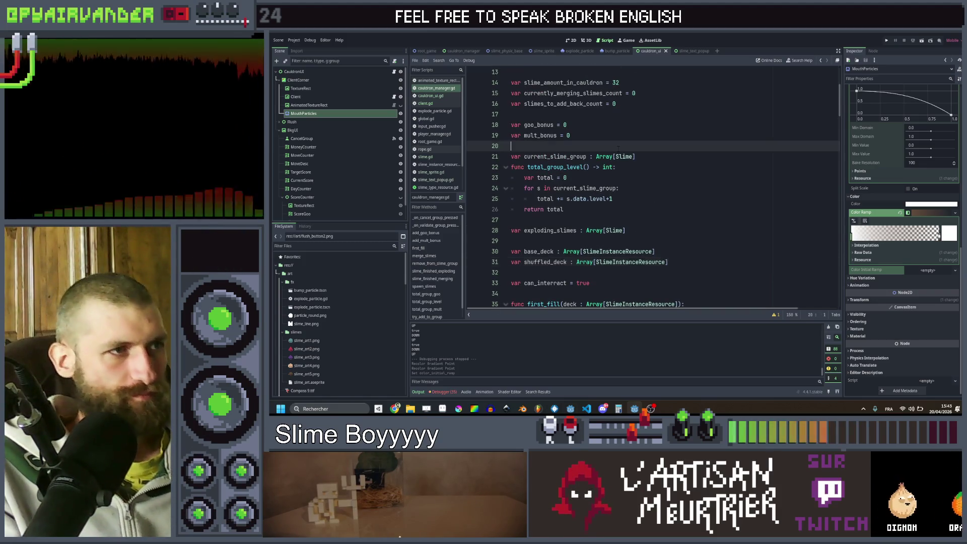
Declare 'var slime_chain : Array[SlimeInstanceResource]' on a new line below mult_bonus.
key("Return")
key("Return")
key("Up")
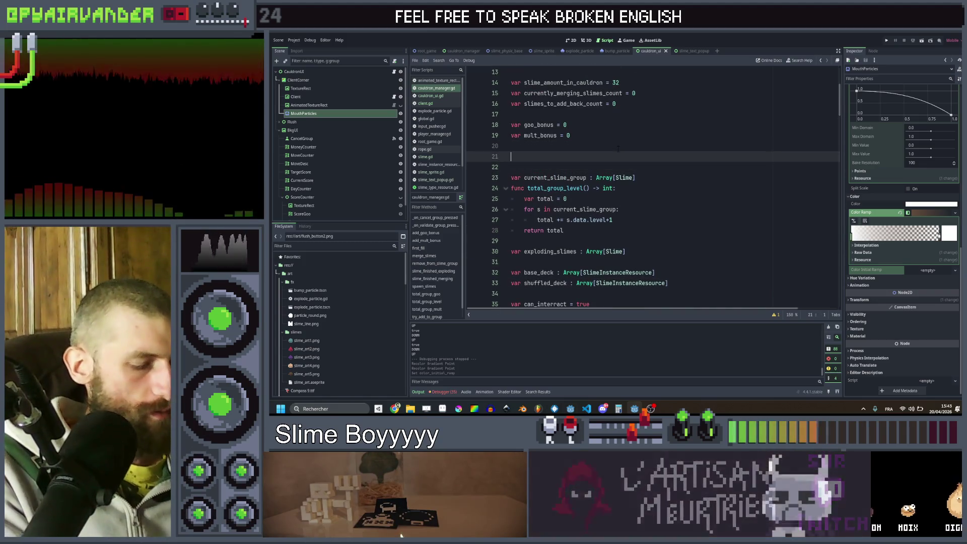
type("var slime")
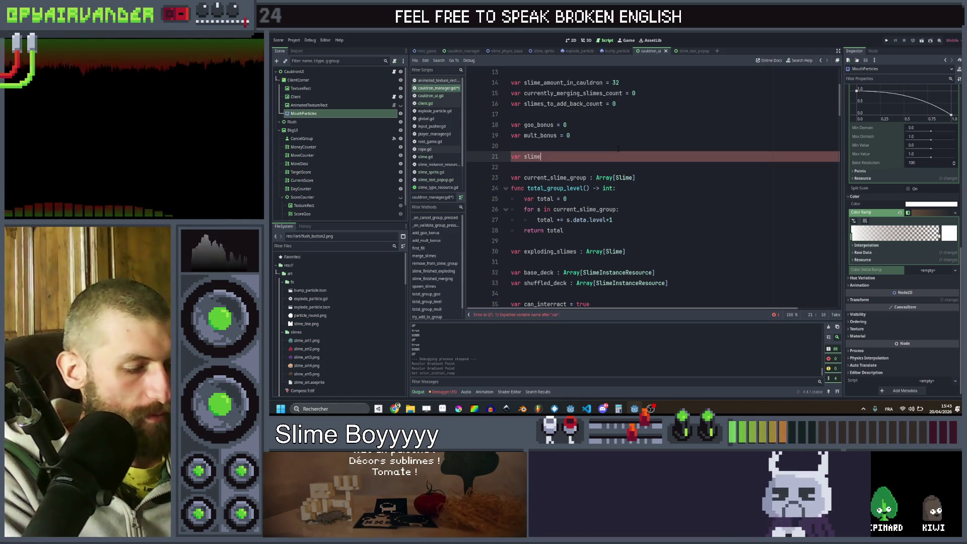
type("_chain")
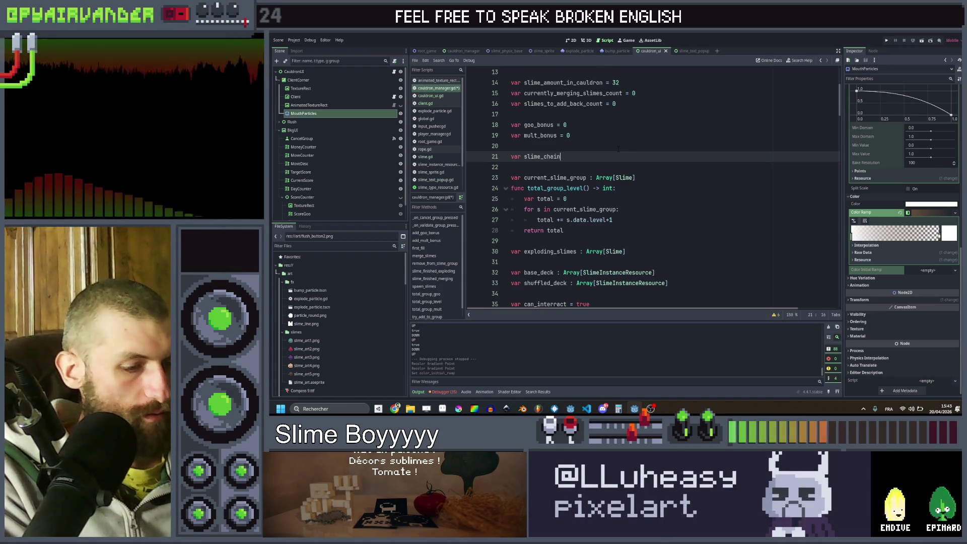
type(" : Array")
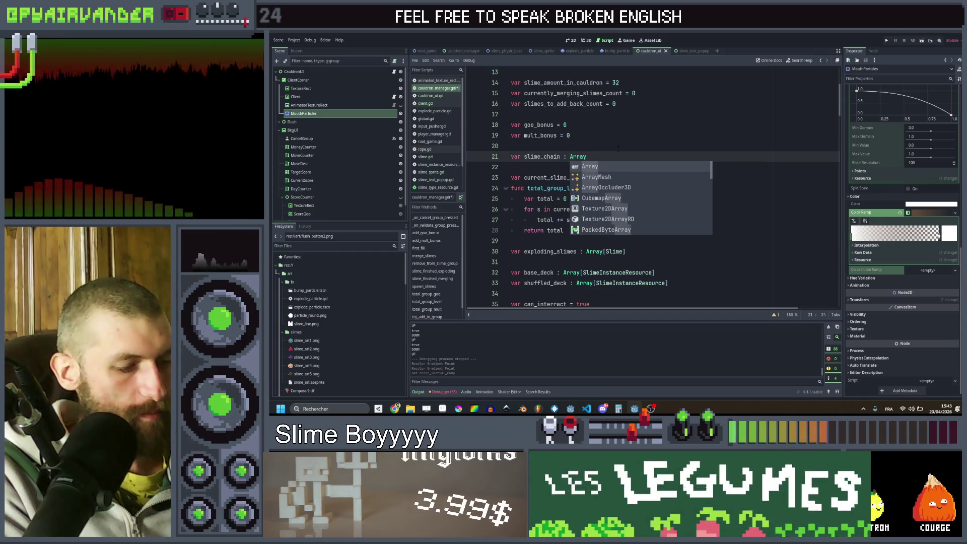
key("Return")
type("[")
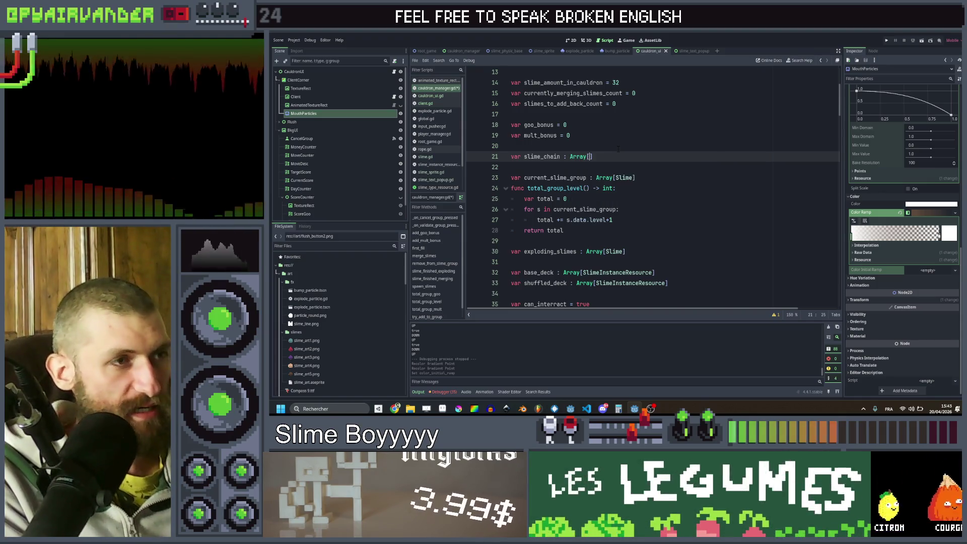
type("SlimeIn")
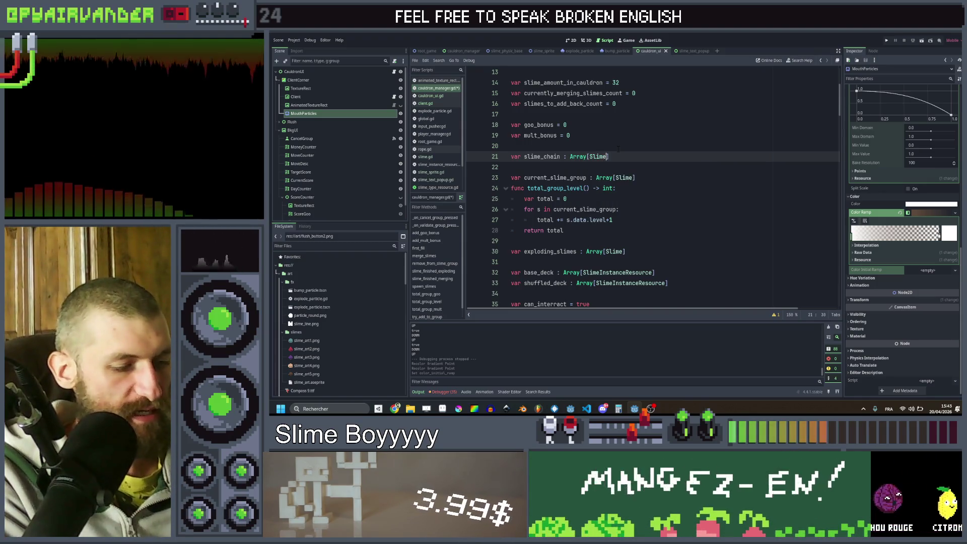
key("Return")
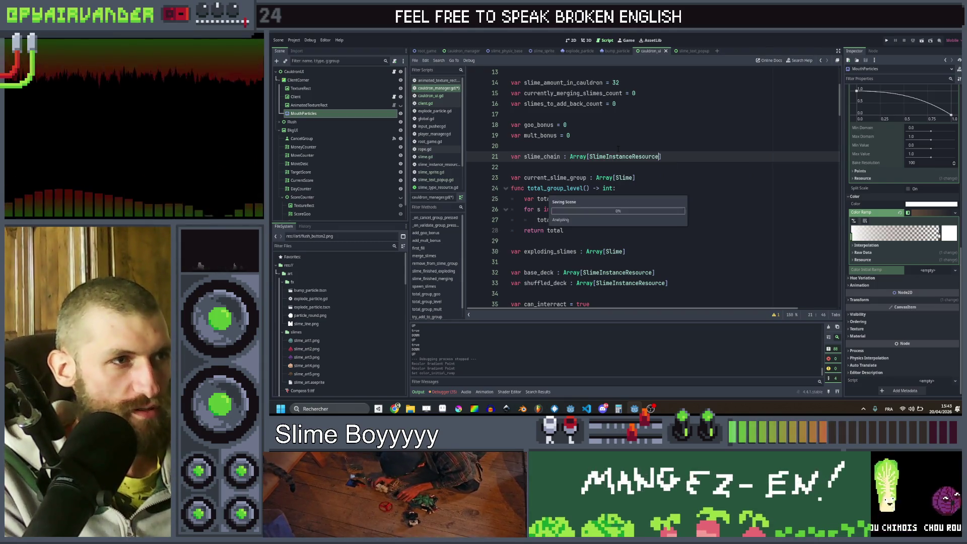
Move down through cauldron_manager.gd past line 52 to look over the following code.
key("Down")
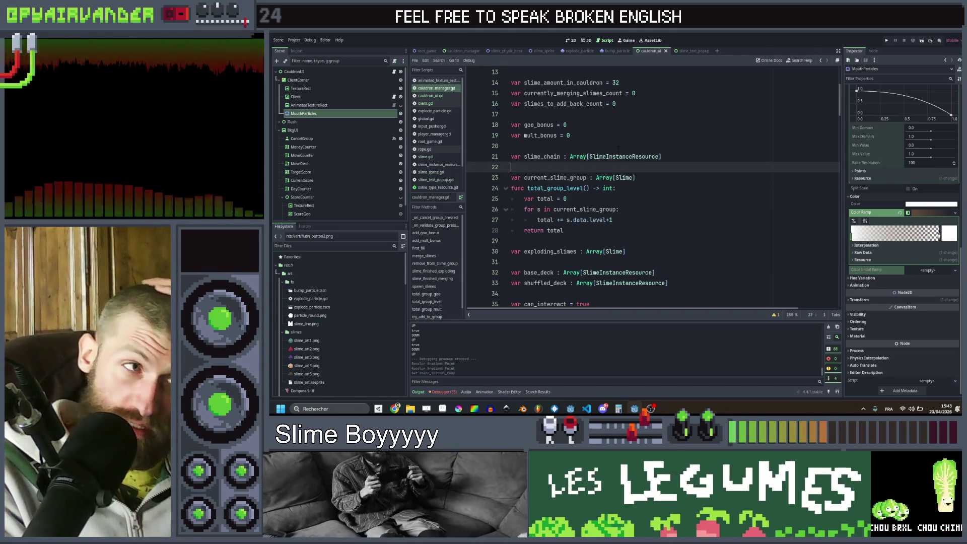
key("Down")
key("Down")
key("Down")
scroll(618, 149, "down", 9)
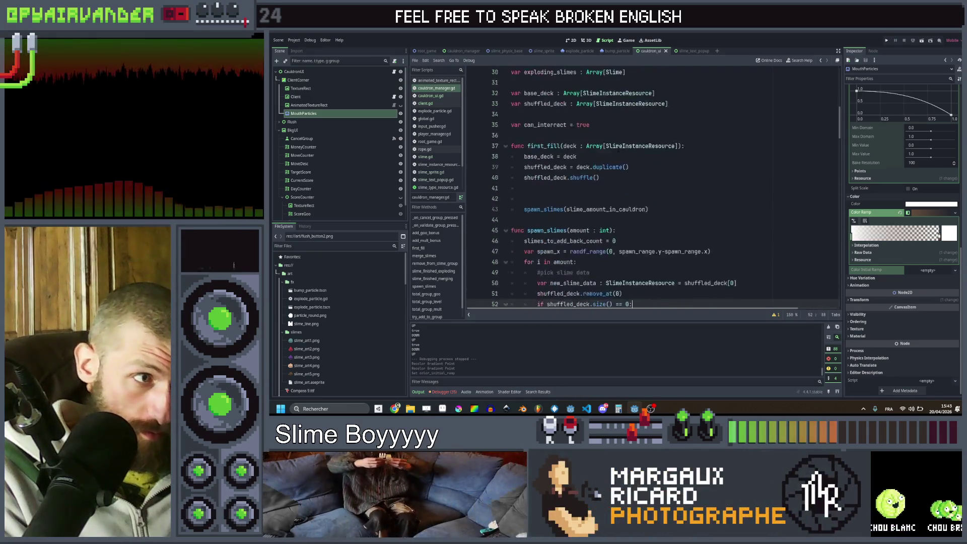
left_click(639, 188)
key("Down")
key("Down")
key("Down")
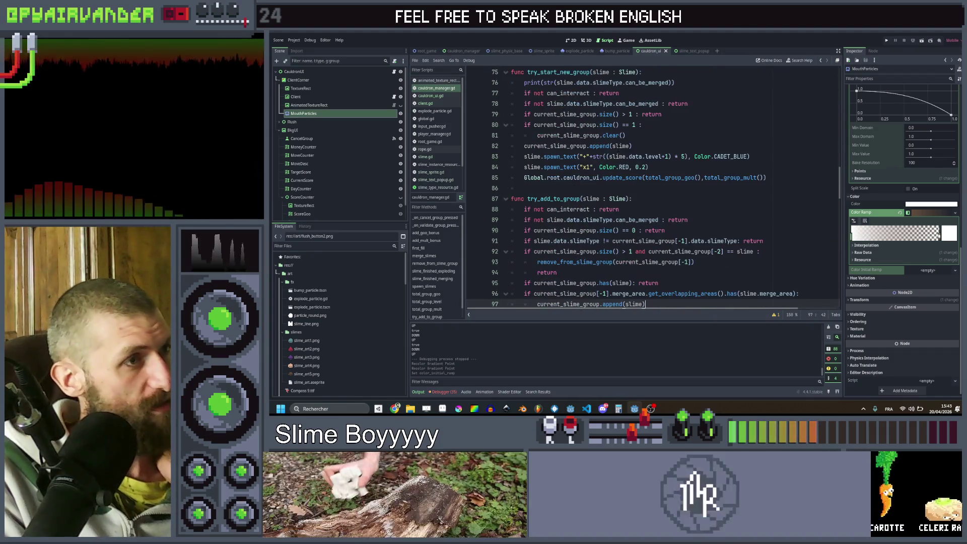
key("Down")
scroll(618, 186, "up", 12)
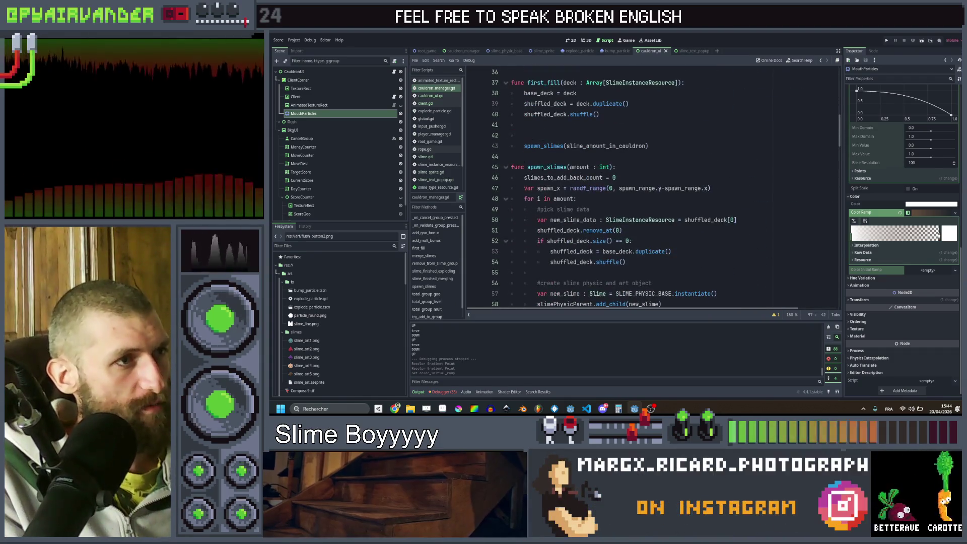
Find the next spawn_slimes call in cauldron_manager.gd and place the caret after it.
double_click(542, 168)
key("ctrl+f")
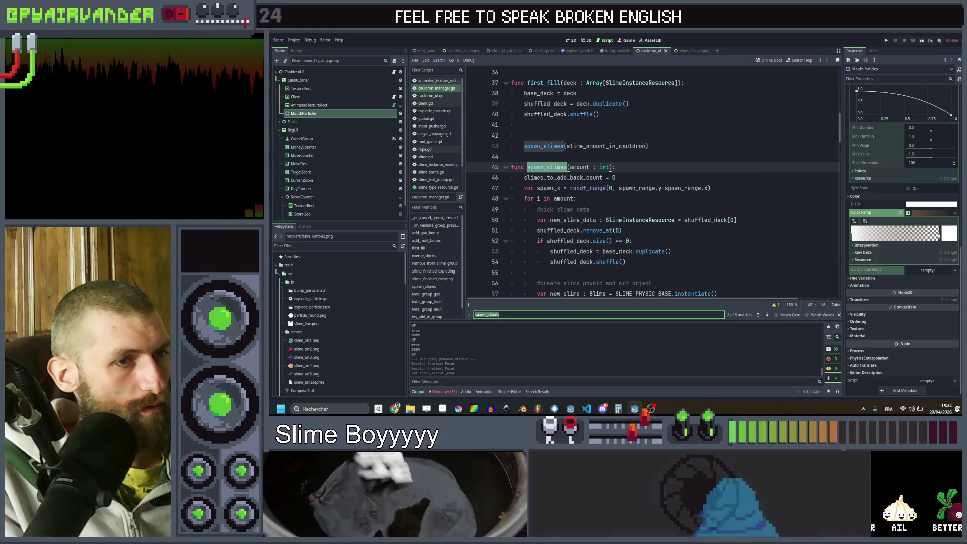
left_click(767, 315)
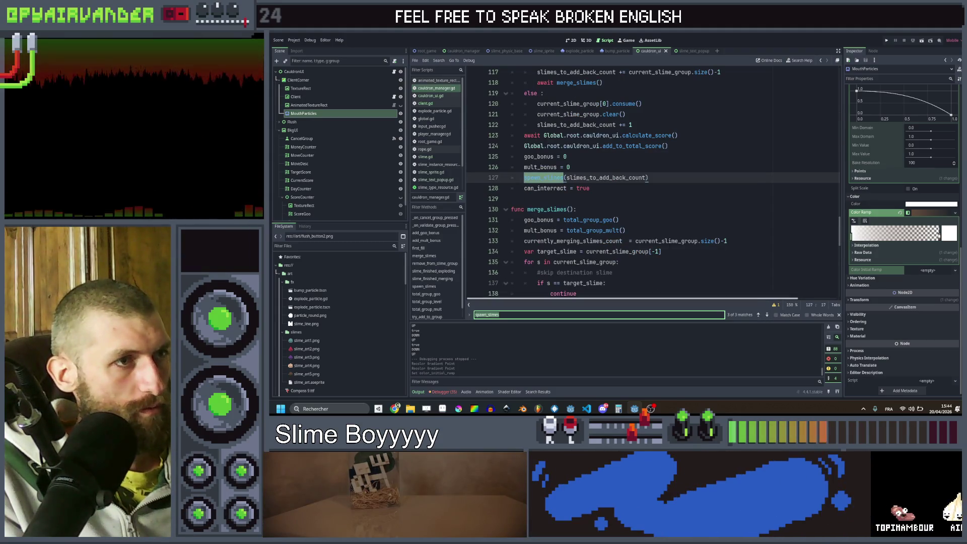
scroll(670, 211, "up", 2)
left_click(654, 241)
Add slime_chain.clear() on a new line after that spawn_slimes call, then open slime.gd.
key("Return")
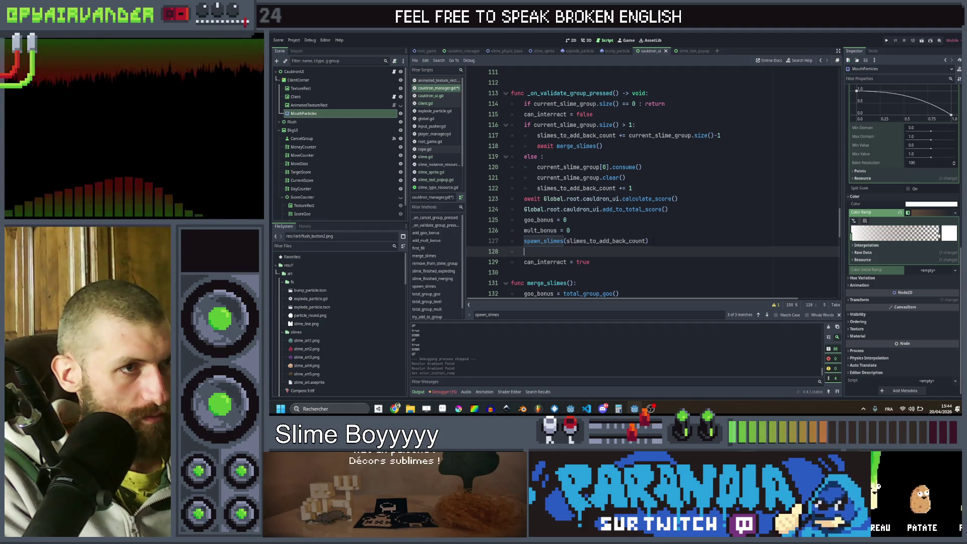
type("s")
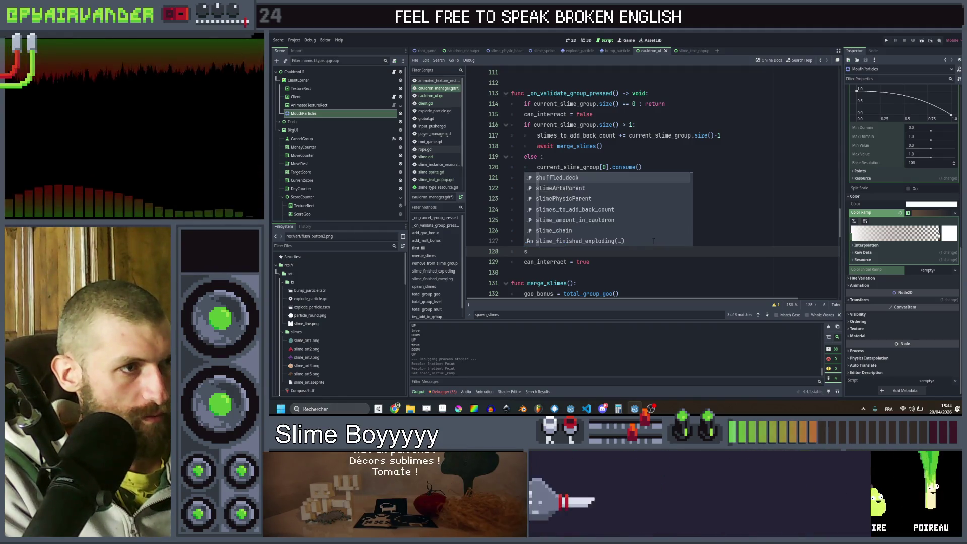
type("lime_chain.clea")
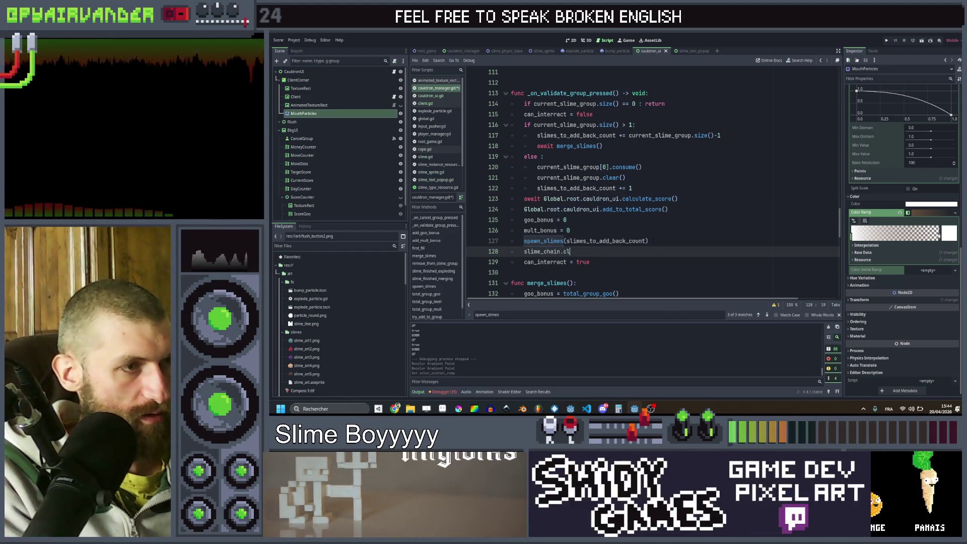
type("r(")
key("Return")
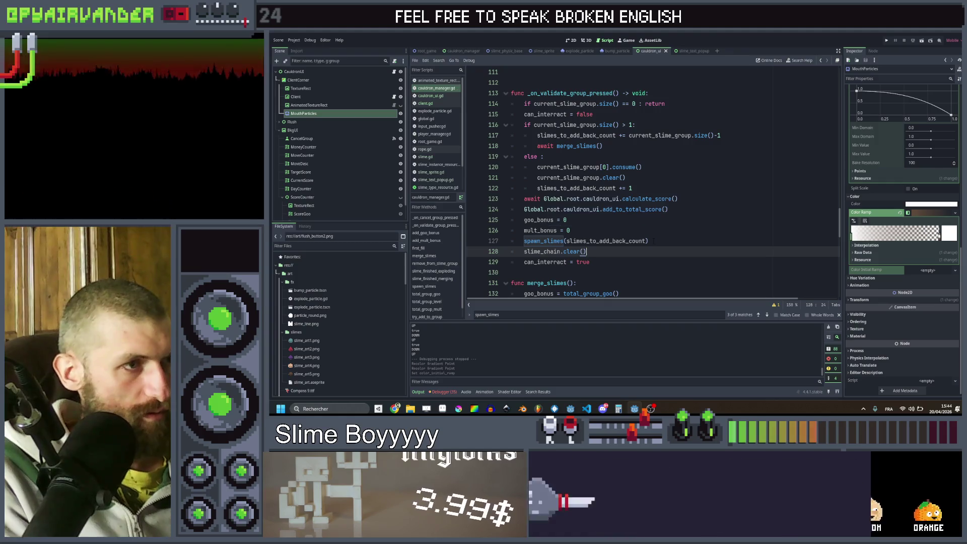
left_click(689, 231)
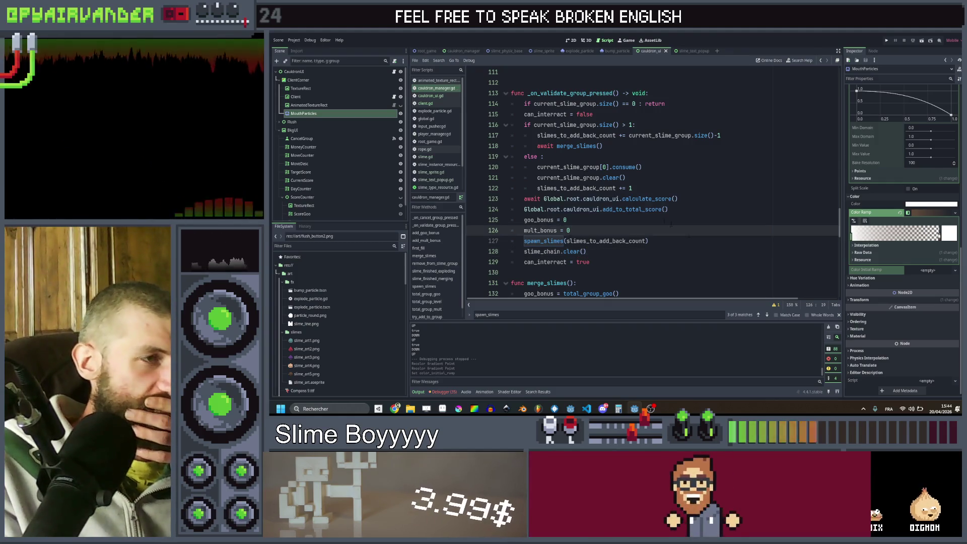
left_click(426, 157)
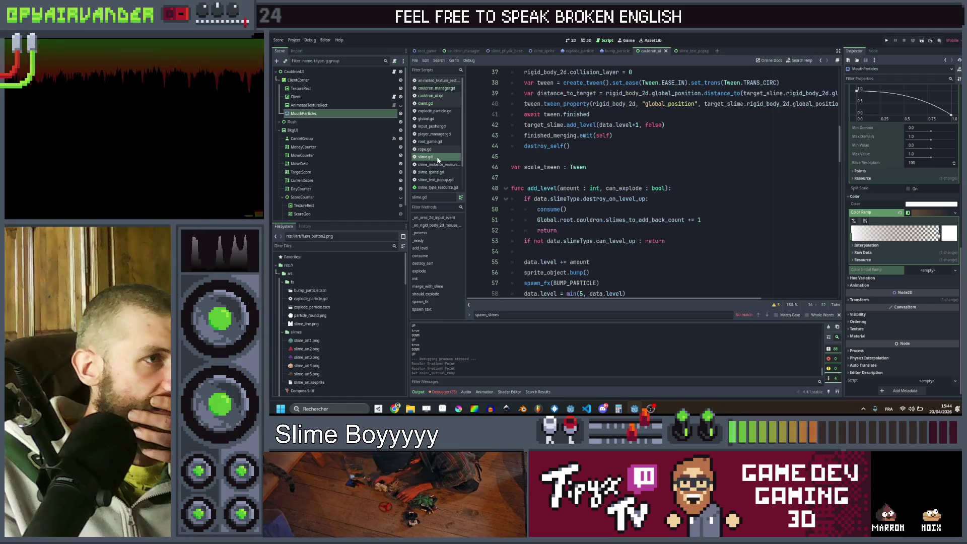
Locate add_level in slime.gd and place the caret after consume() in the destroy branch.
scroll(602, 177, "up", 2)
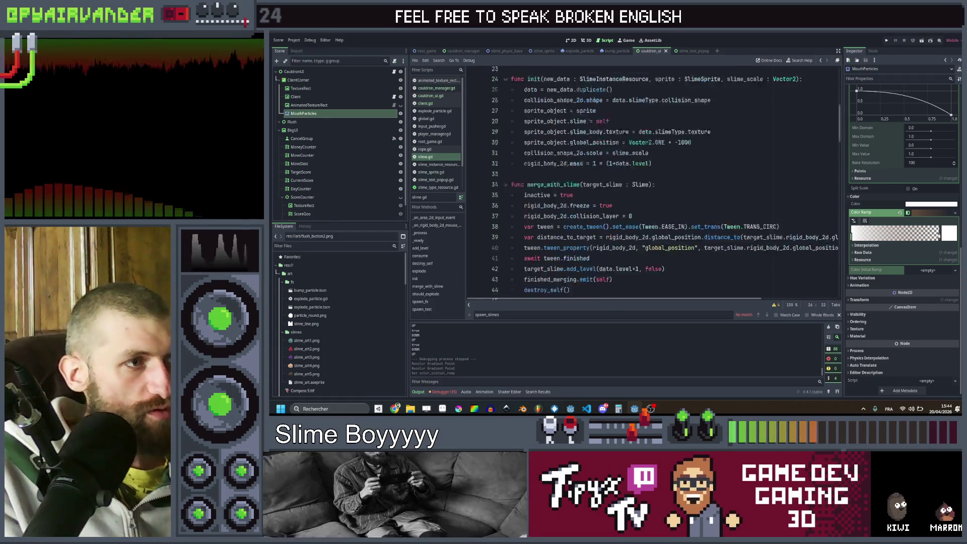
scroll(619, 211, "up", 1)
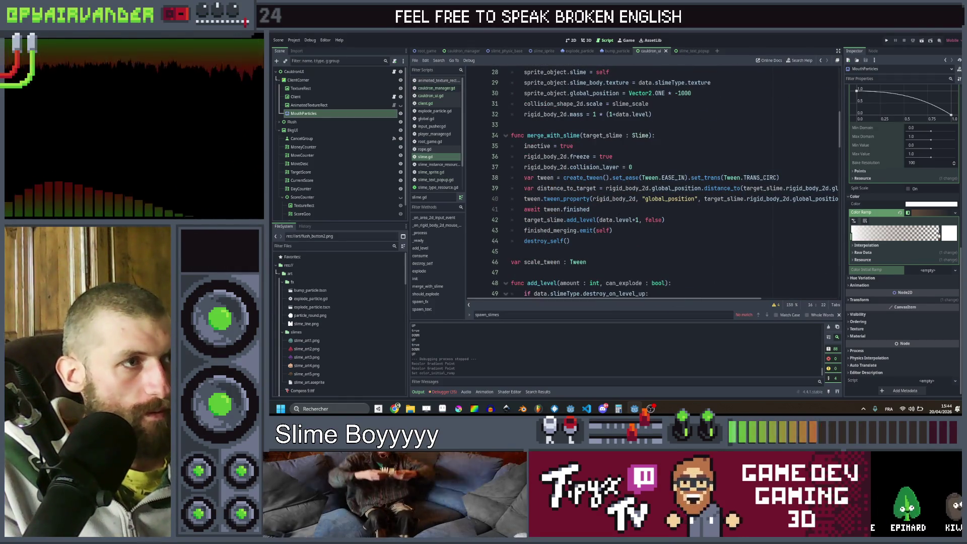
scroll(642, 162, "up", 4)
scroll(642, 162, "down", 7)
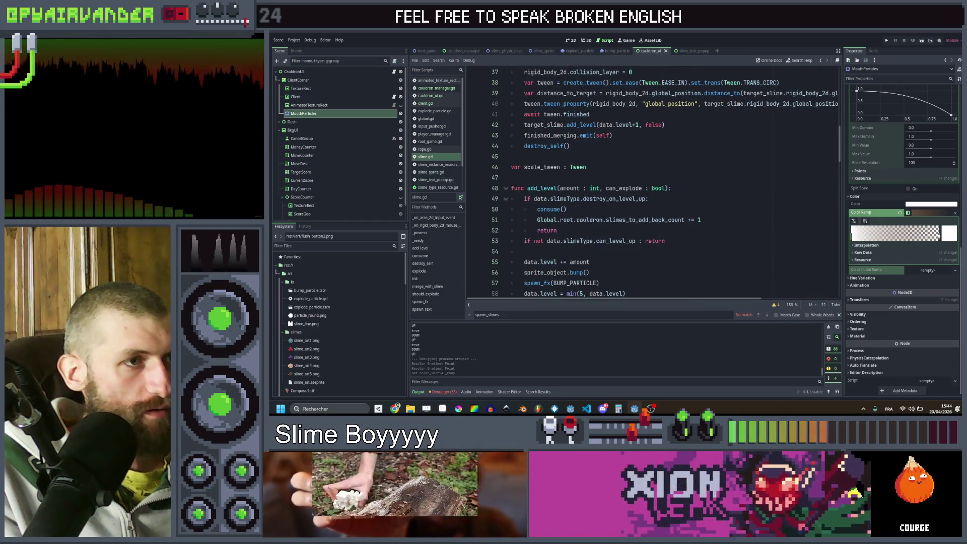
left_click(695, 189)
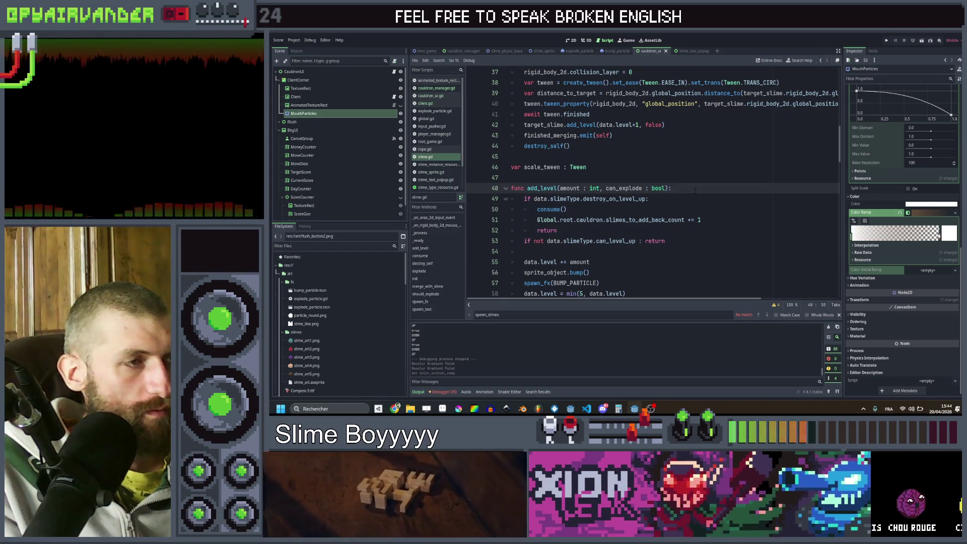
scroll(690, 191, "down", 2)
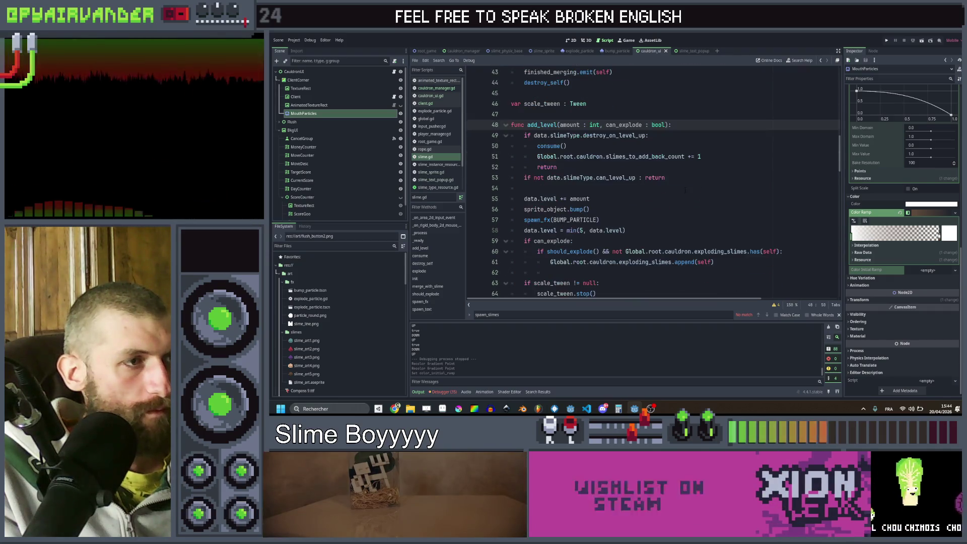
left_click(685, 189)
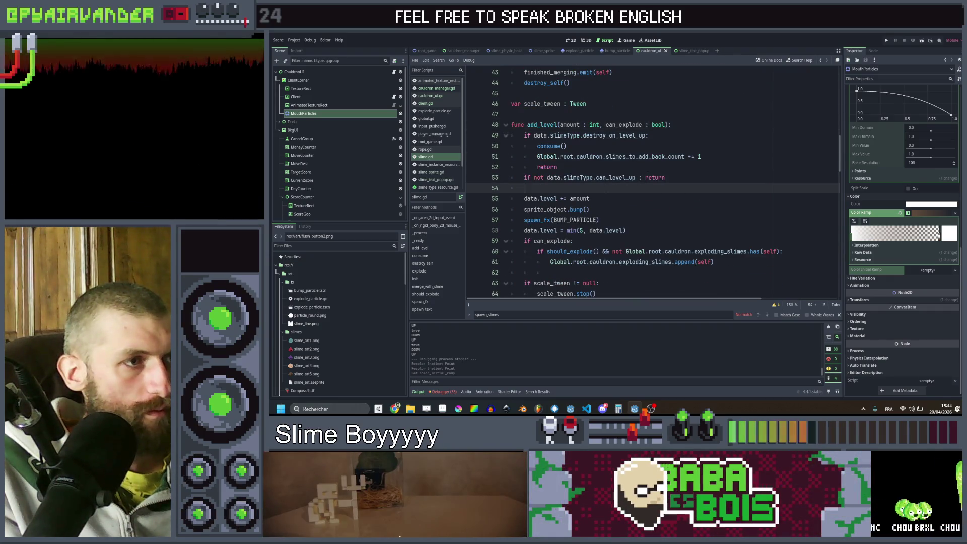
left_click(576, 209)
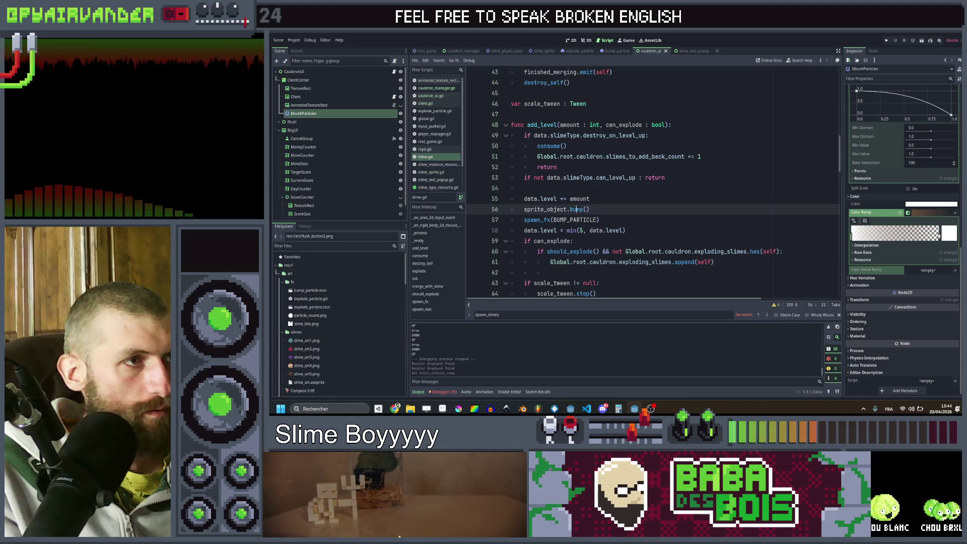
left_click(583, 147)
scroll(583, 149, "up", 1)
Add Global.root.cauldron.slime_chain.append(data) after consume() using autocomplete.
key("Return")
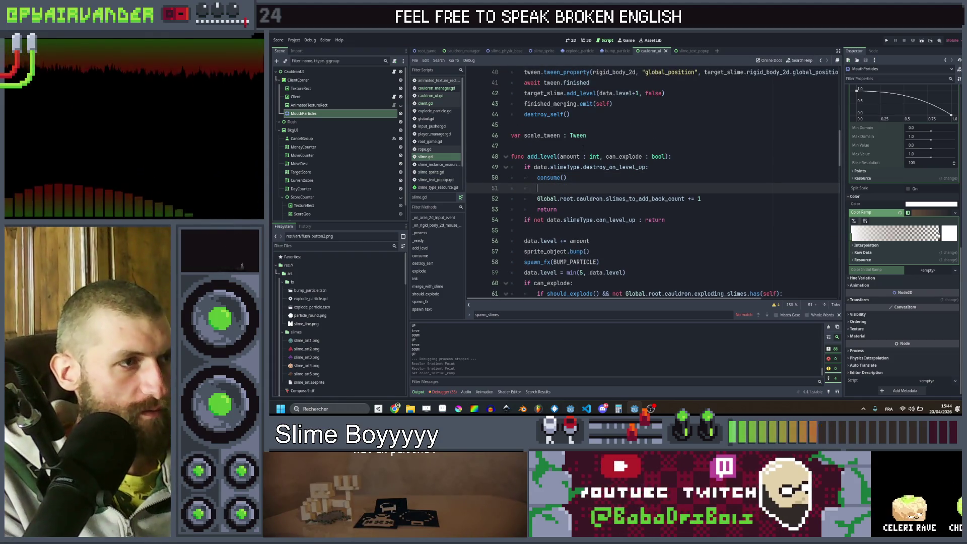
type("Global.roo")
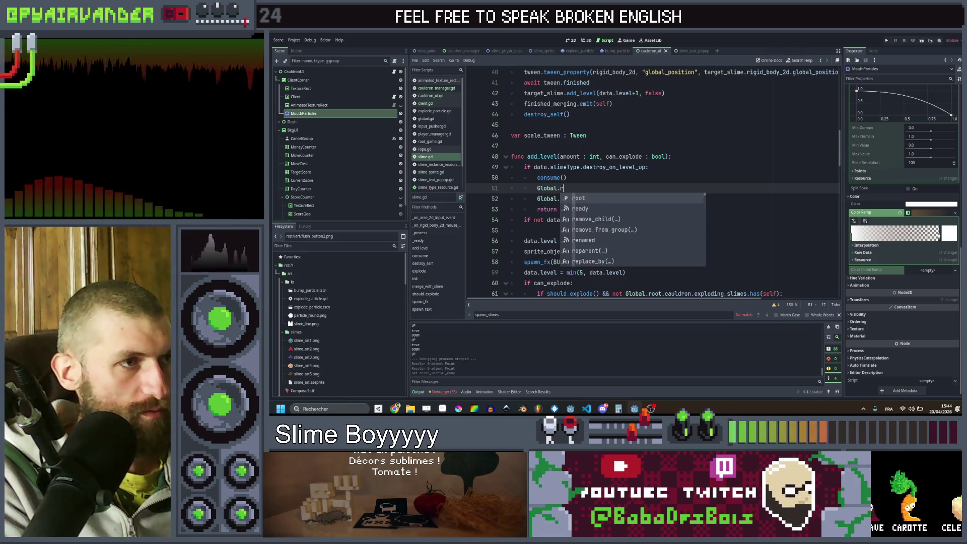
type("t.ch")
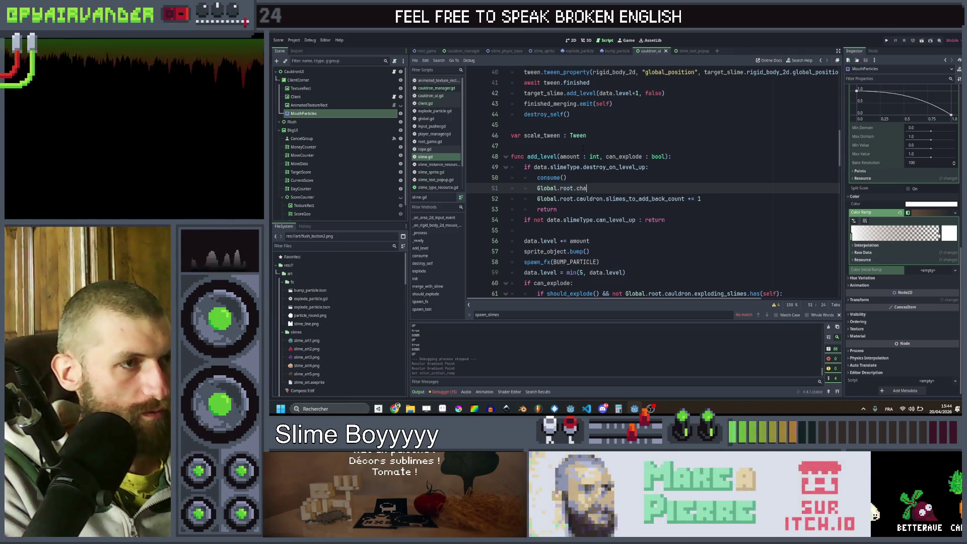
key("BackSpace")
type("auldron.slim")
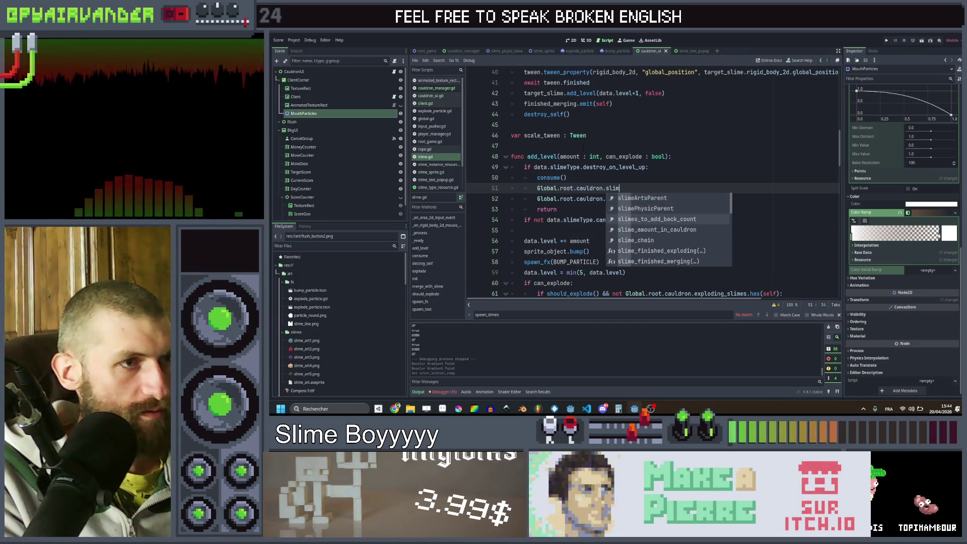
key("Return")
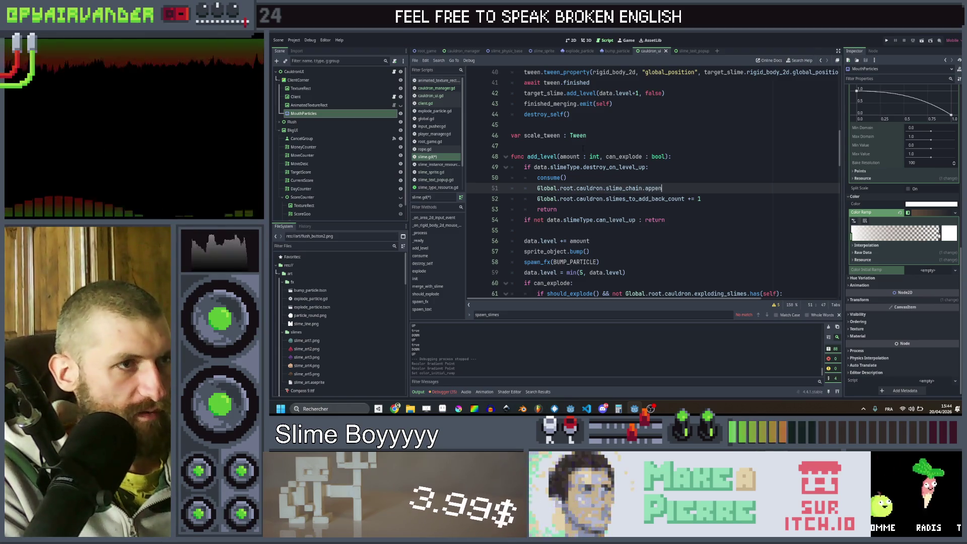
key("BackSpace")
key("BackSpace")
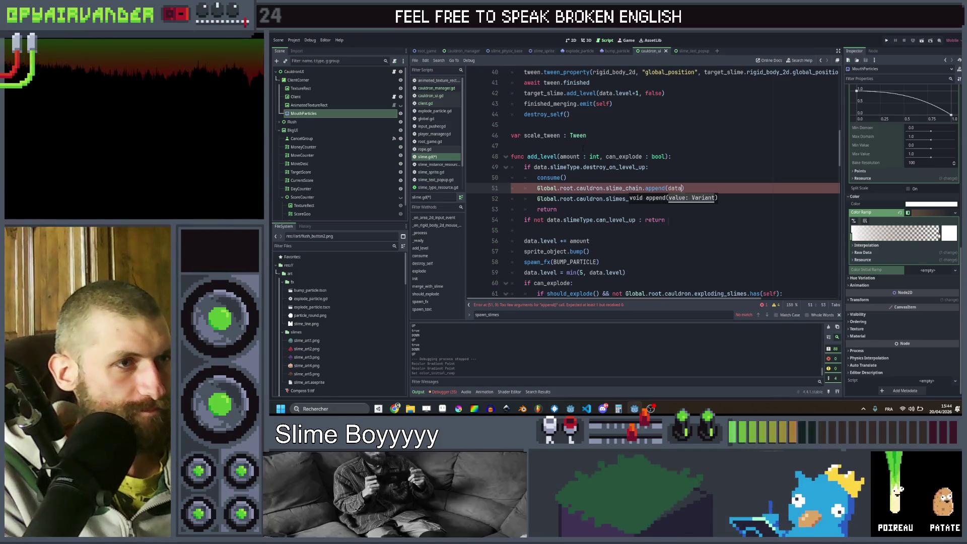
type("a)")
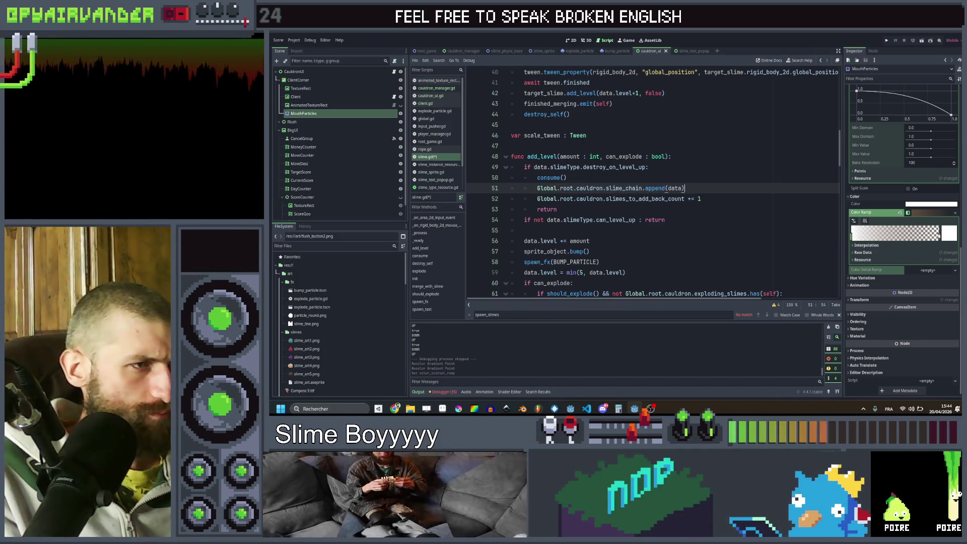
Copy the append line below the can_level_up check, unindent it and delete the blank line.
key("ctrl+c")
key("Down")
key("Down")
key("Down")
key("ctrl+v")
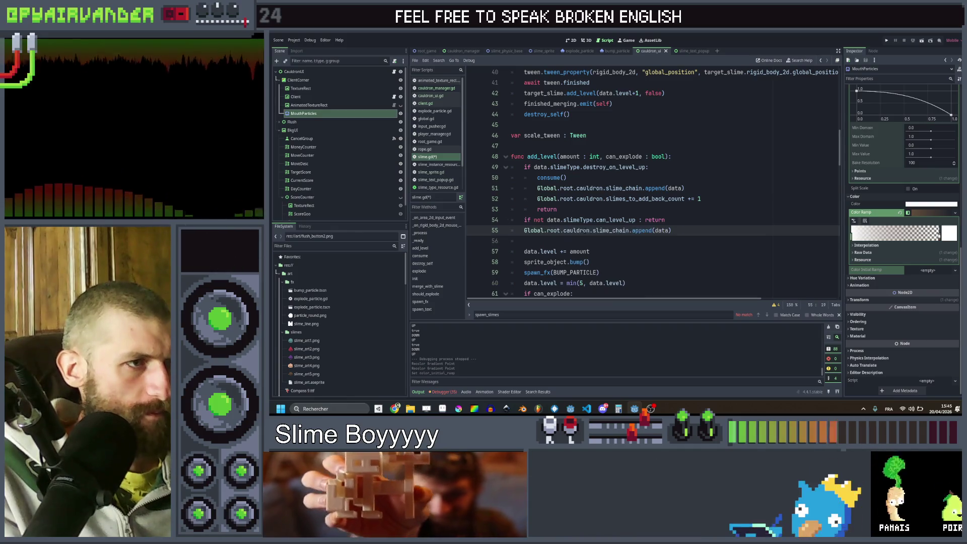
key("shift+Tab")
left_click(596, 187)
key("Down")
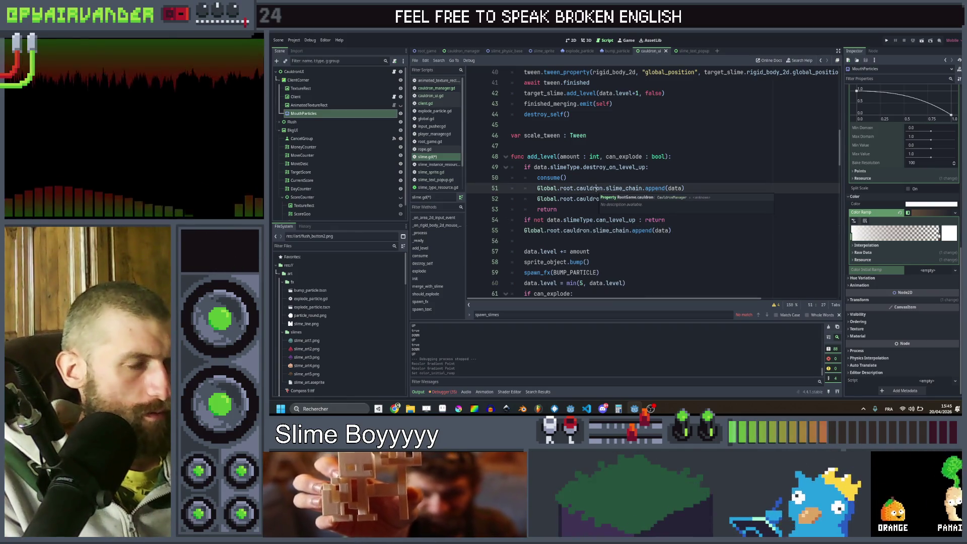
key("Down")
key("Down")
key("Down")
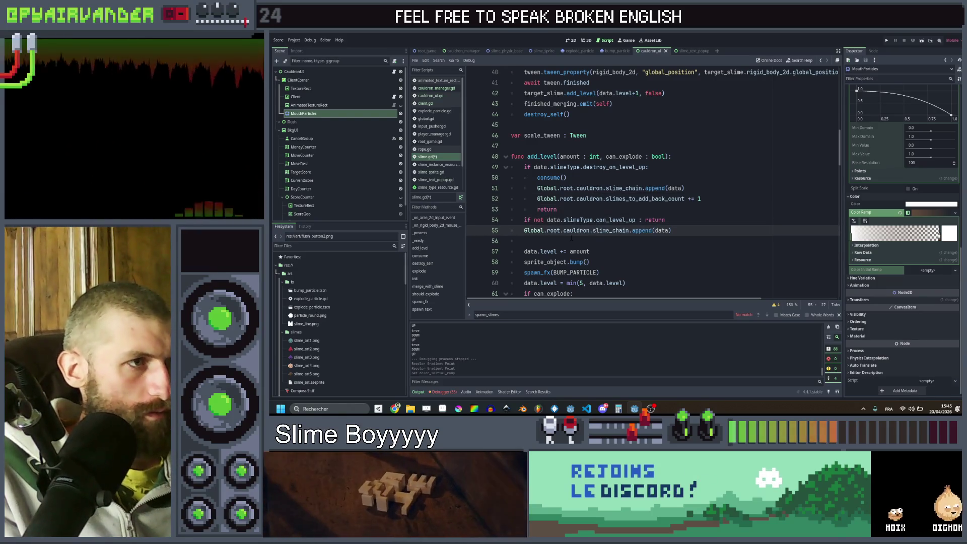
key("Down")
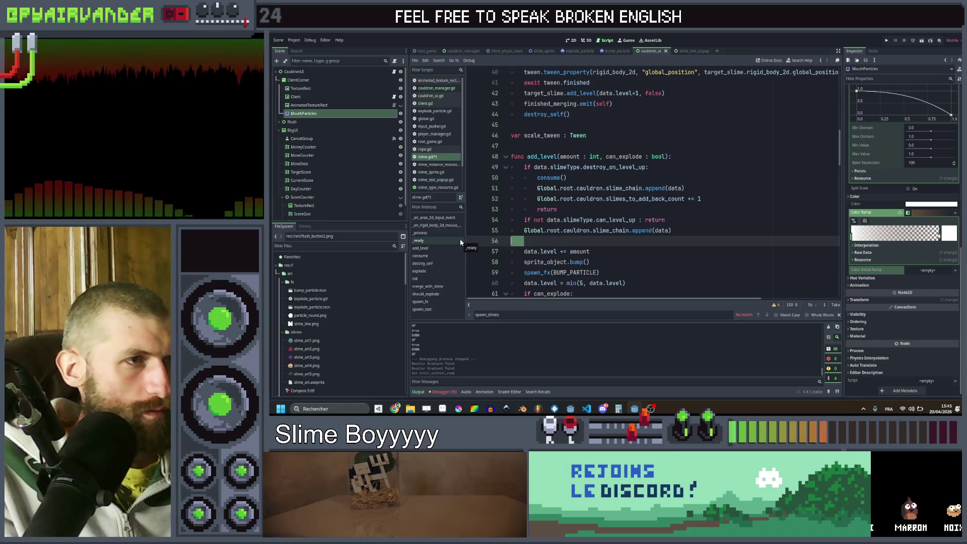
key("BackSpace")
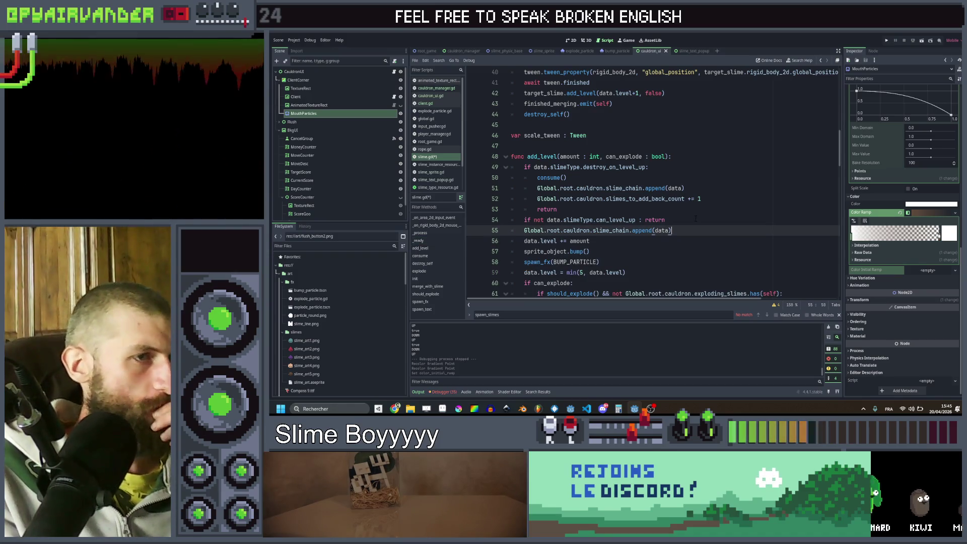
scroll(695, 218, "down", 3)
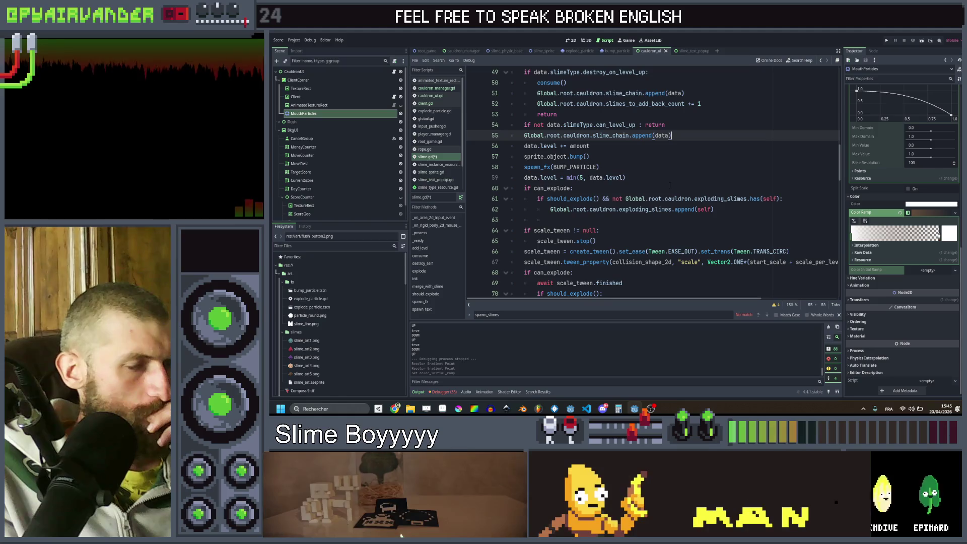
Paste the slime_chain append(data) call after 'sprite_object.exploding = true' in explode().
scroll(671, 188, "down", 1)
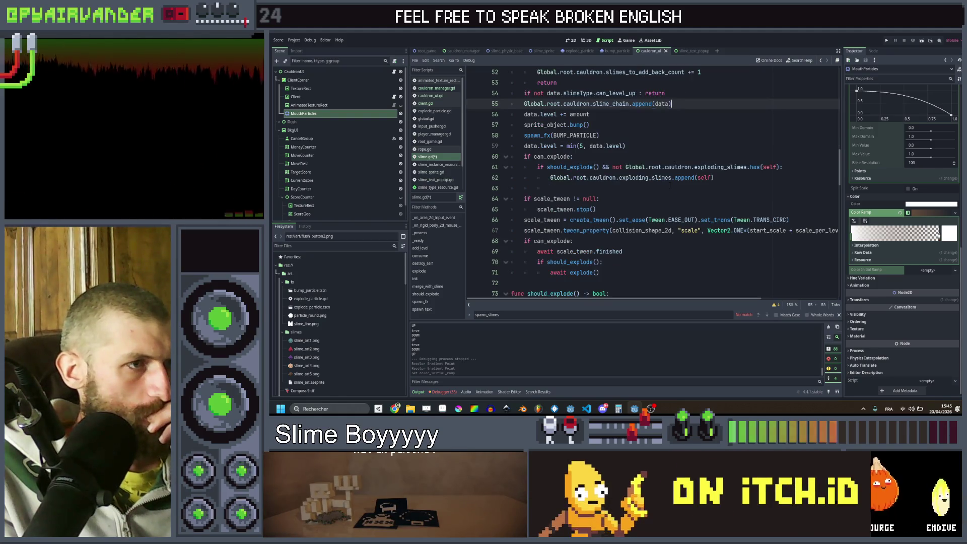
scroll(670, 186, "down", 3)
scroll(669, 185, "up", 3)
scroll(668, 186, "down", 3)
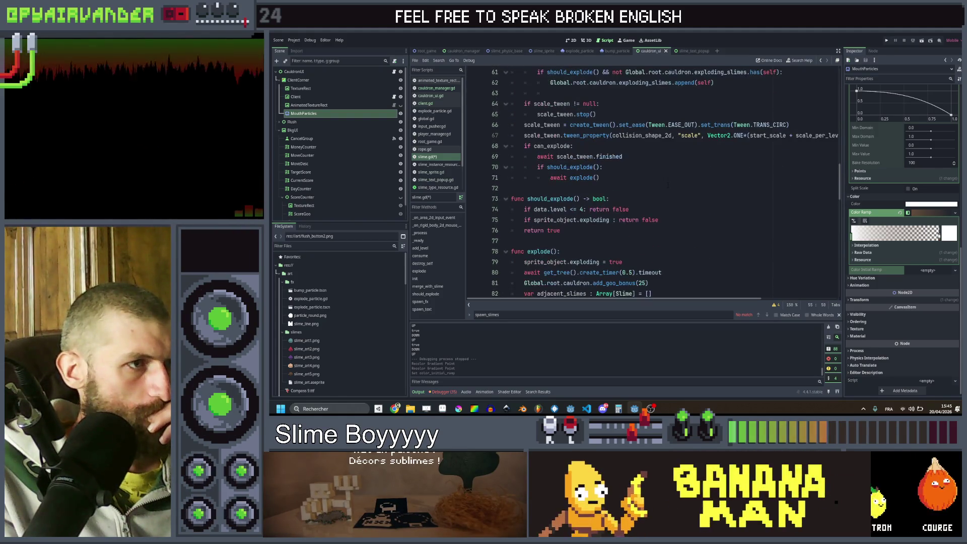
scroll(663, 187, "up", 4)
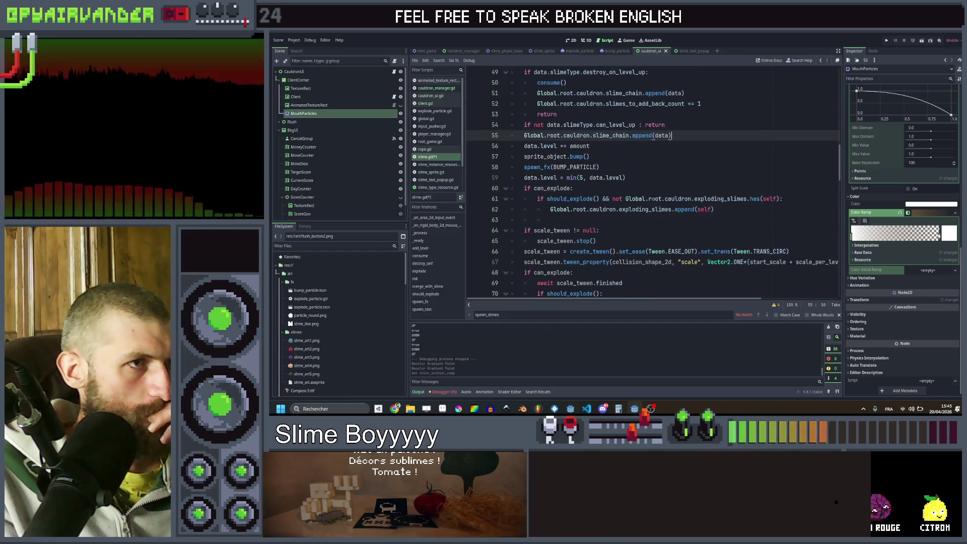
scroll(650, 199, "down", 4)
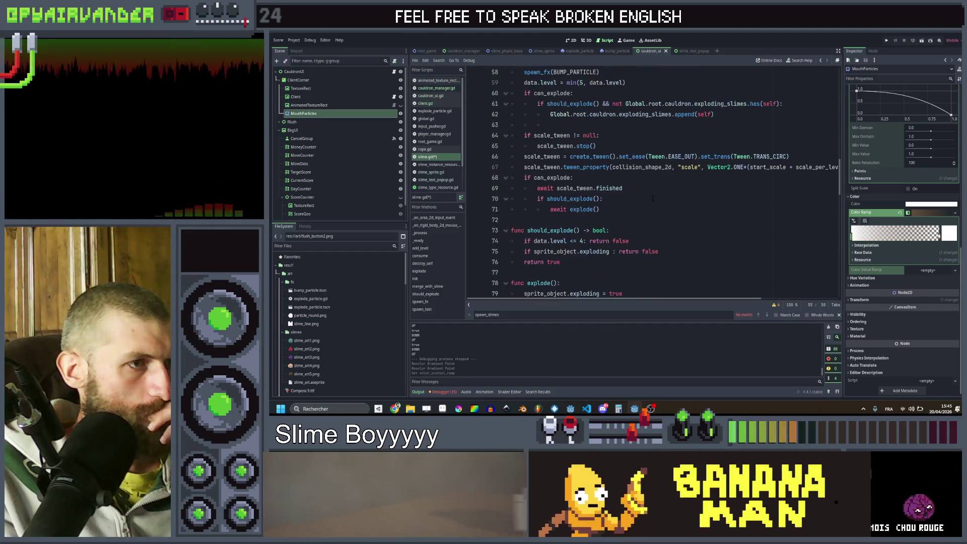
scroll(650, 199, "down", 1)
left_click(647, 226)
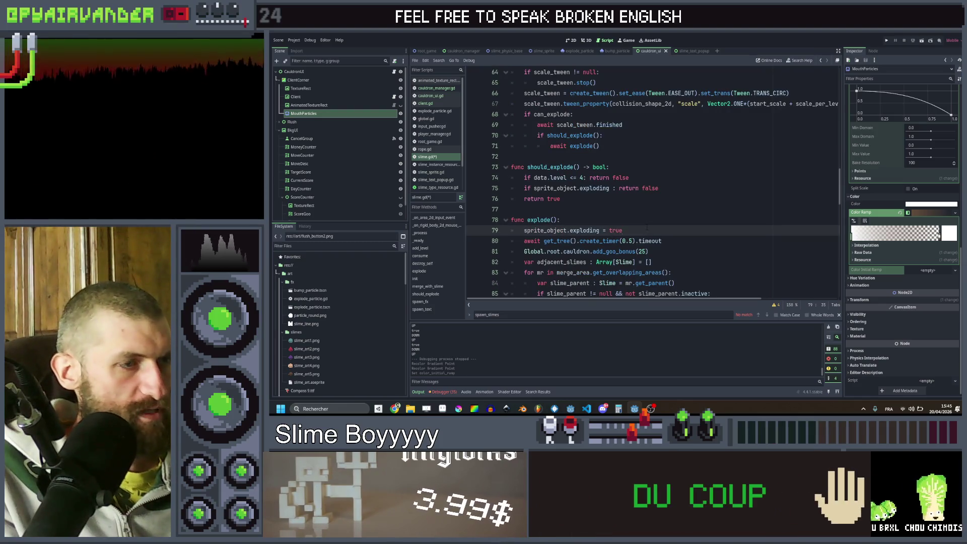
key("ctrl+v")
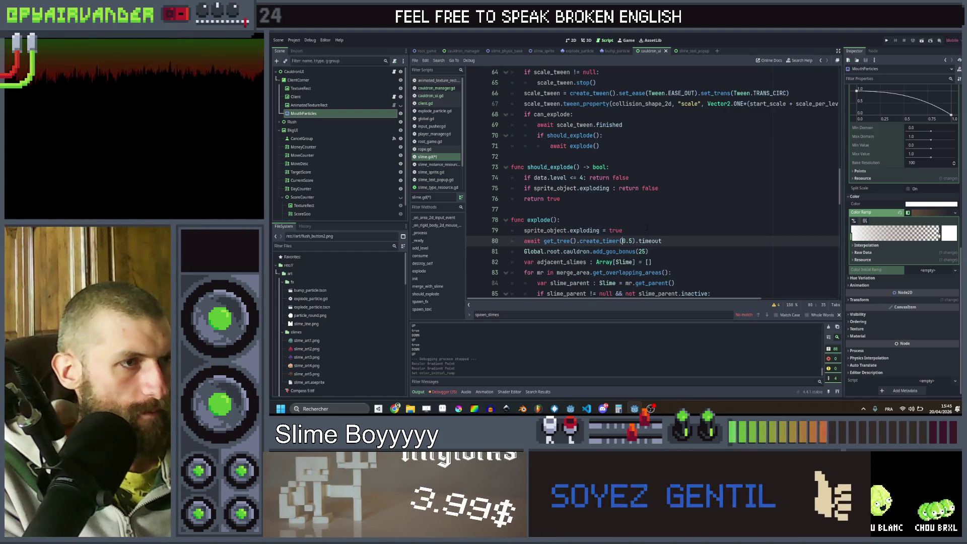
Save slime.gd, delete the leftover blank line, and show the cauldron UI scene in 2D.
key("Up")
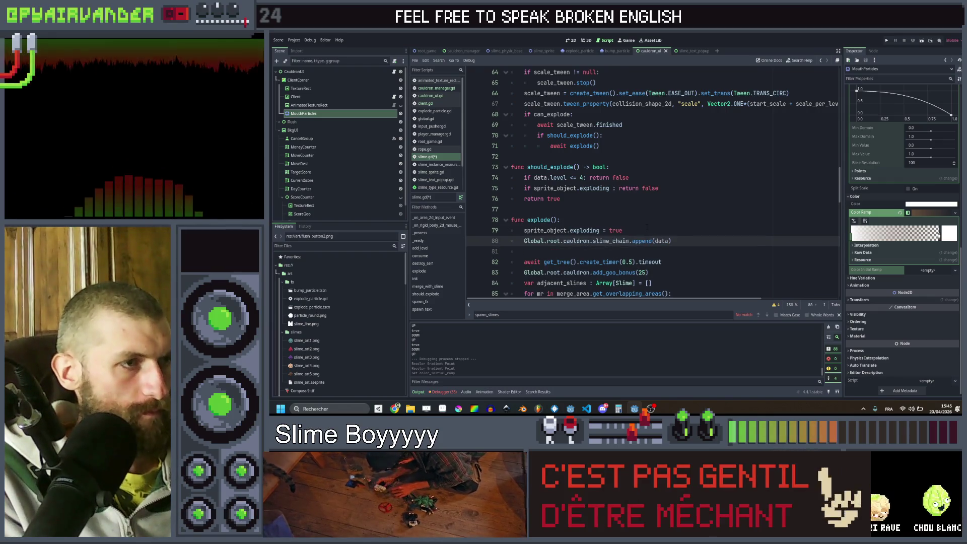
key("Down")
key("ctrl+s")
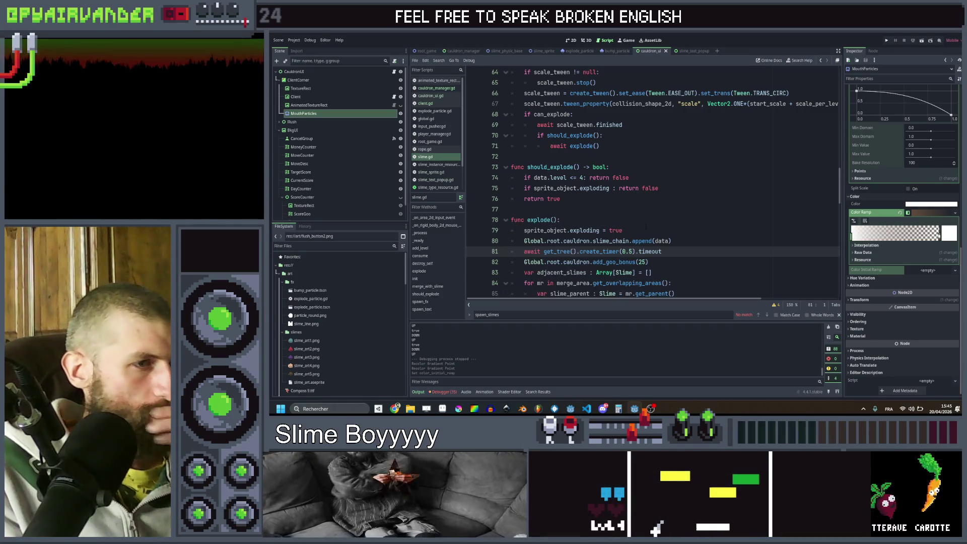
key("BackSpace")
key("Up")
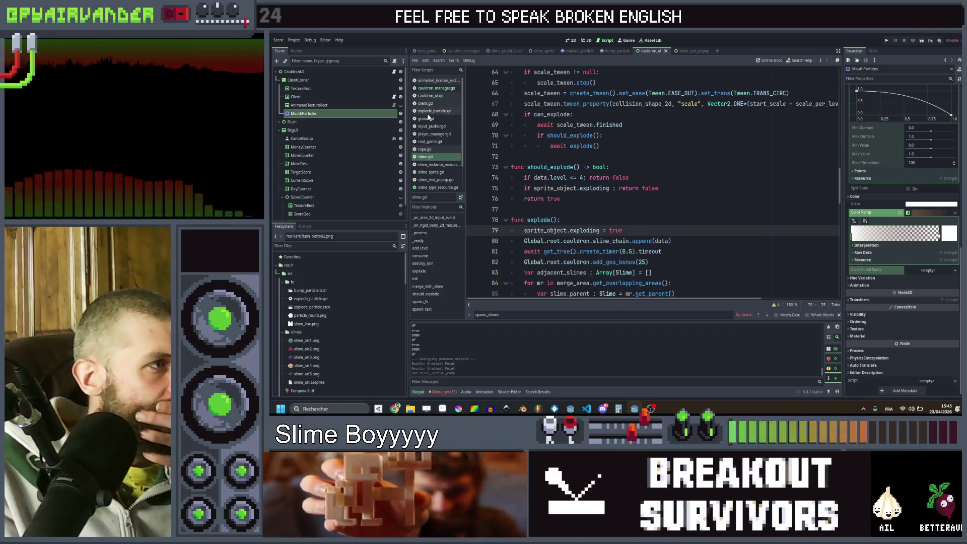
left_click(570, 41)
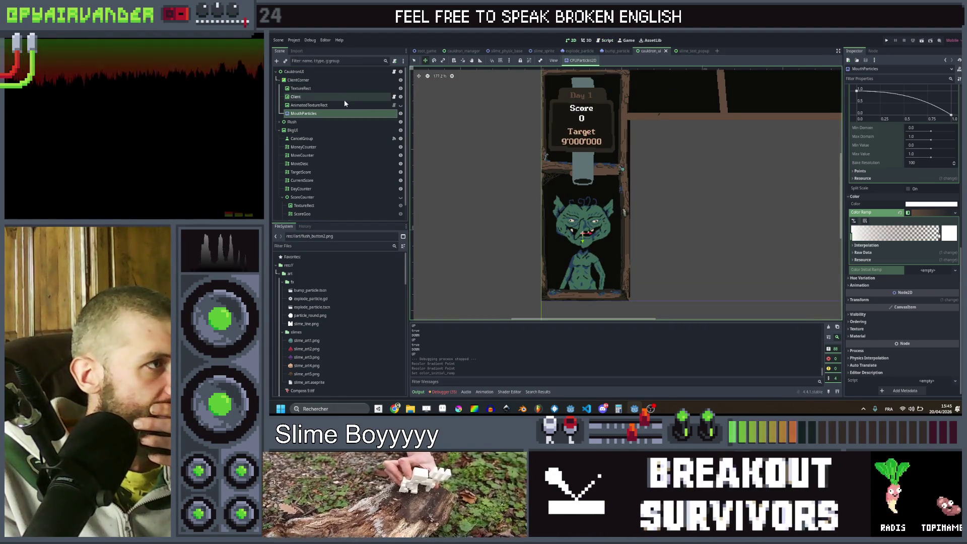
Duplicate MouthParticles, moving MouthParticles2 up the scene tree and just above the goblin's mouth.
left_click(341, 104)
left_click(341, 114)
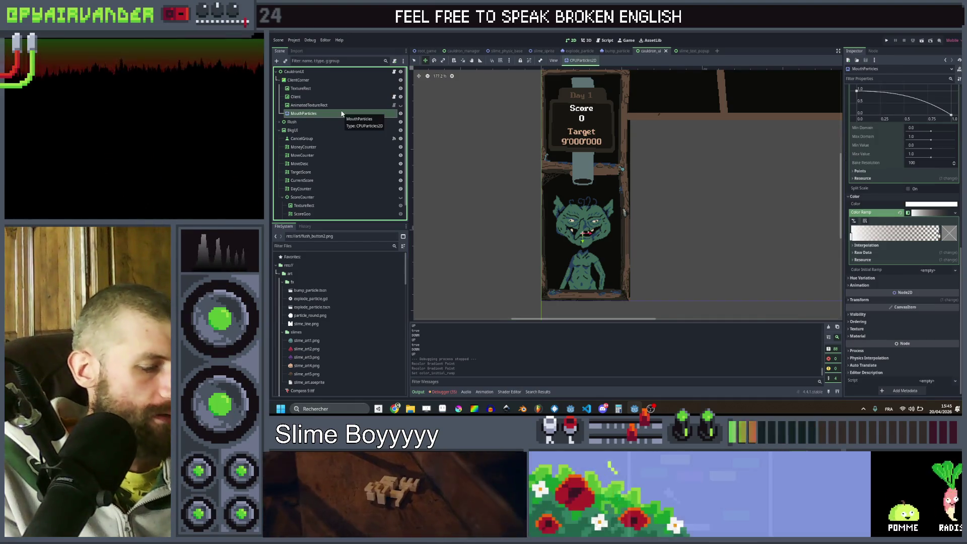
key("ctrl+d")
left_click_drag(318, 125, 317, 96)
scroll(587, 252, "up", 4)
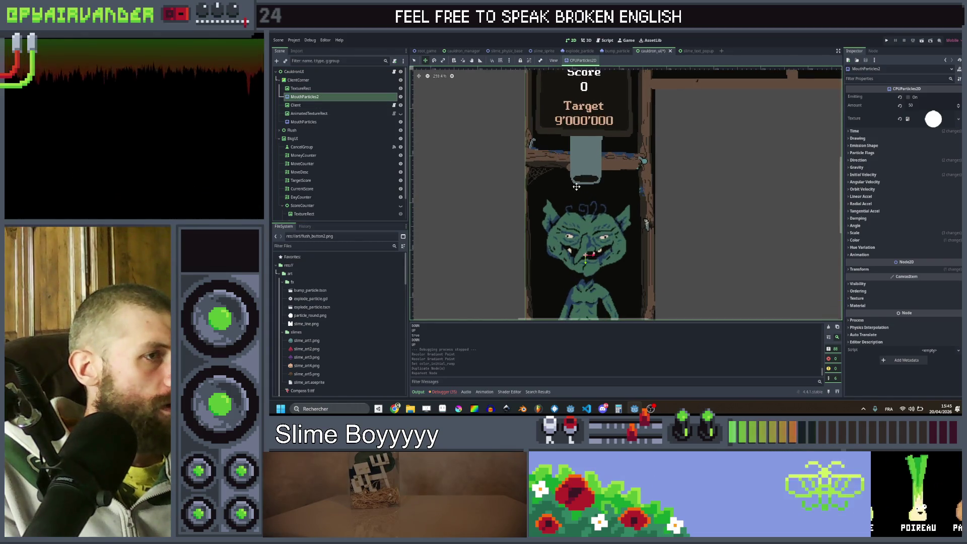
left_click_drag(581, 192, 584, 185)
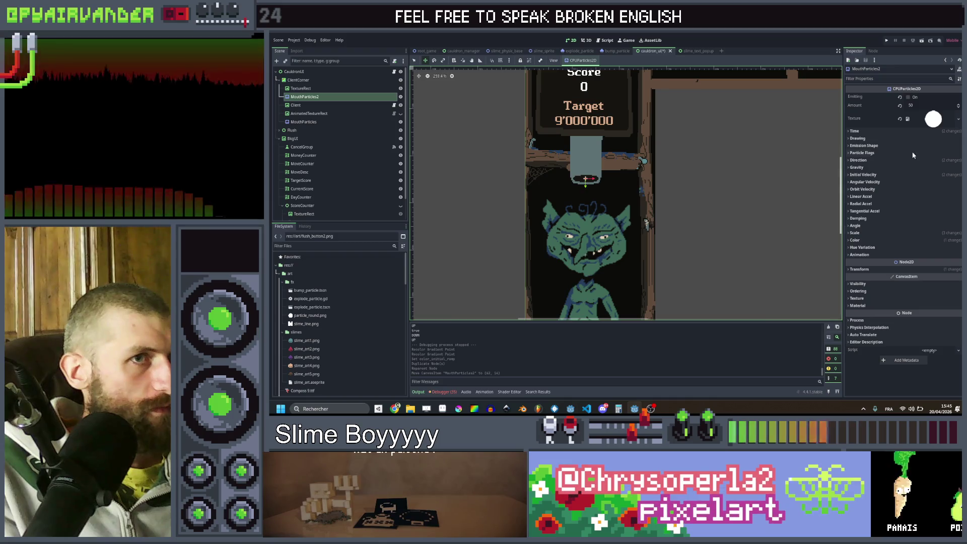
Turn on Emitting for MouthParticles2 and revert its Color Ramp so particles stay white.
left_click(909, 97)
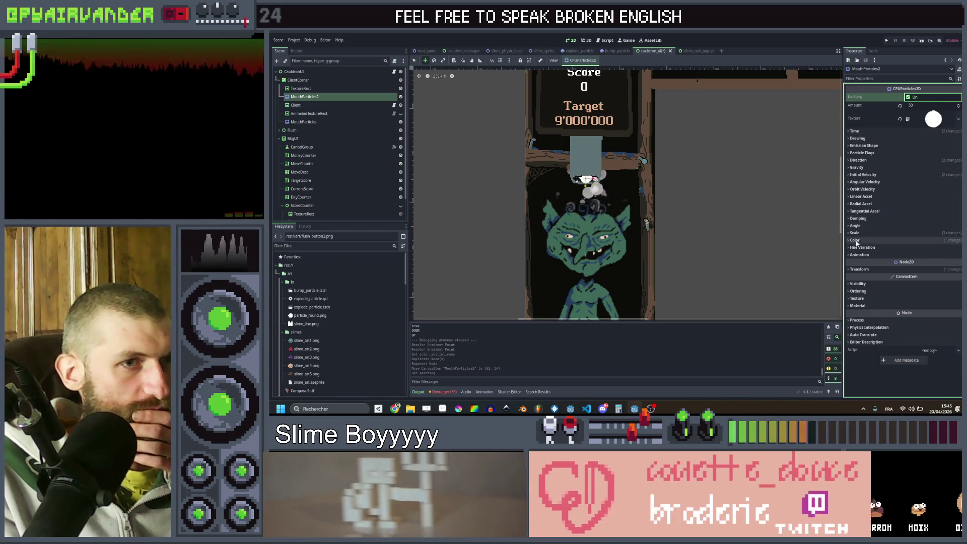
left_click(855, 240)
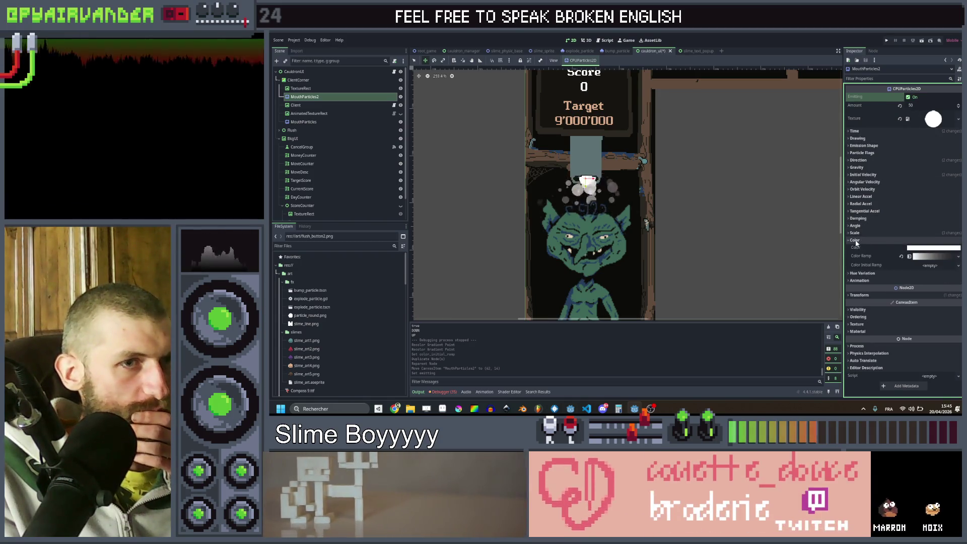
left_click(901, 256)
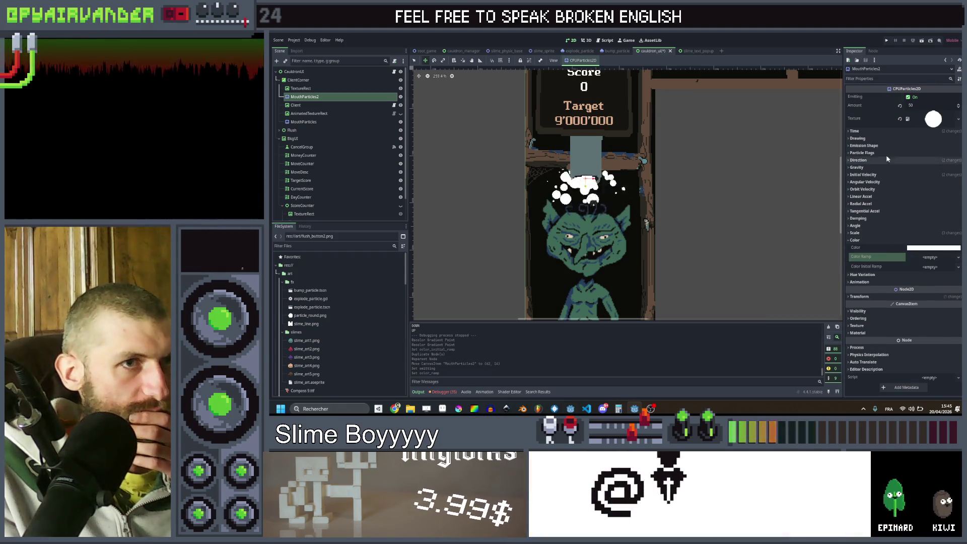
left_click(858, 234)
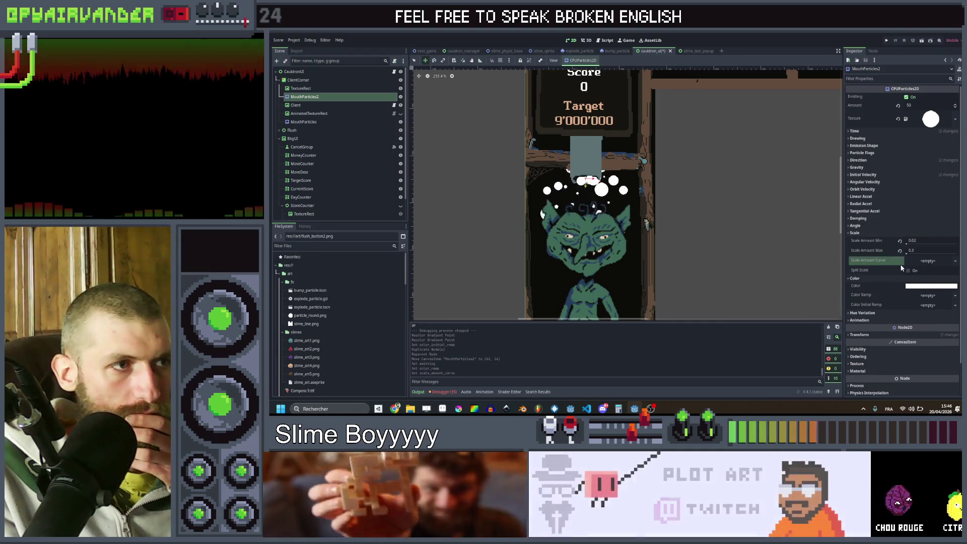
Revert the Scale Amount Curve and set Scale Amount Min 0.2 and Max 0.5.
left_click(900, 265)
left_click_drag(907, 245, 908, 246)
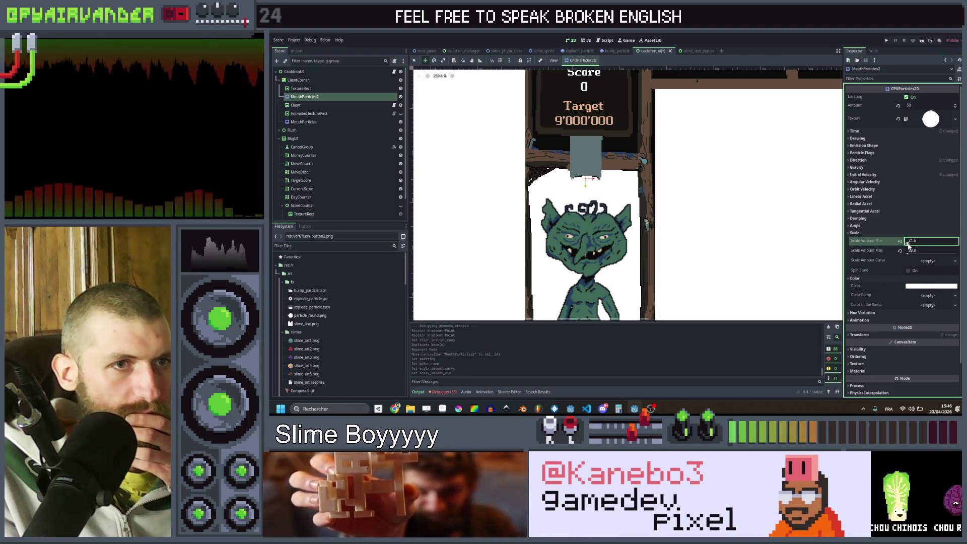
type("0")
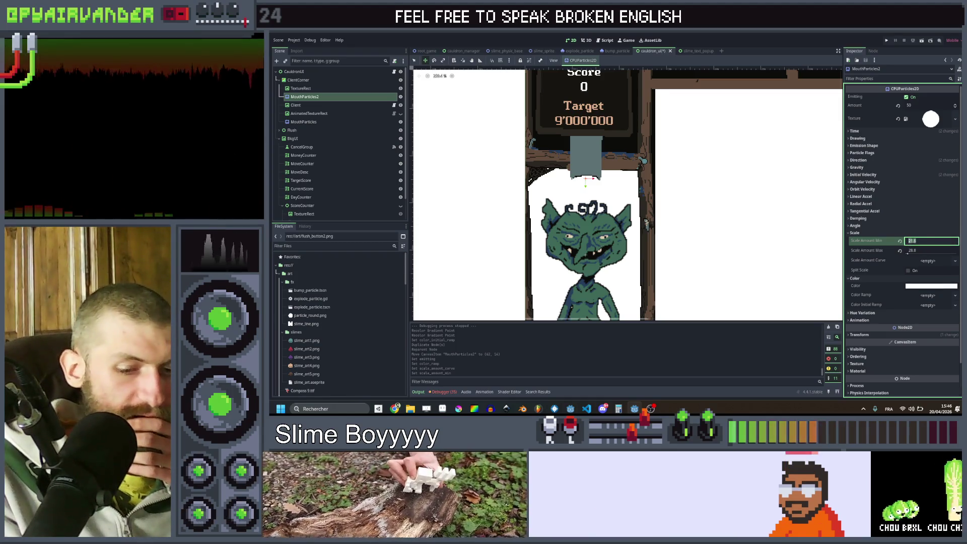
type(".2")
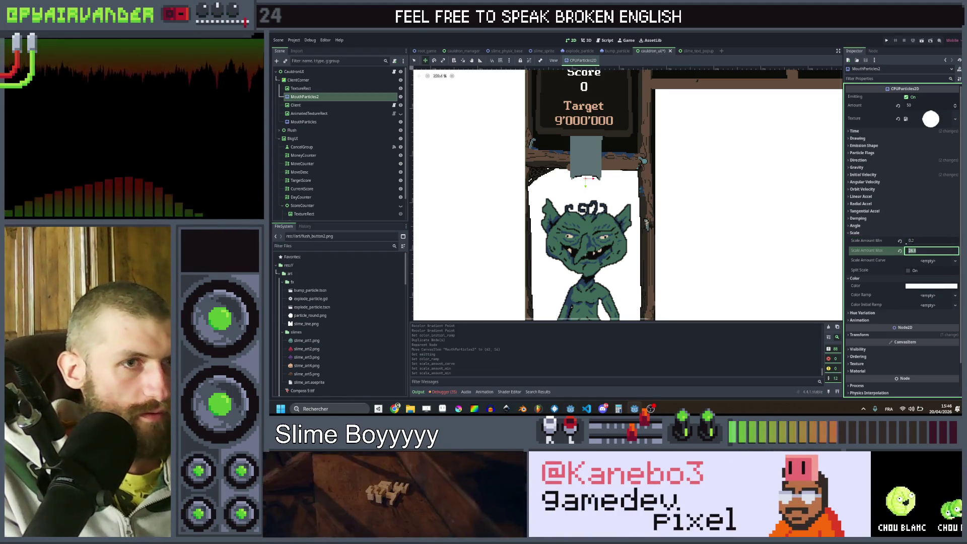
type("0.5")
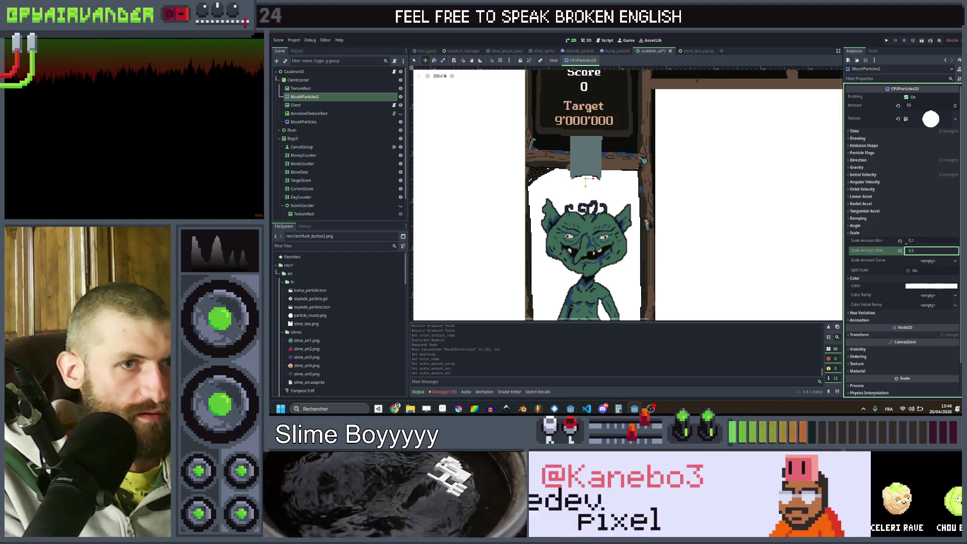
key("Return")
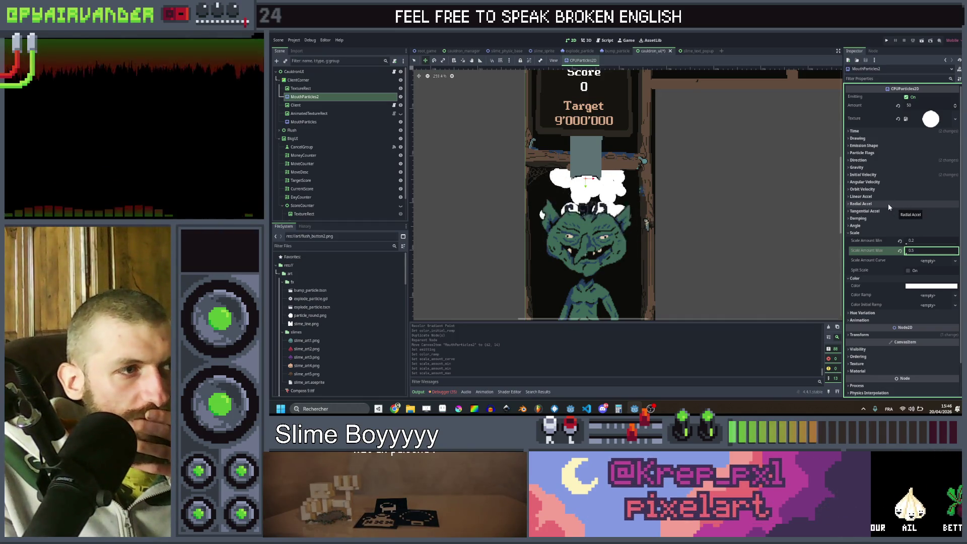
Set the emitter's Time randomness to 0.
left_click(854, 131)
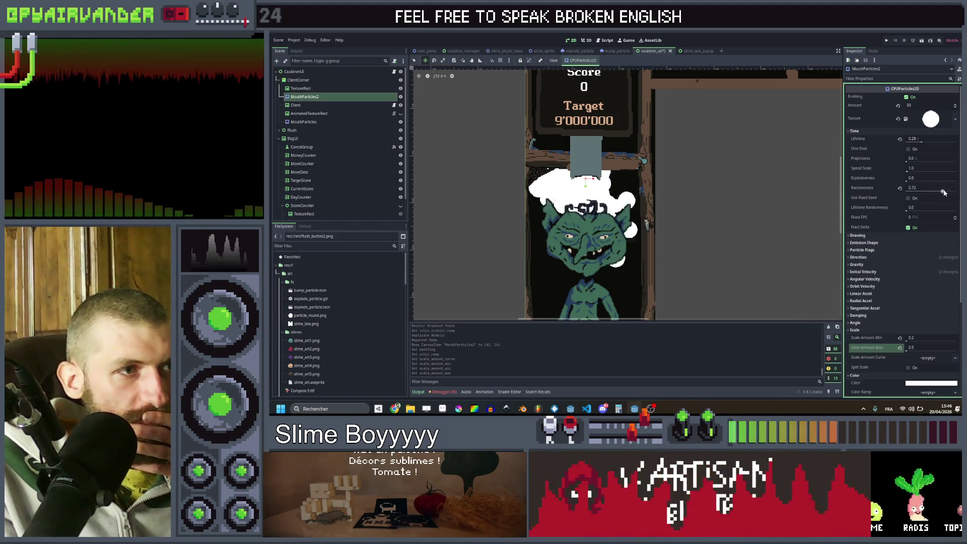
left_click_drag(944, 192, 867, 195)
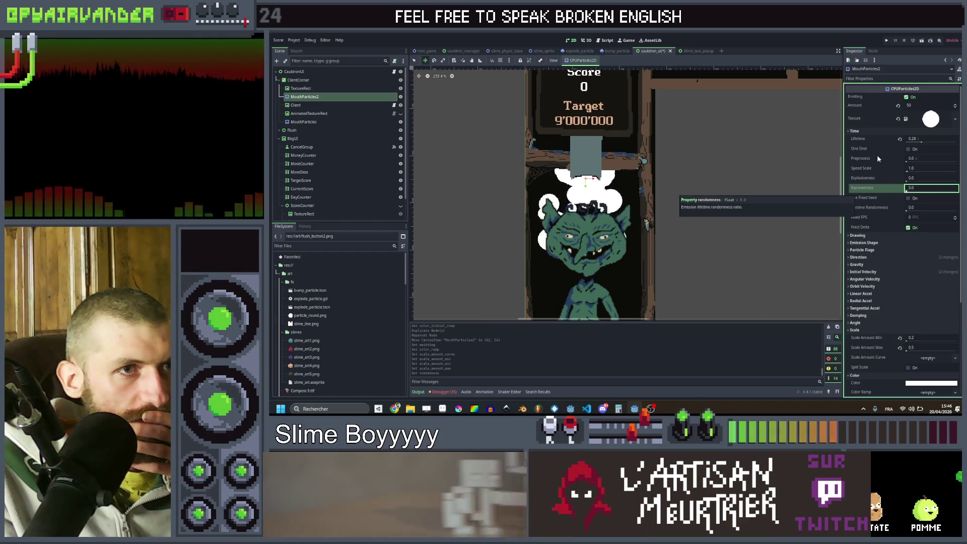
left_click(872, 258)
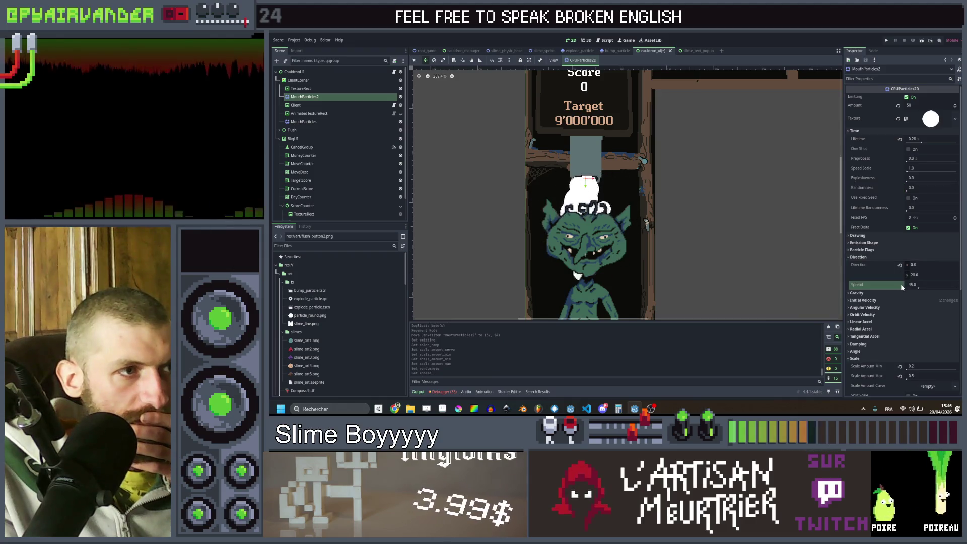
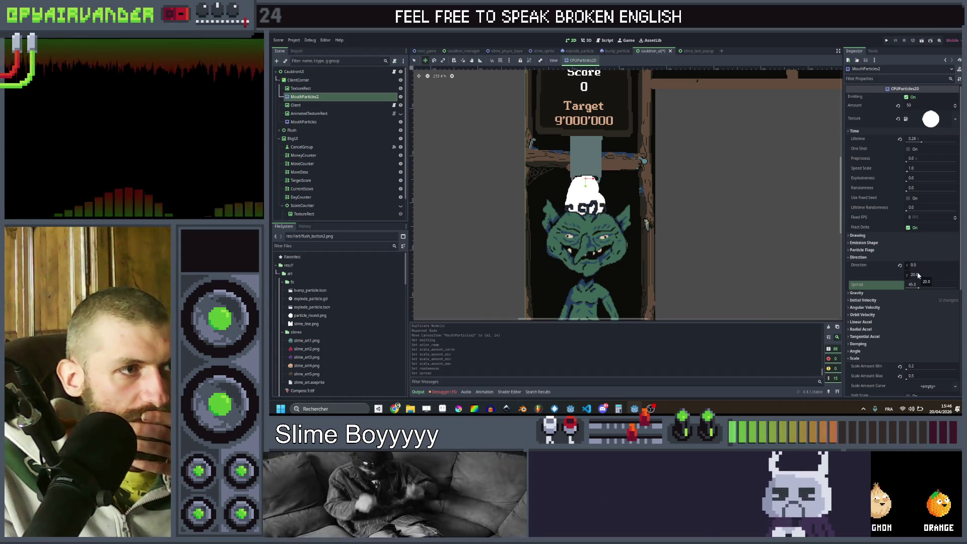
Move MouthParticles2 below AnimatedTextureRect so it draws in front of the goblin.
left_click(883, 242)
left_click(884, 242)
left_click(863, 300)
left_click(900, 307)
left_click(900, 317)
scroll(652, 231, "up", 2)
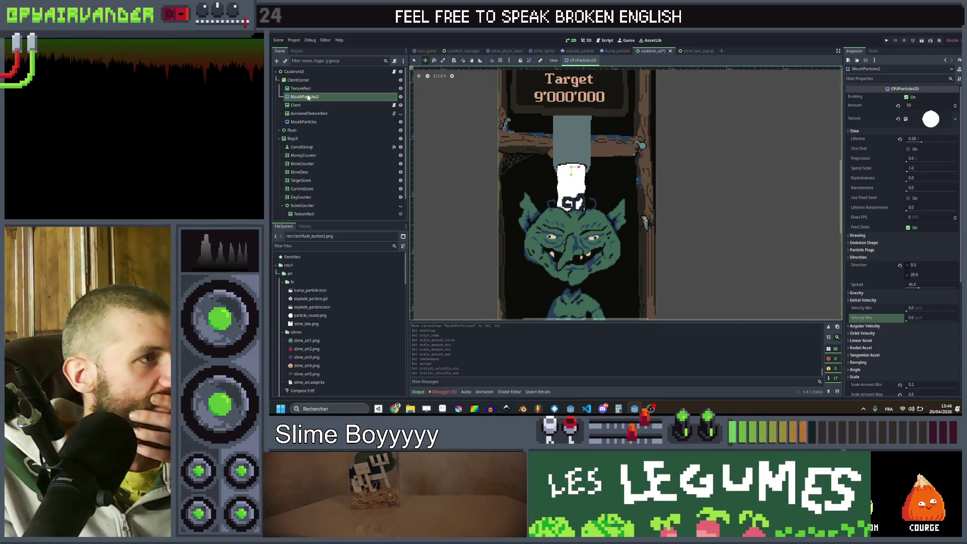
left_click_drag(305, 96, 306, 117)
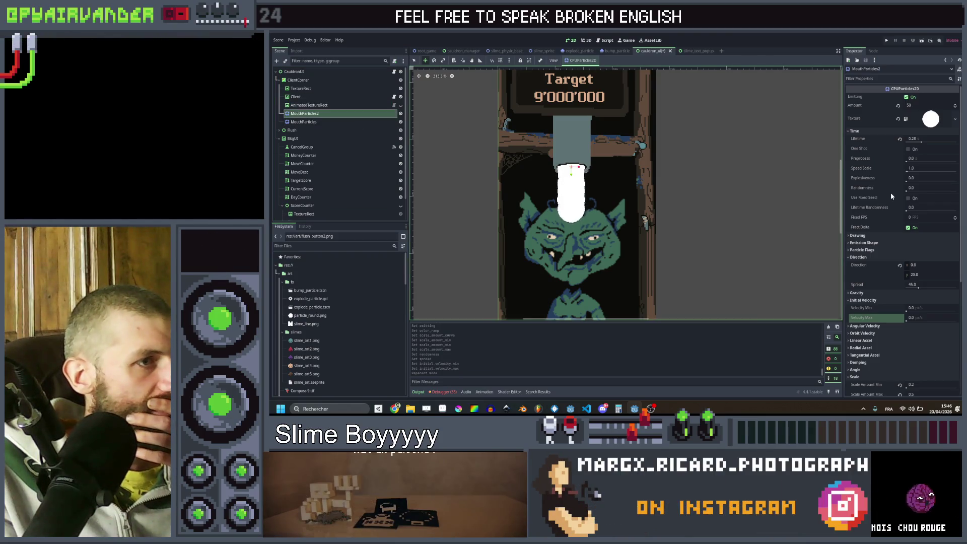
Set MouthParticles2's particle lifetime to 1.0 seconds.
left_click(923, 138)
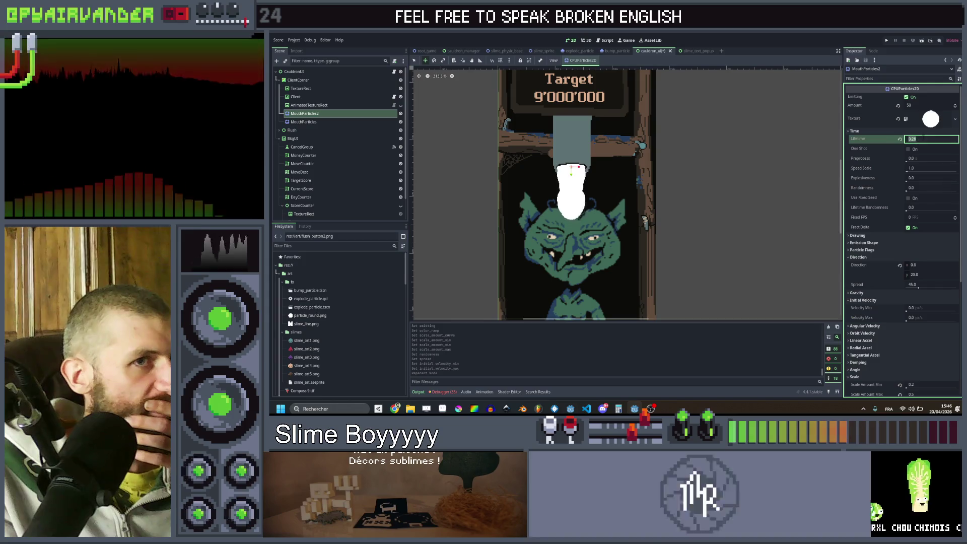
key("Return")
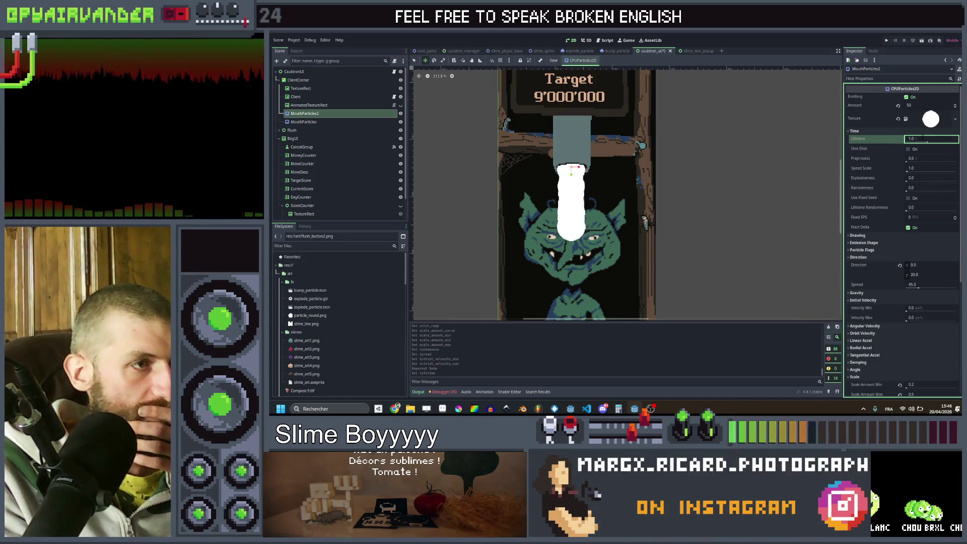
scroll(653, 224, "down", 3)
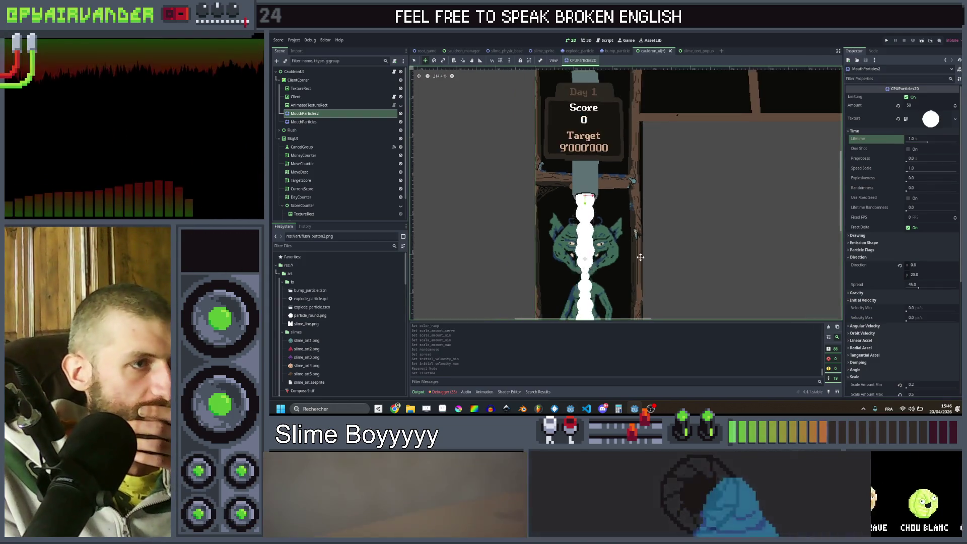
scroll(653, 224, "down", 1)
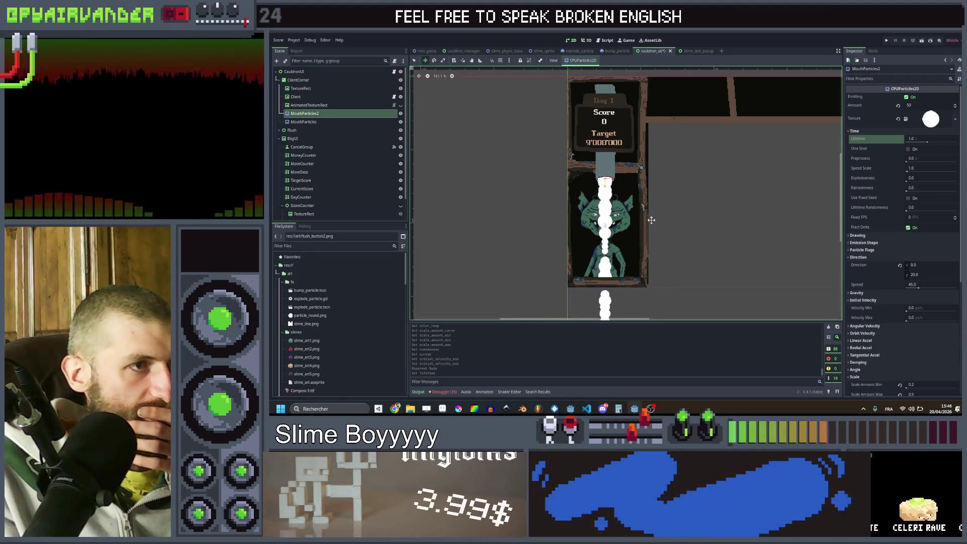
scroll(651, 220, "up", 2)
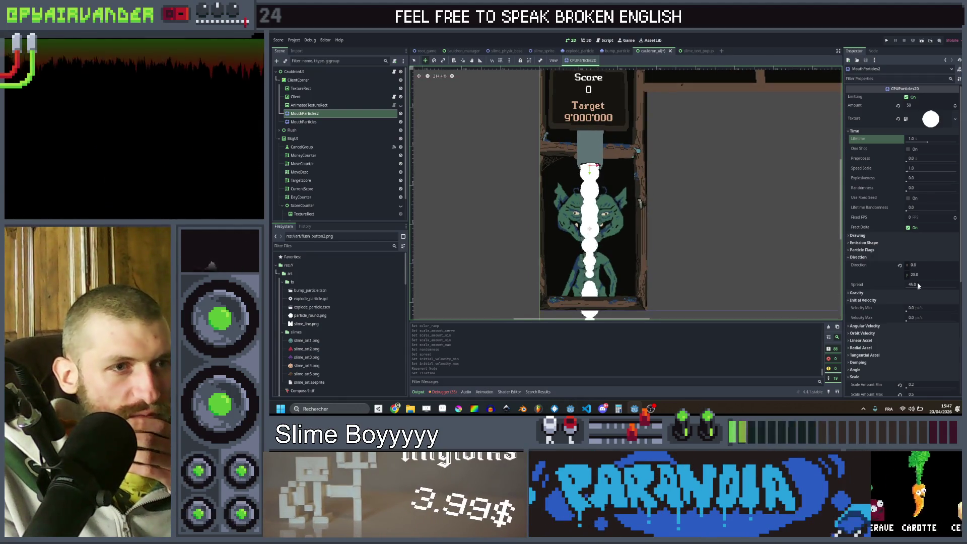
left_click(919, 308)
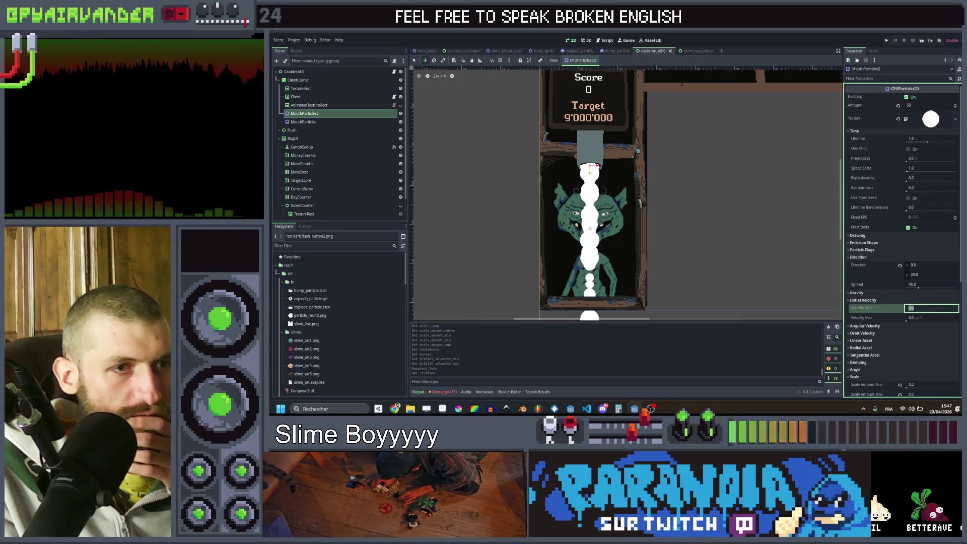
Set the mouth particles' Velocity Min to 1 and Velocity Max to 50 px/s.
type("1")
left_click(922, 316)
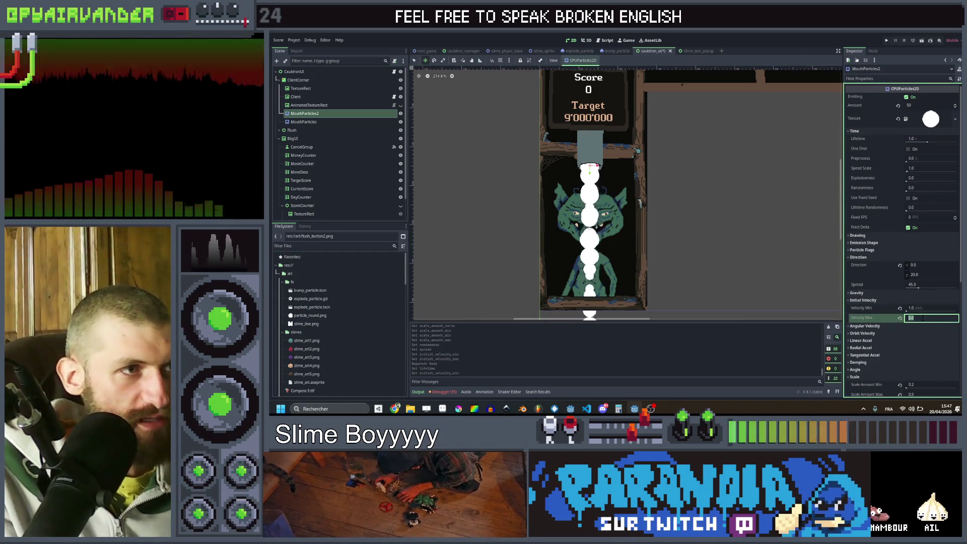
type("2")
key("Return")
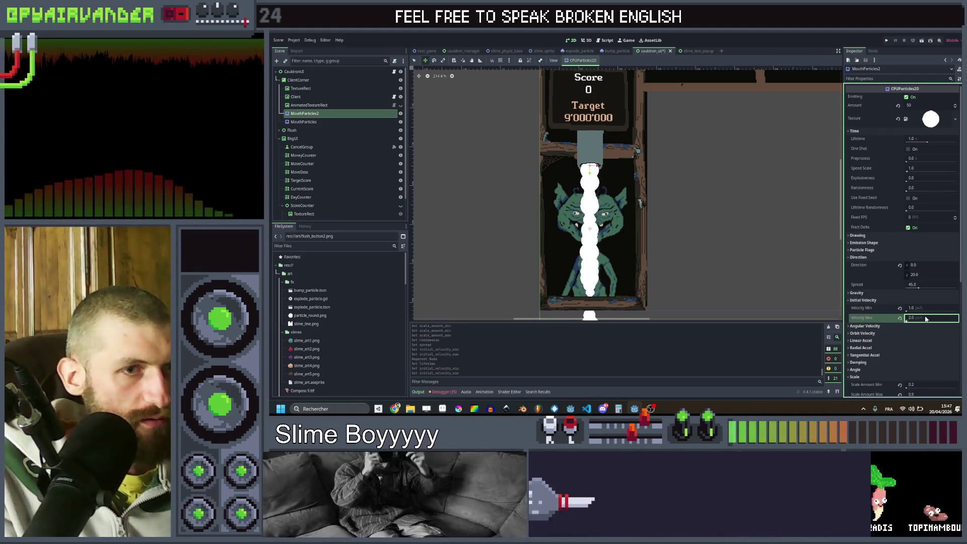
left_click(921, 317)
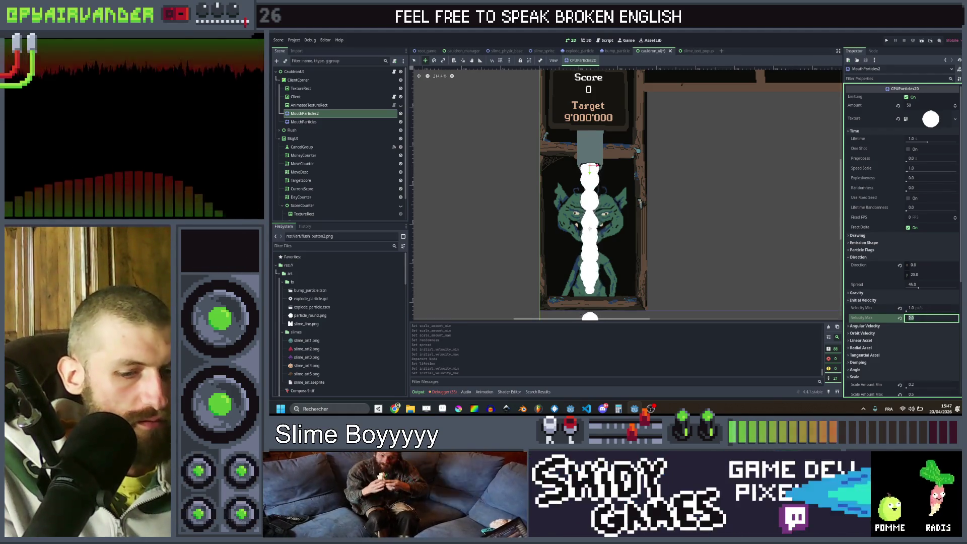
type("20")
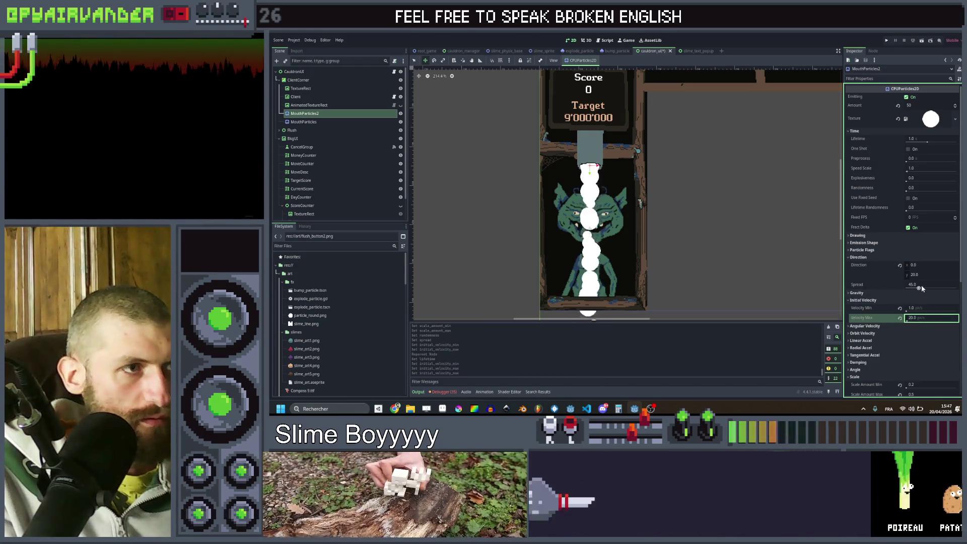
left_click(921, 317)
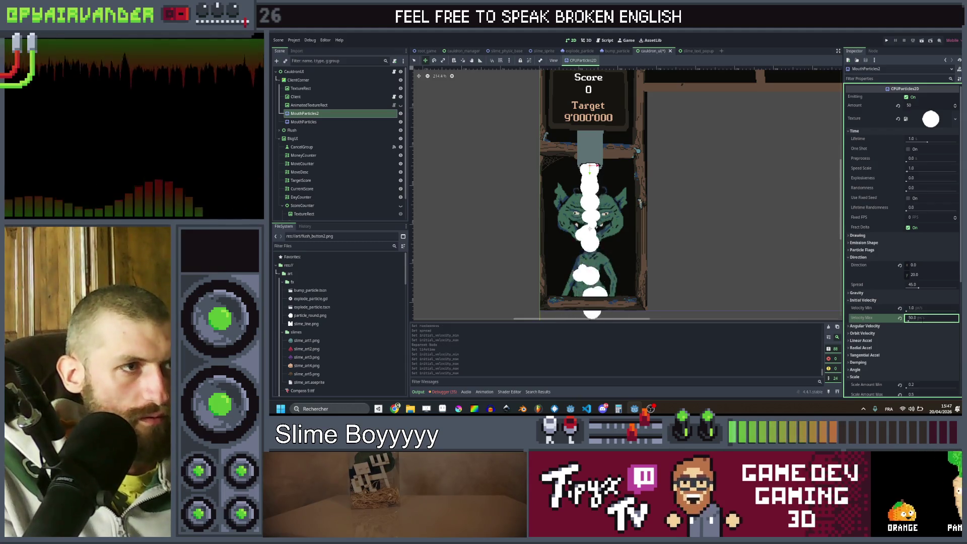
key("Return")
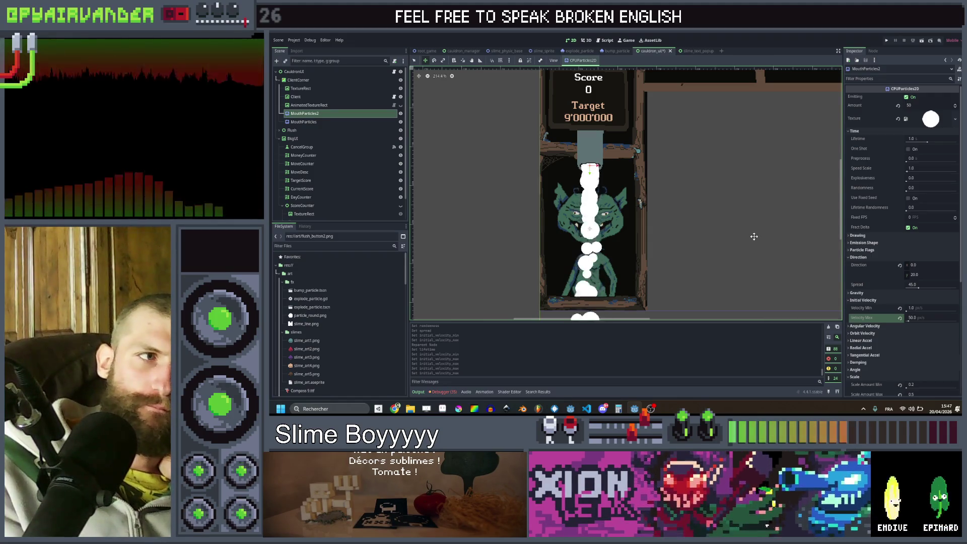
scroll(753, 236, "down", 3)
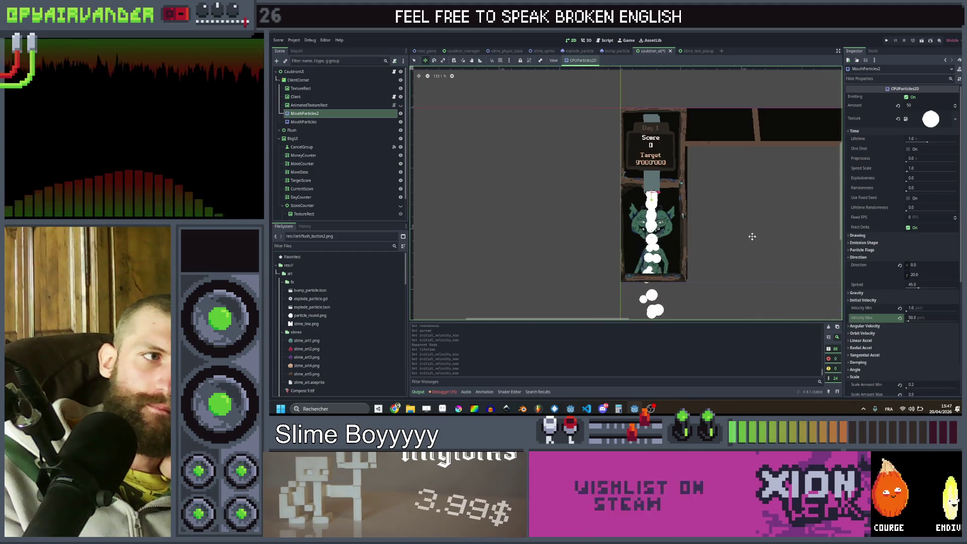
left_click_drag(754, 236, 723, 202)
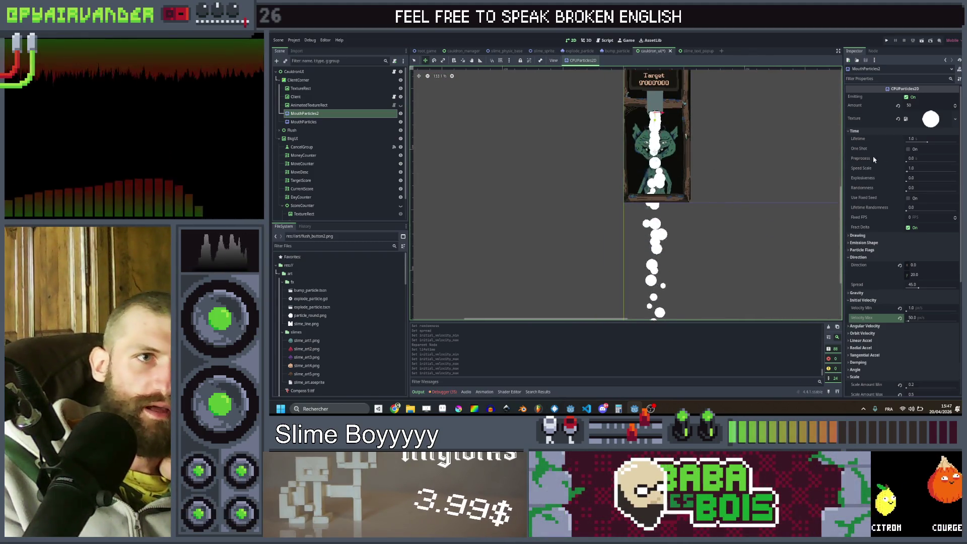
Try shorter mouth particle lifetimes of 0.65 and .5 seconds.
left_click(921, 138)
type("0.65")
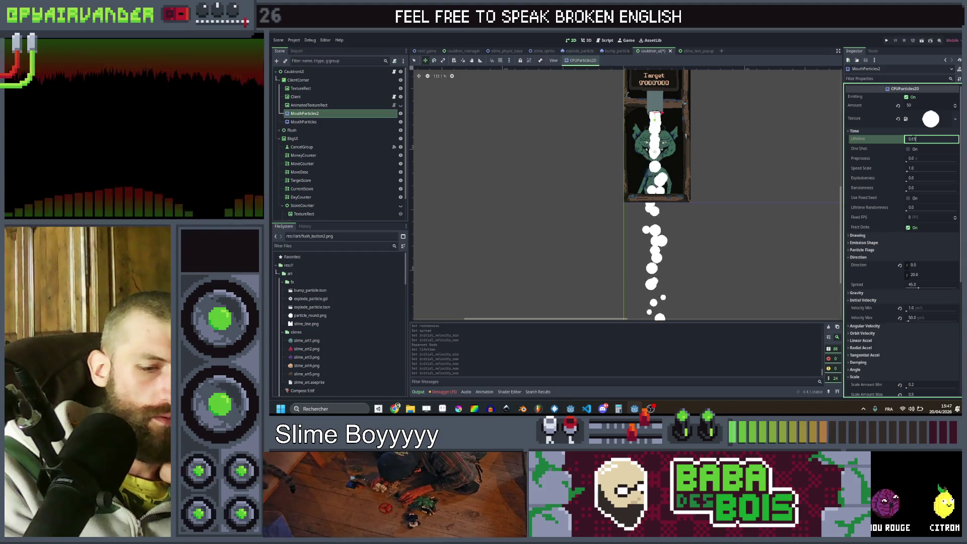
key("Return")
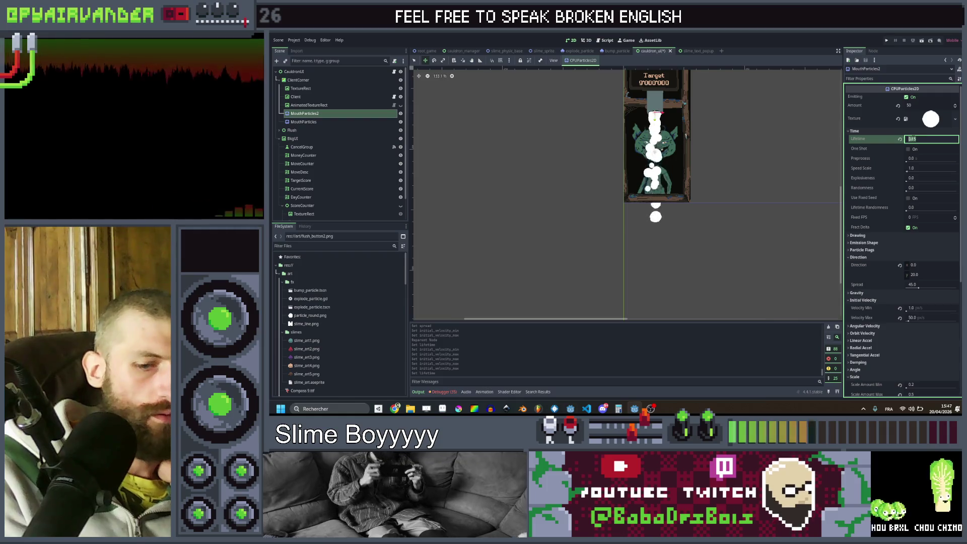
type(".5")
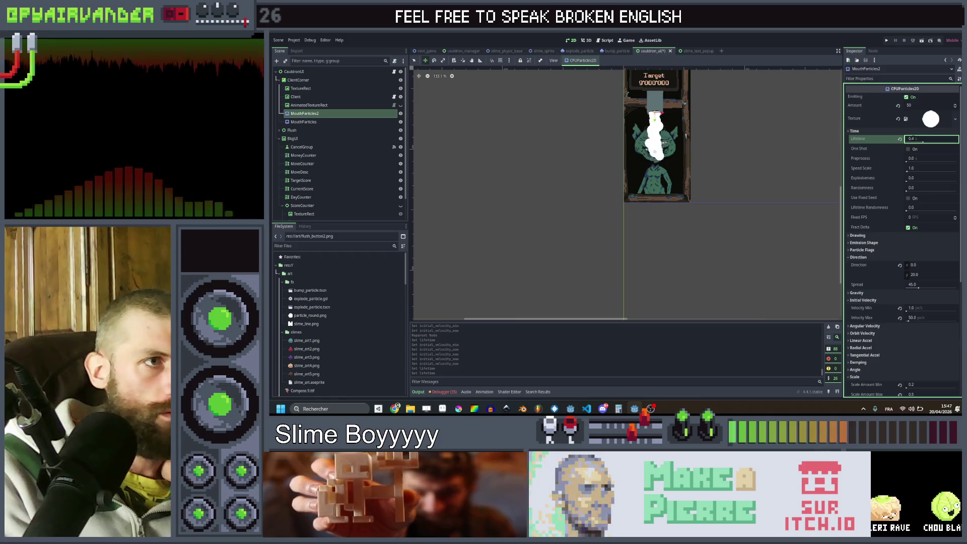
key("Return")
scroll(700, 138, "up", 2)
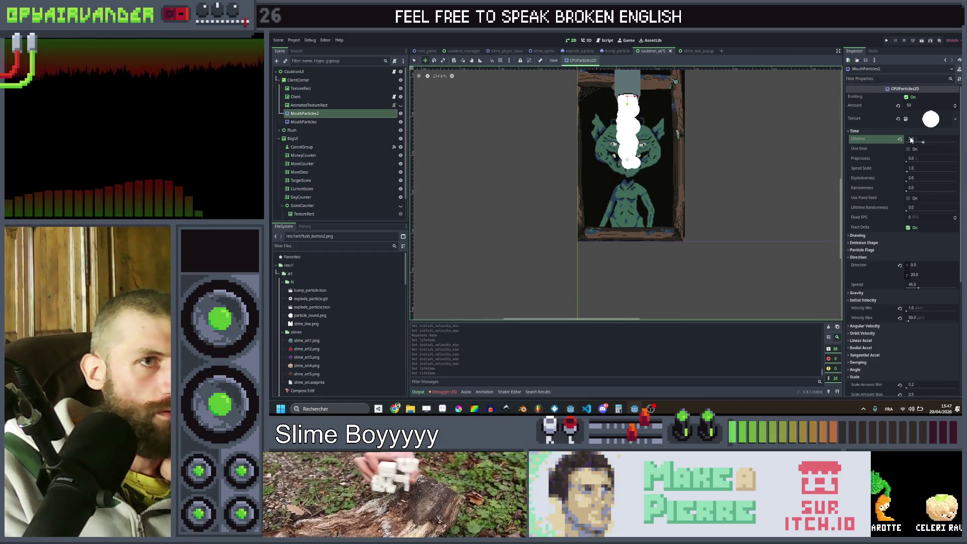
left_click_drag(702, 166, 704, 214)
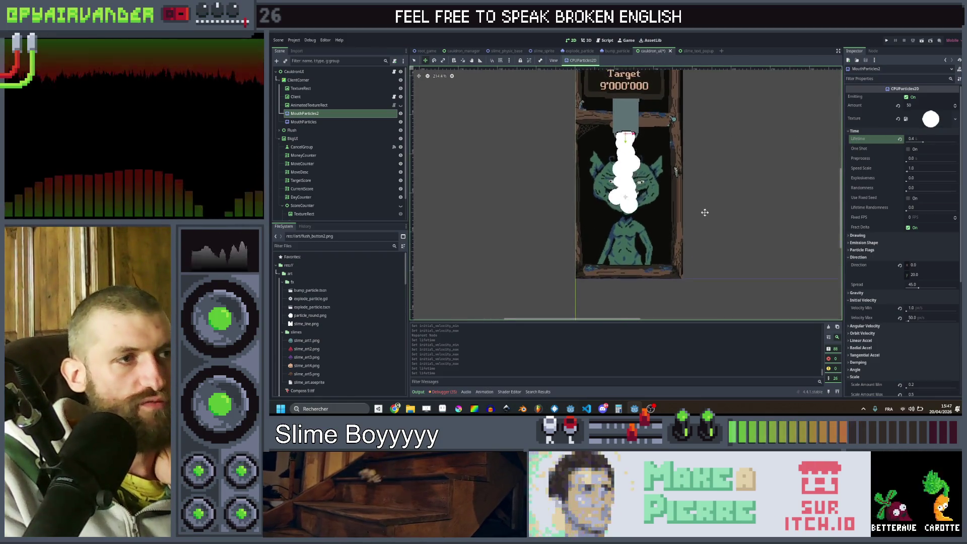
scroll(704, 213, "up", 2)
Try lifetimes of 0.7 and 2.6 seconds, then settle on 0.6.
left_click(913, 140)
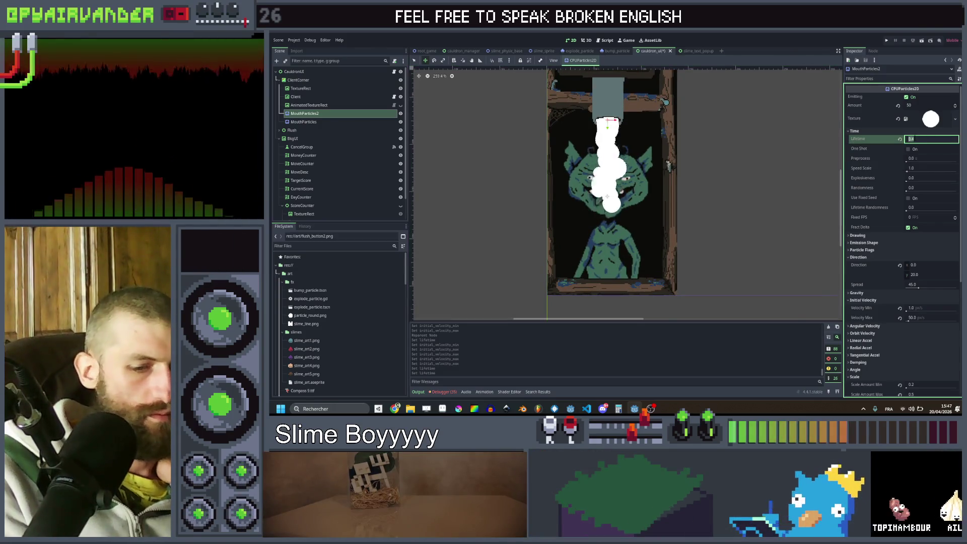
type("0.")
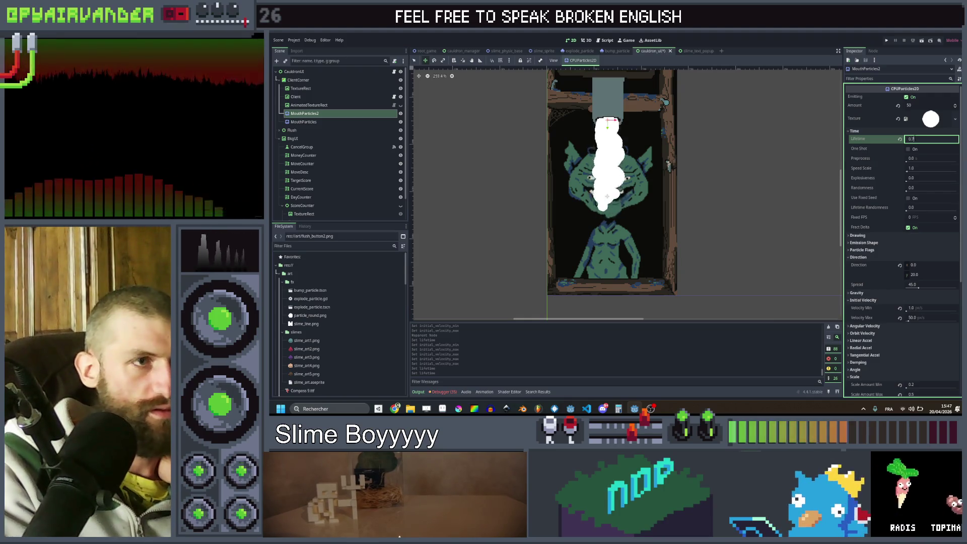
key("Return")
scroll(725, 212, "down", 5)
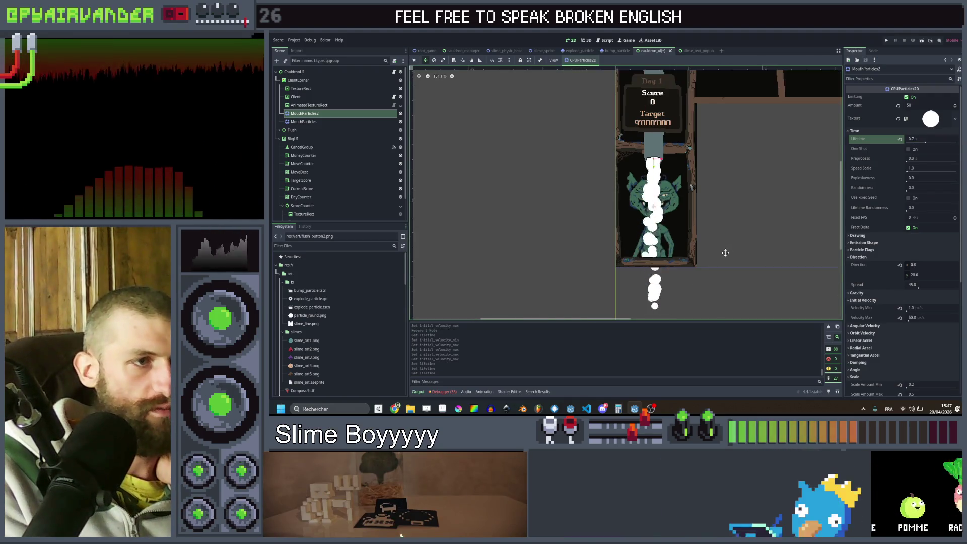
left_click(912, 140)
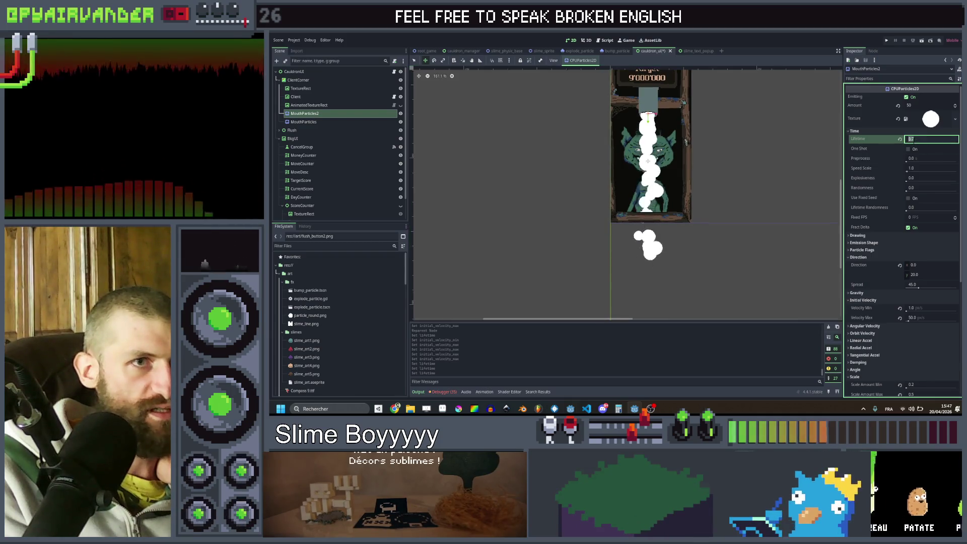
type("2.6")
key("Return")
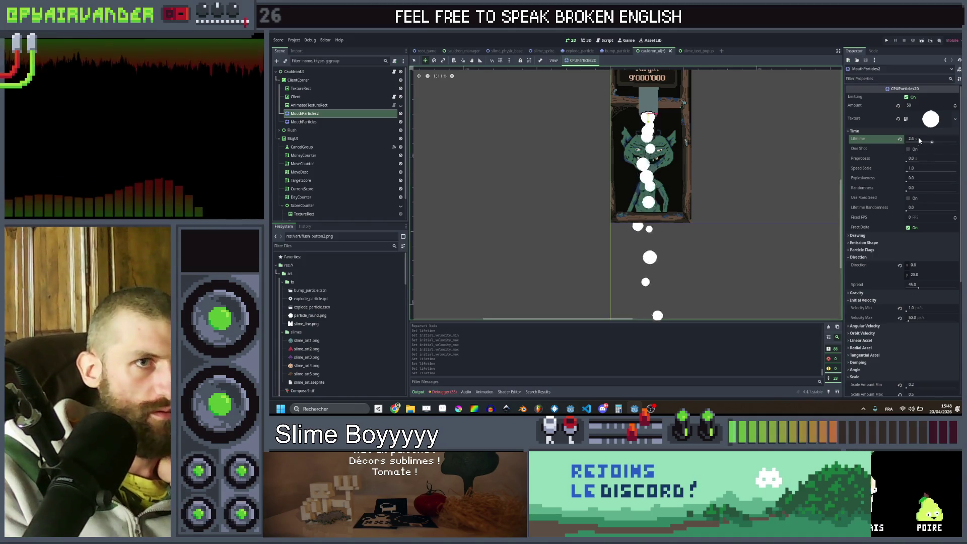
left_click(918, 140)
type("0")
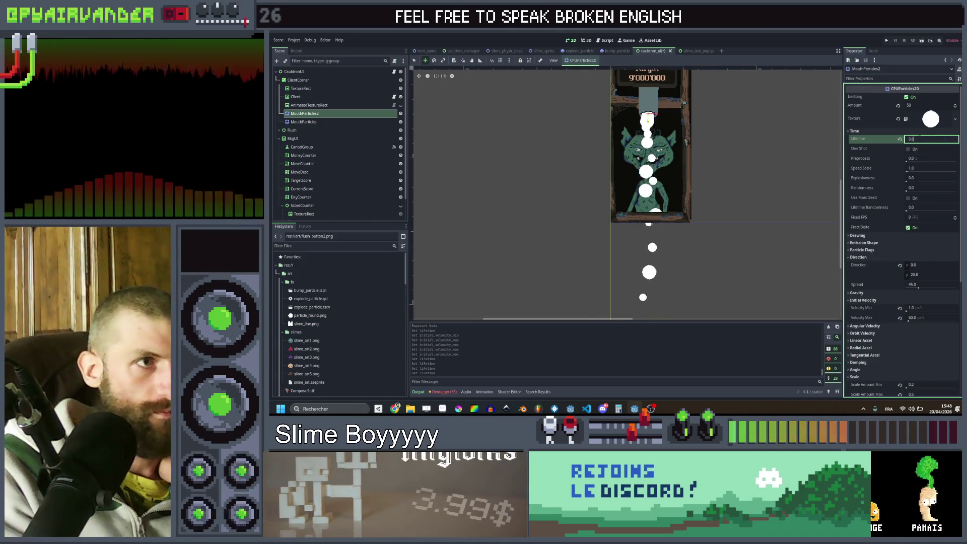
scroll(730, 177, "down", 6)
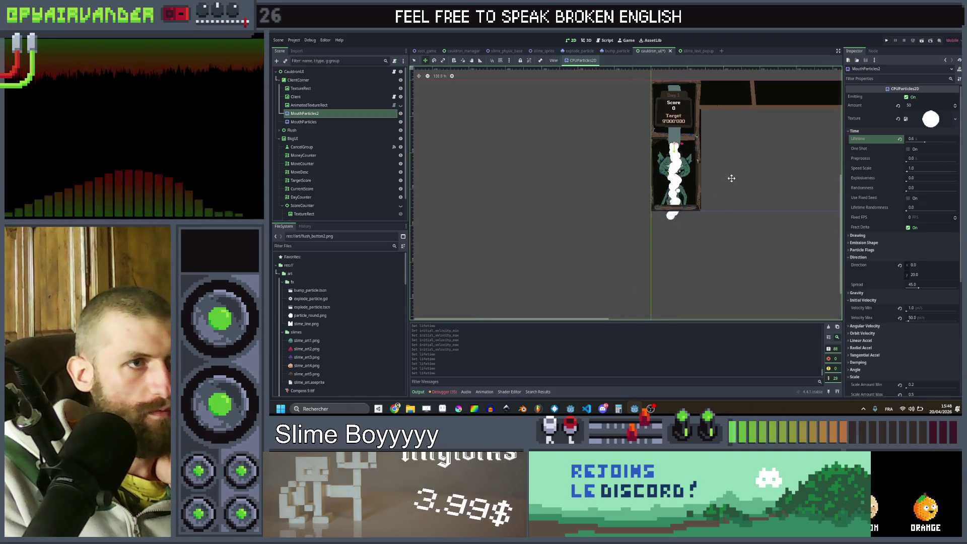
scroll(722, 206, "up", 5)
scroll(722, 206, "up", 5)
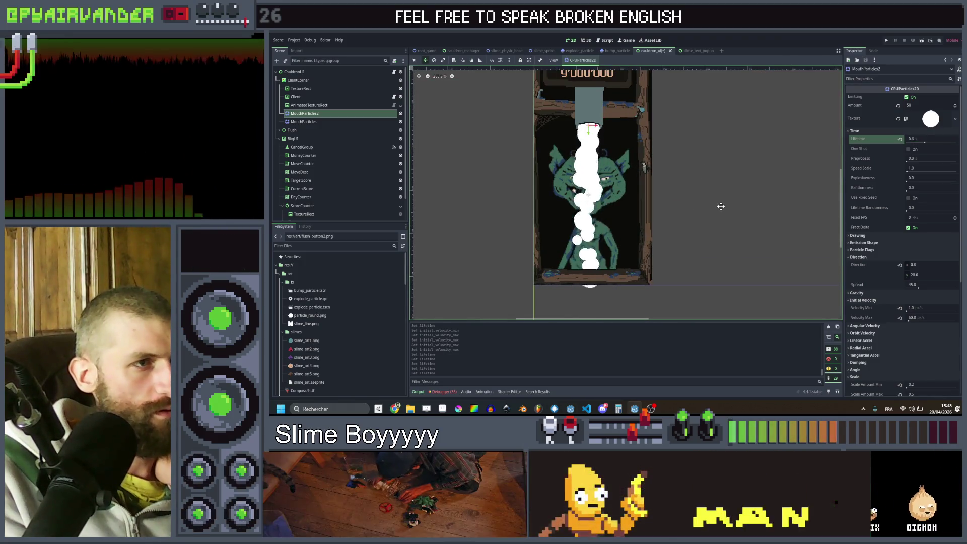
scroll(913, 258, "down", 5)
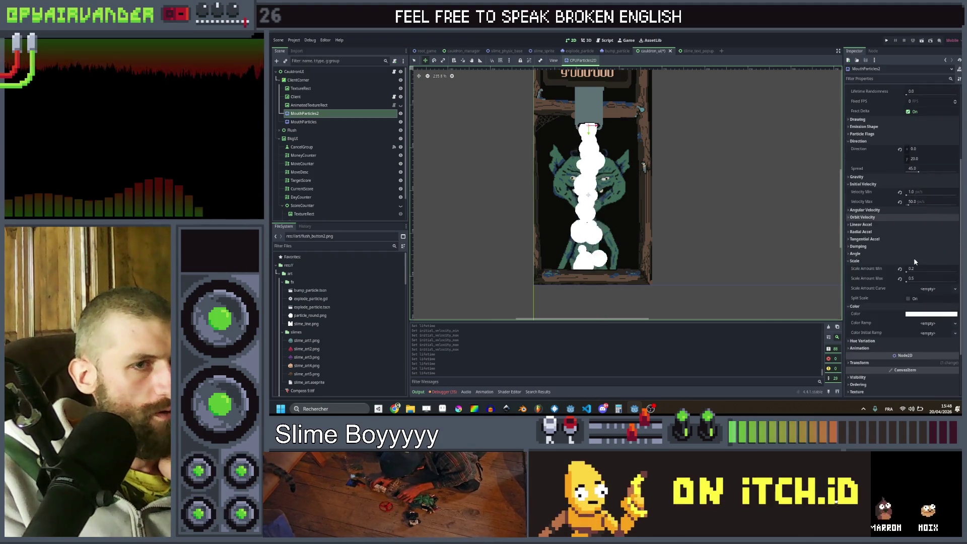
Rename MouthParticles2 to FlowParticle.
double_click(327, 116)
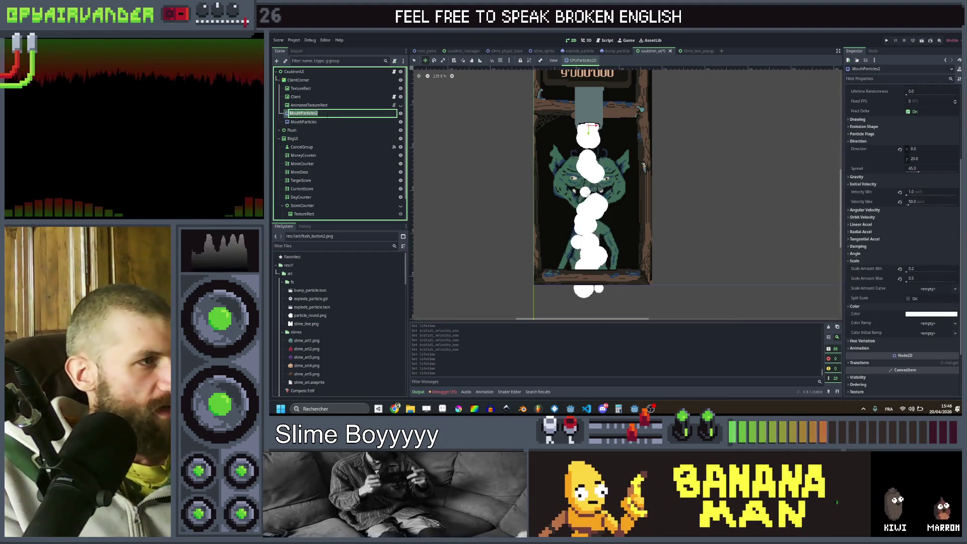
type("FLowPart")
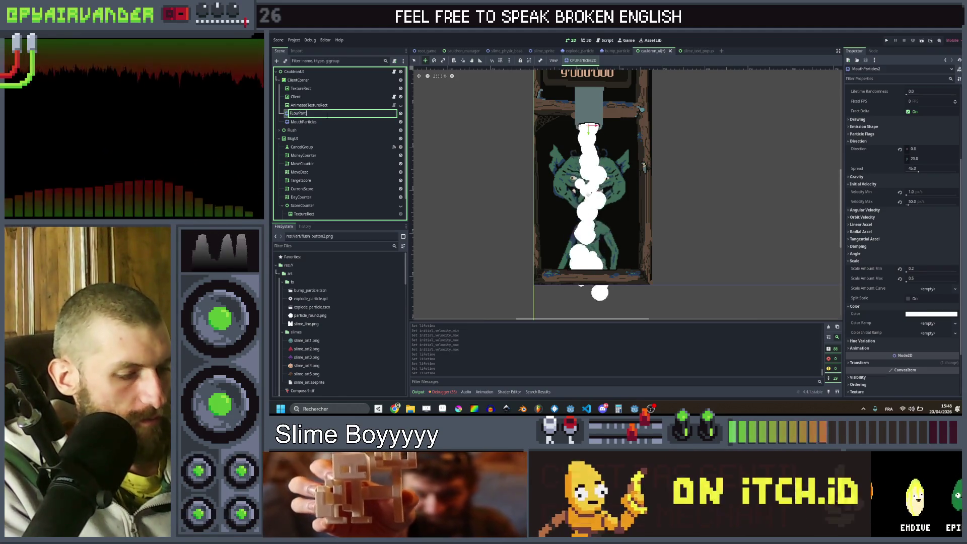
type("icle")
key("Return")
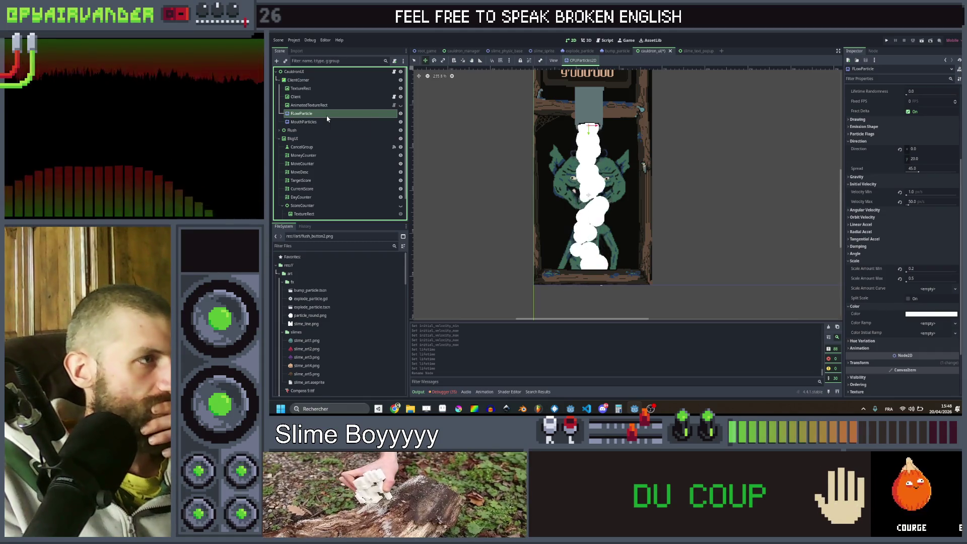
left_click(326, 116)
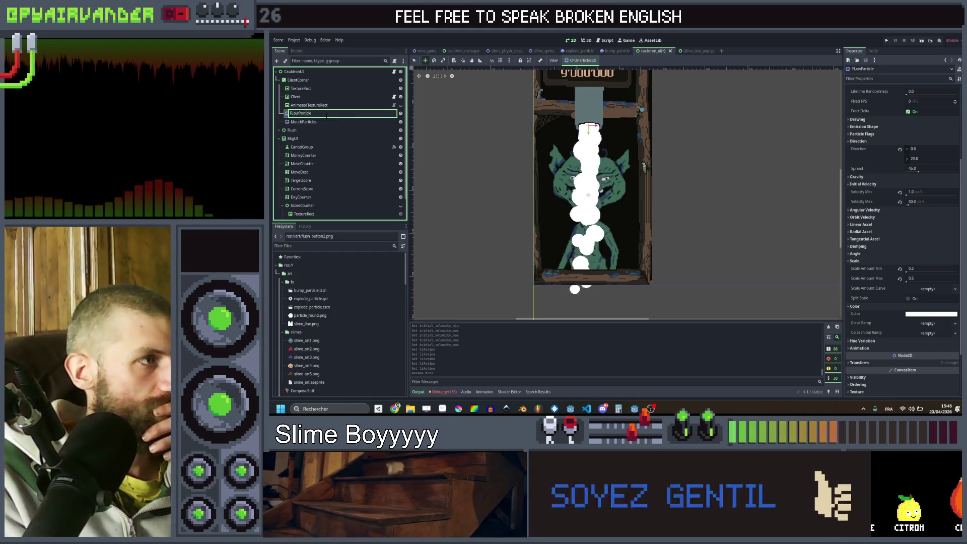
key("BackSpace")
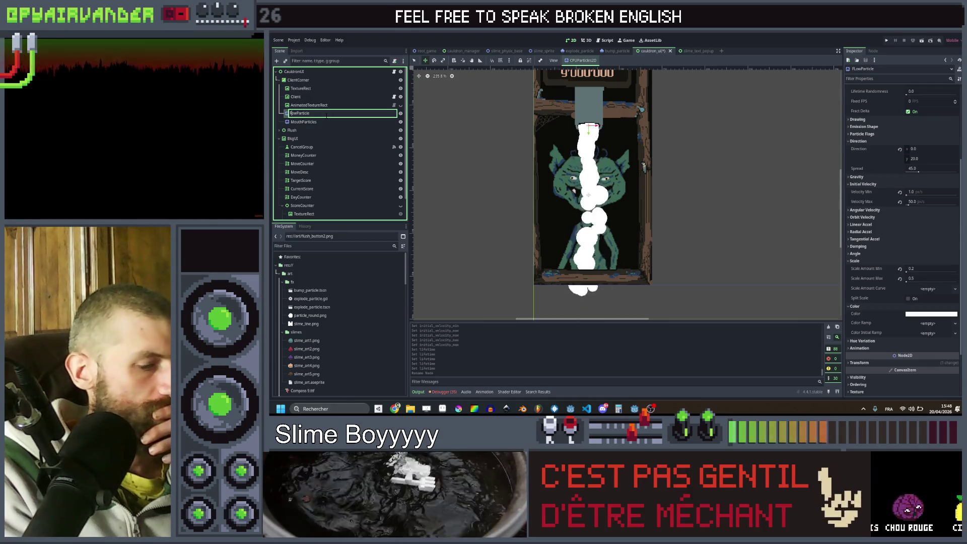
key("Return")
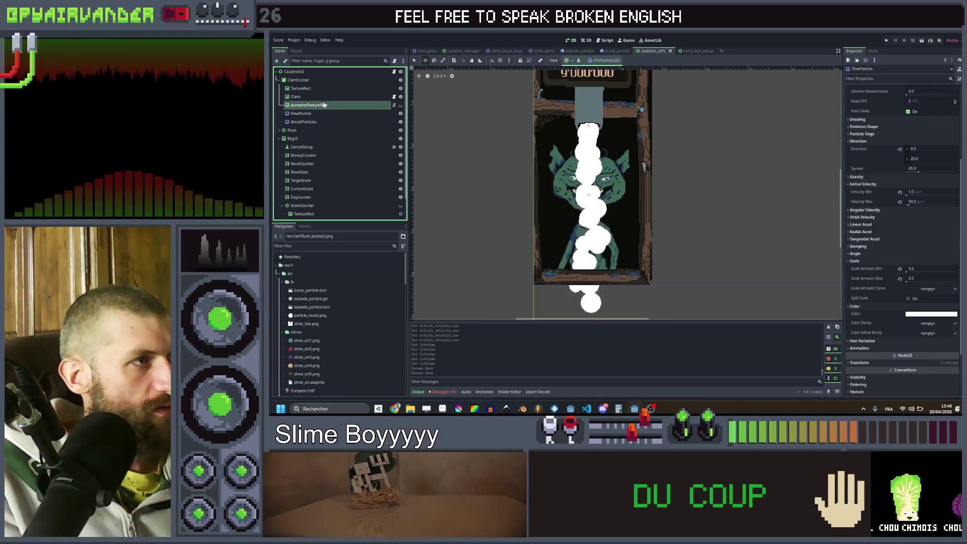
Duplicate AnimatedTextureRect to create AnimatedTextureRect2.
left_click(324, 104)
key("ctrl+d")
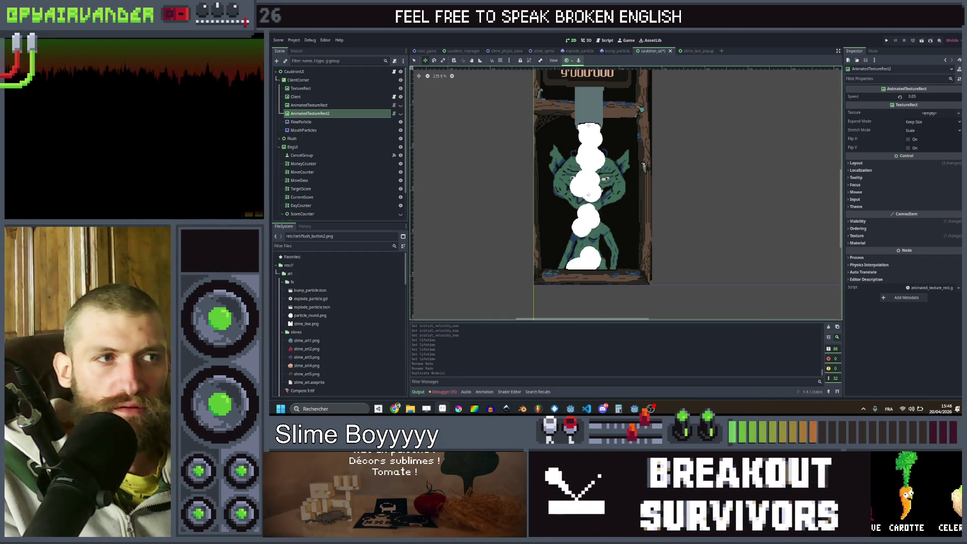
key("alt+Tab")
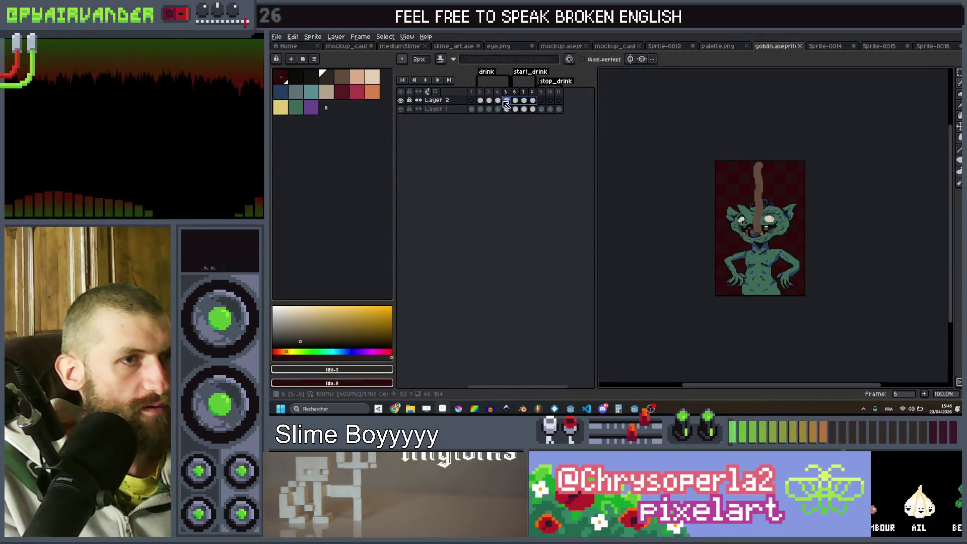
Review the goblin's drink frames 1–8 in Aseprite, keep it open, and return to Godot.
left_click(473, 101)
left_click(481, 100)
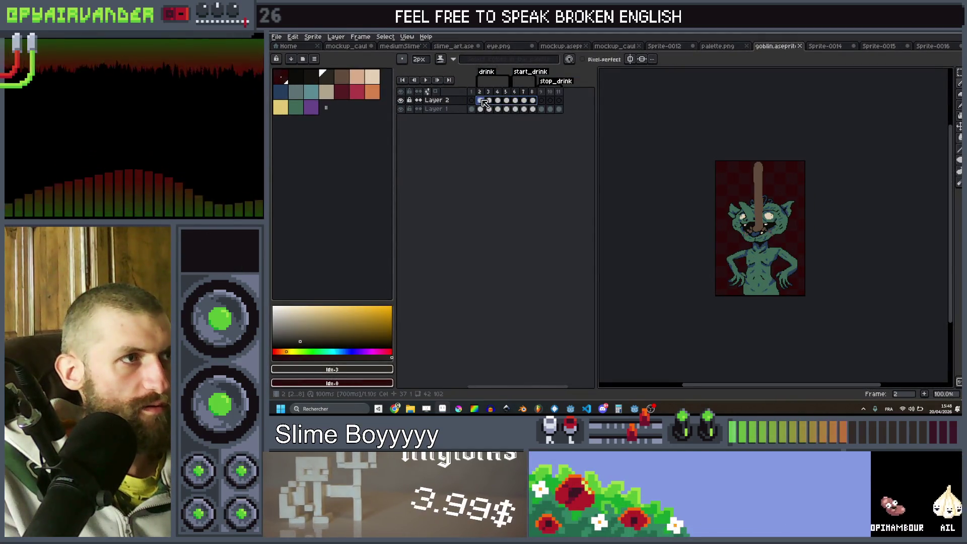
left_click(516, 100)
left_click_drag(524, 102, 517, 103)
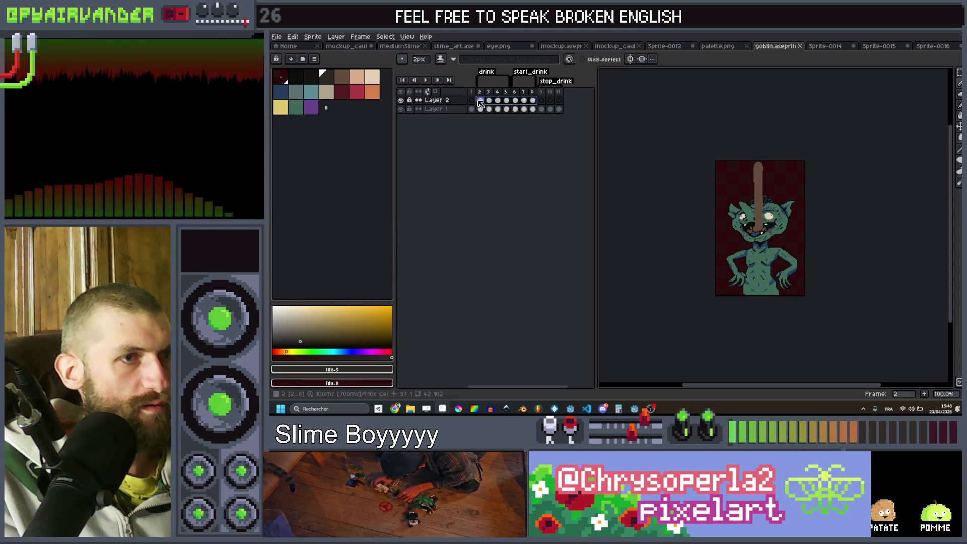
left_click(506, 101)
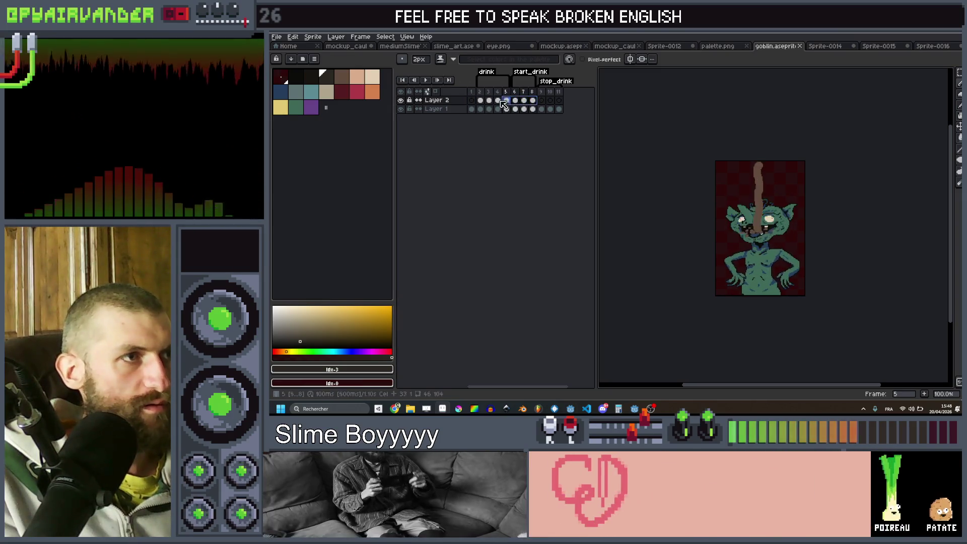
left_click(532, 101)
left_click_drag(532, 103, 480, 109)
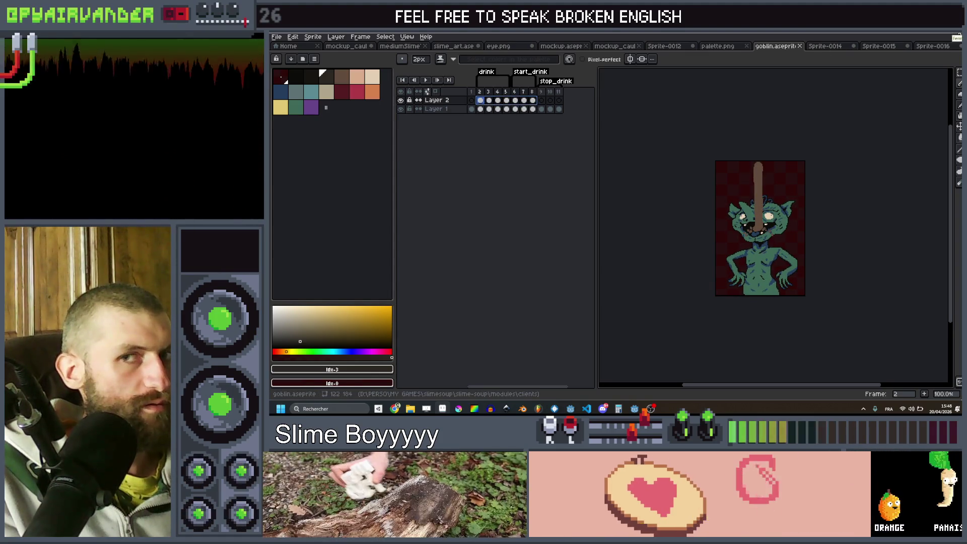
key("ctrl+q")
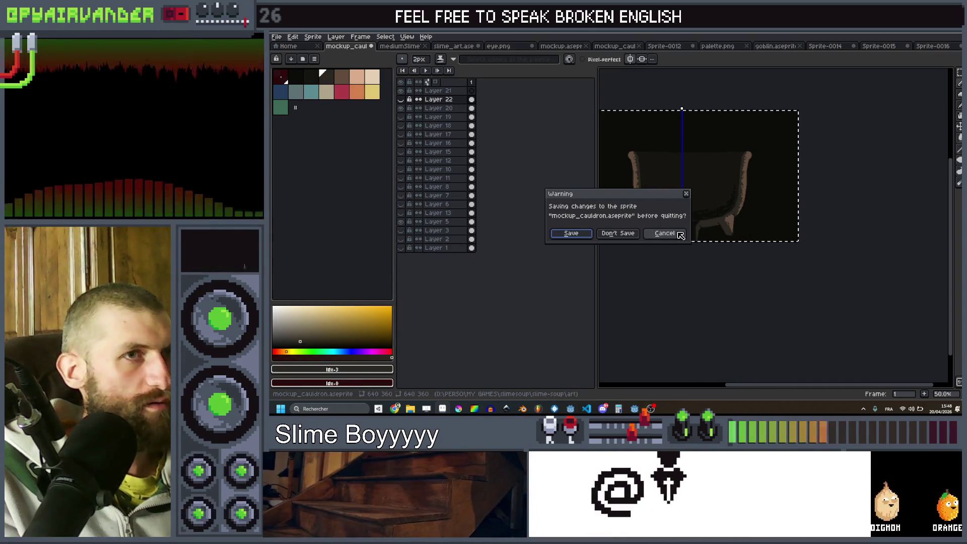
left_click(680, 235)
key("alt+Tab")
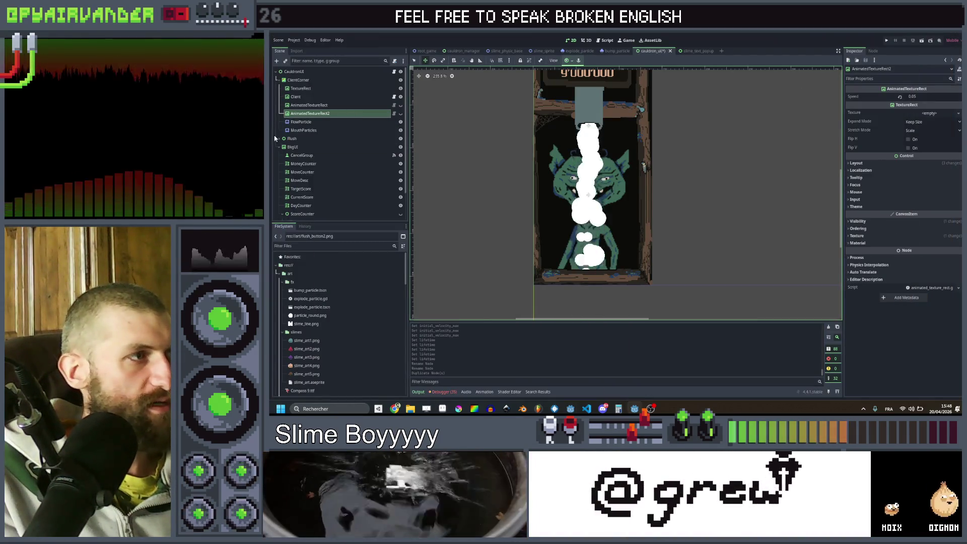
Change AnimatedTextureRect2's node type to Control.
right_click(317, 114)
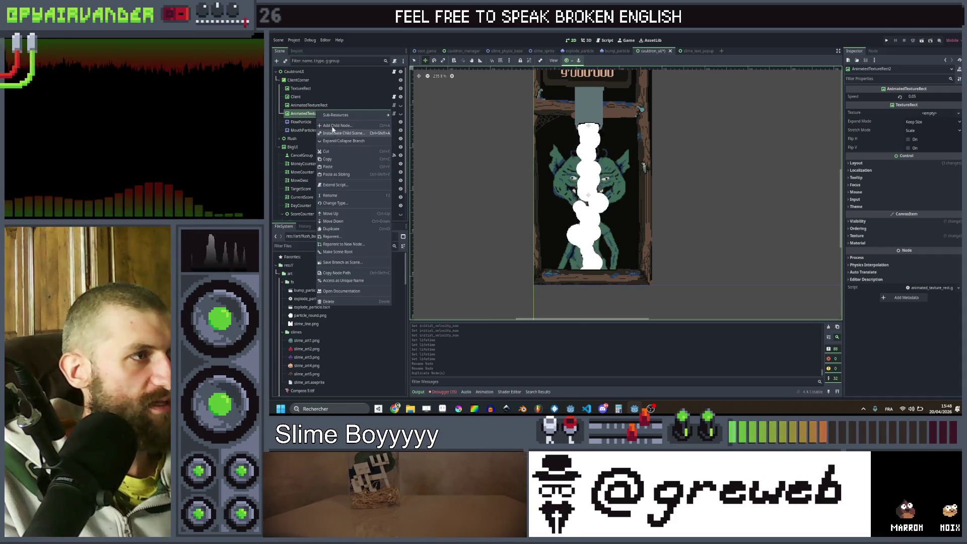
left_click(336, 203)
double_click(590, 179)
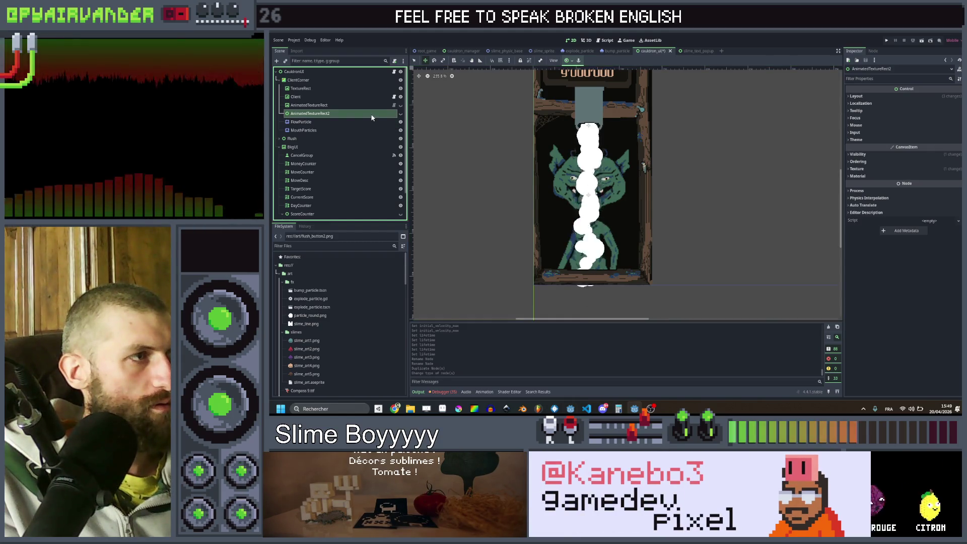
left_click_drag(348, 122, 330, 115)
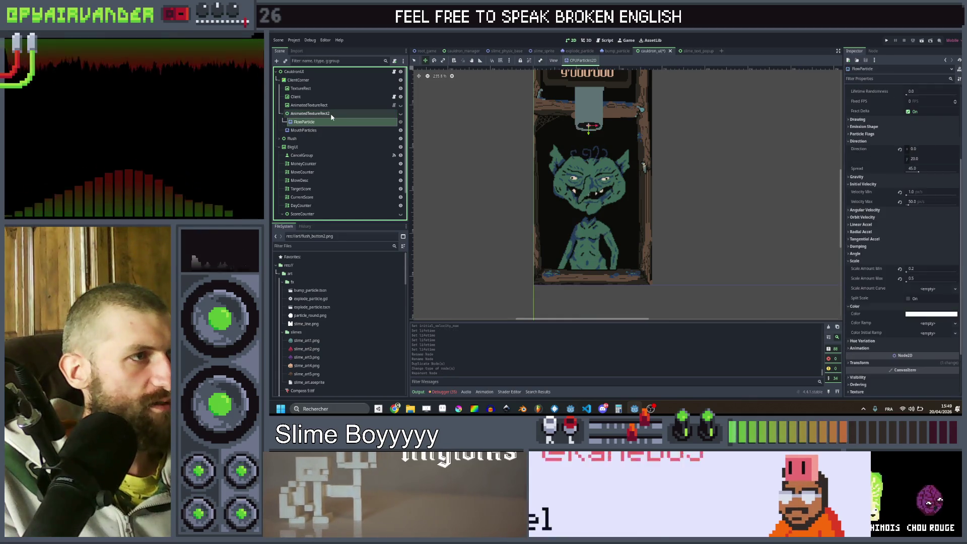
key("ctrl+z")
left_click(330, 114)
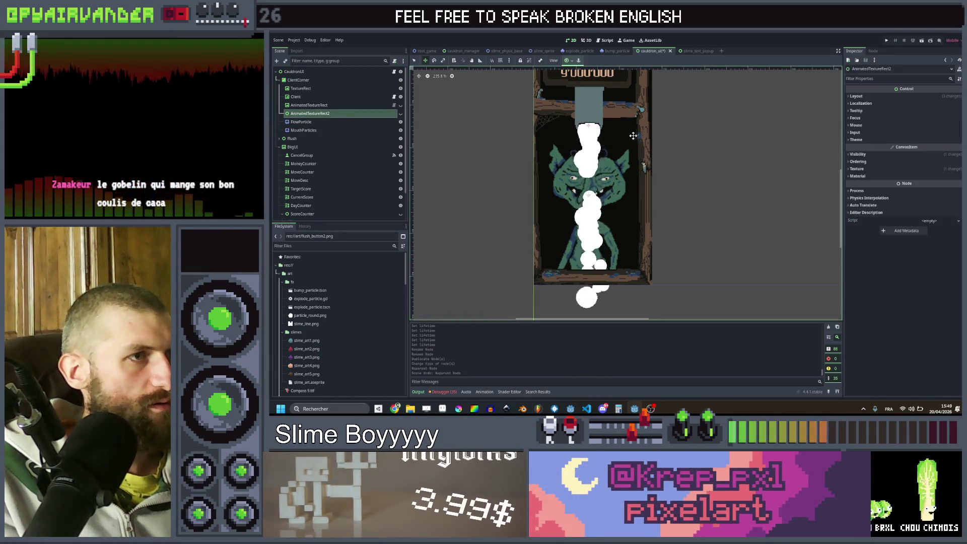
Resize AnimatedTextureRect2 to a narrow strip over the goblin's mouth and nest FlowParticle inside.
scroll(648, 165, "down", 3)
scroll(654, 168, "down", 1)
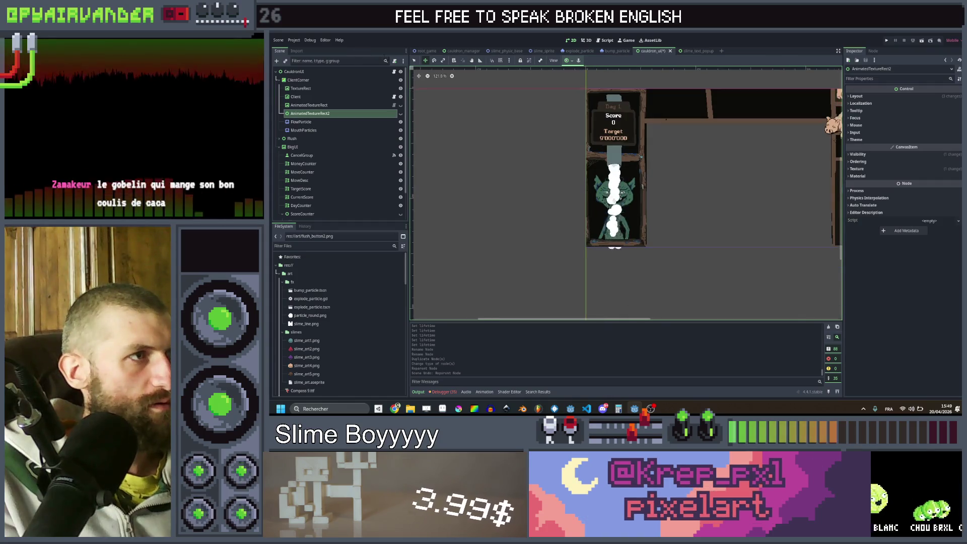
scroll(678, 170, "up", 2)
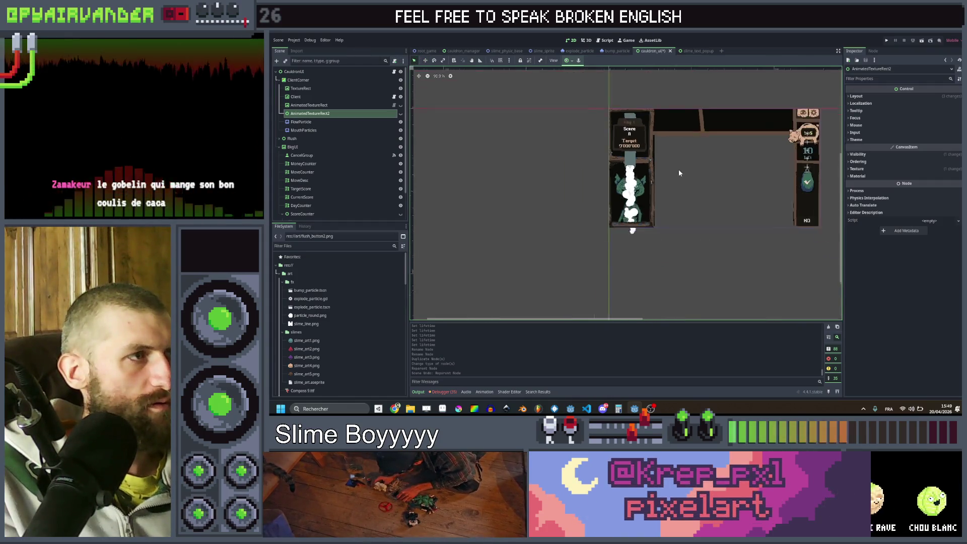
scroll(643, 183, "up", 3)
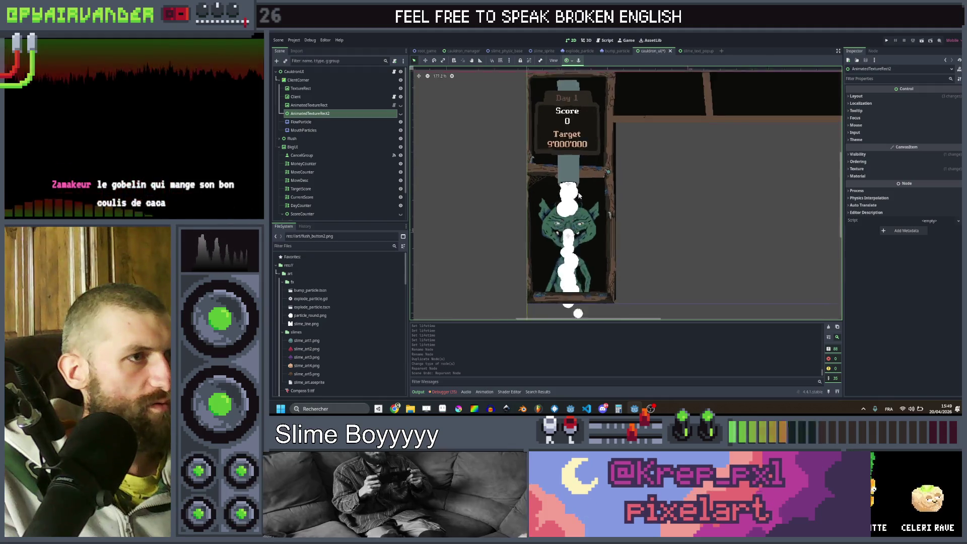
left_click(333, 107)
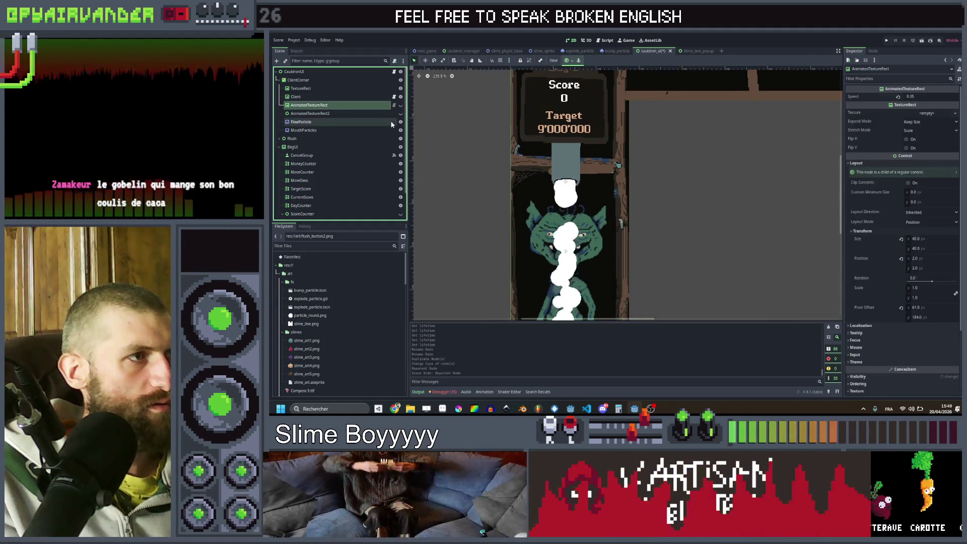
left_click(372, 114)
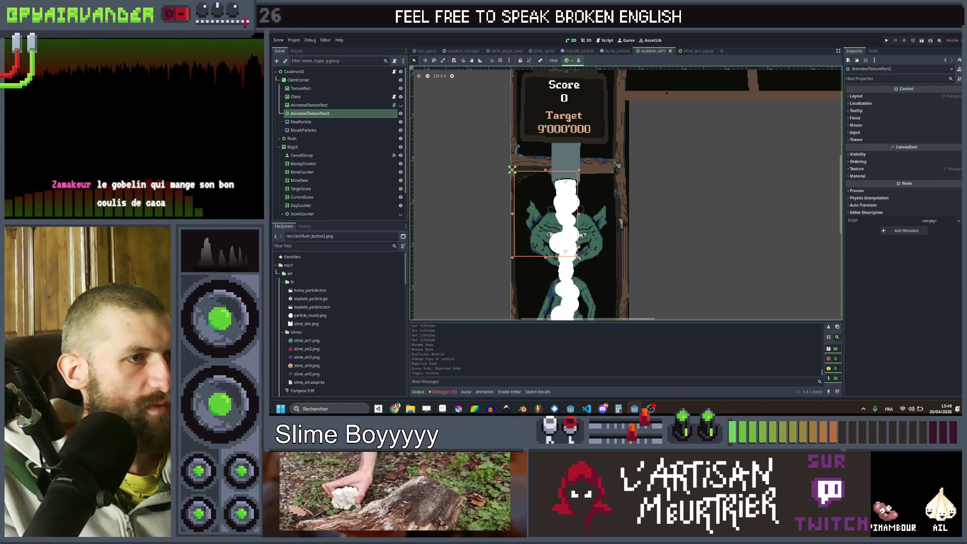
left_click_drag(577, 257, 576, 257)
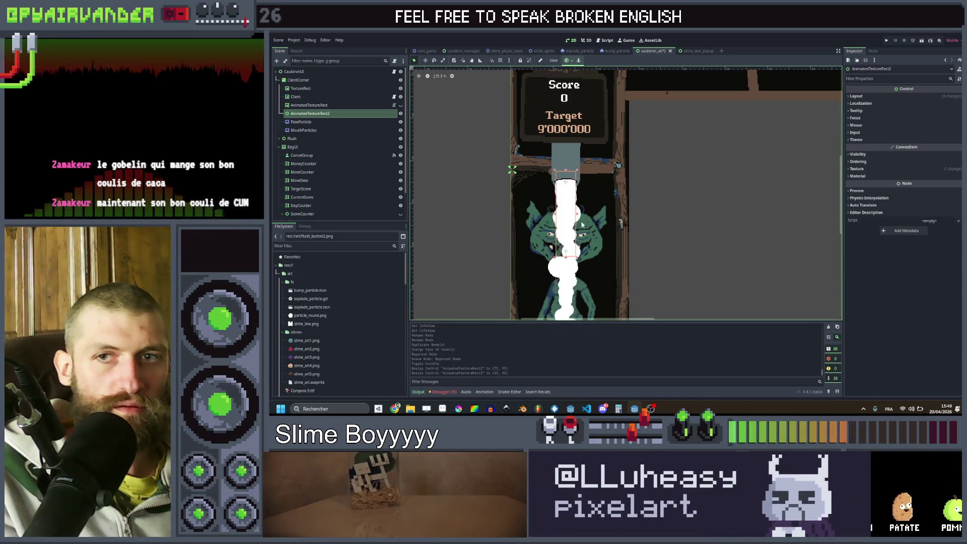
scroll(604, 223, "up", 4)
scroll(599, 223, "up", 1)
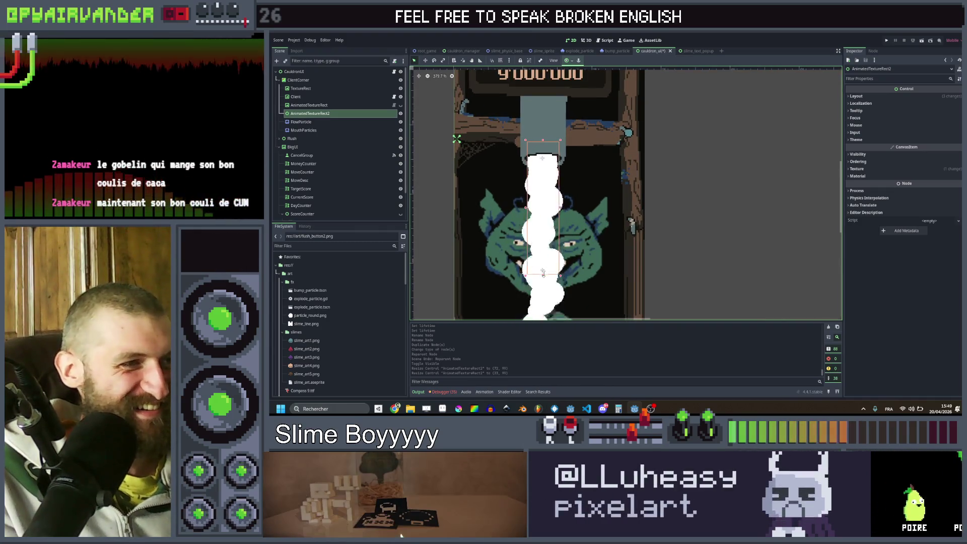
left_click_drag(543, 274, 542, 267)
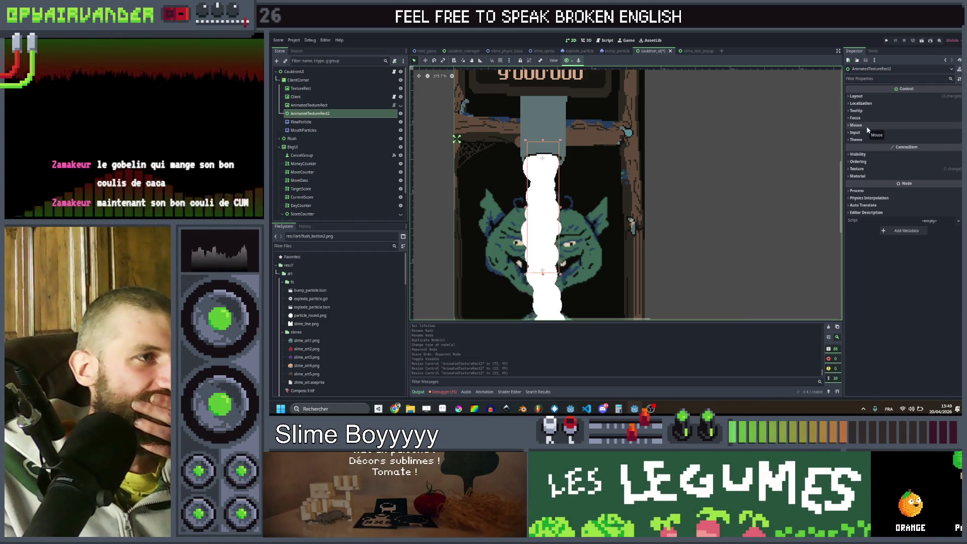
left_click_drag(302, 122, 305, 116)
left_click(304, 115)
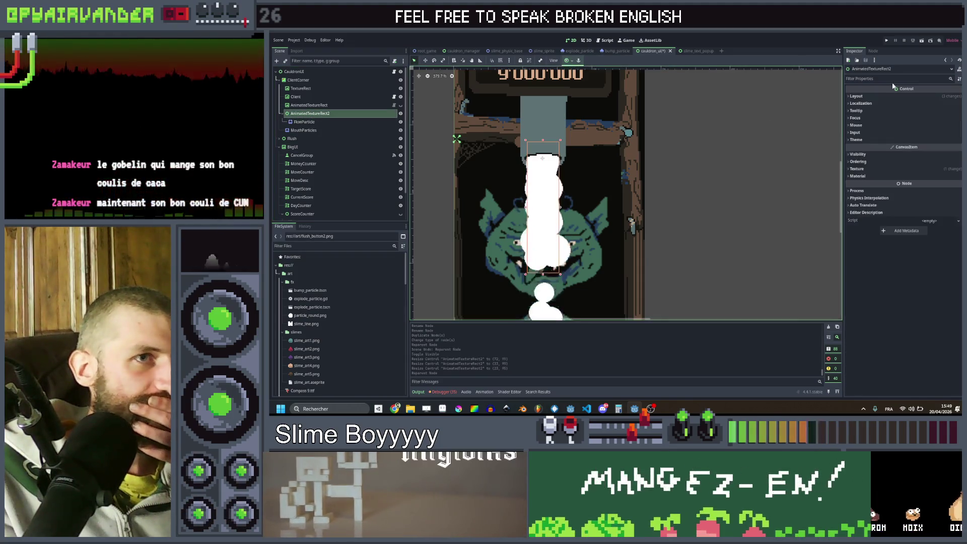
Enable clipping on AnimatedTextureRect2 so the particle stream stays within its bounds.
left_click(910, 116)
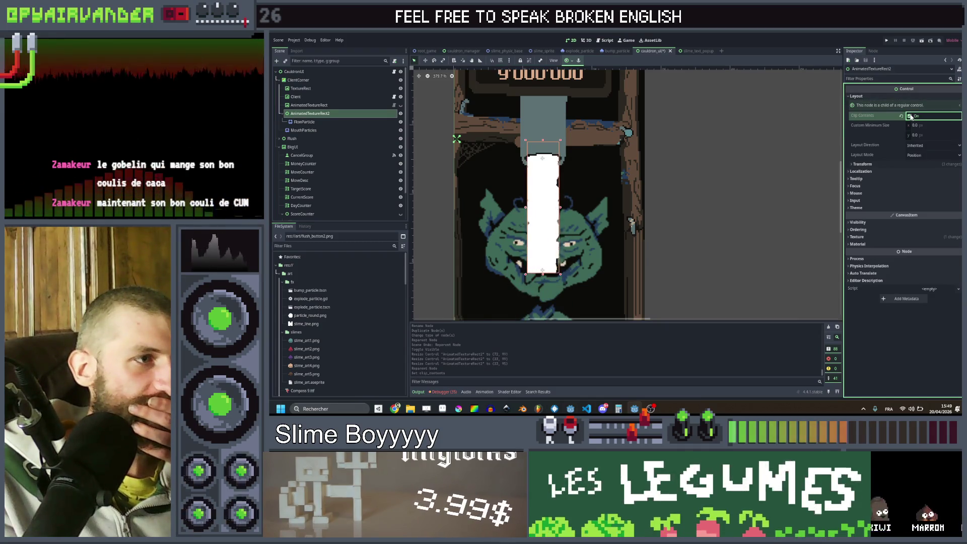
scroll(436, 196, "down", 3)
left_click(319, 180)
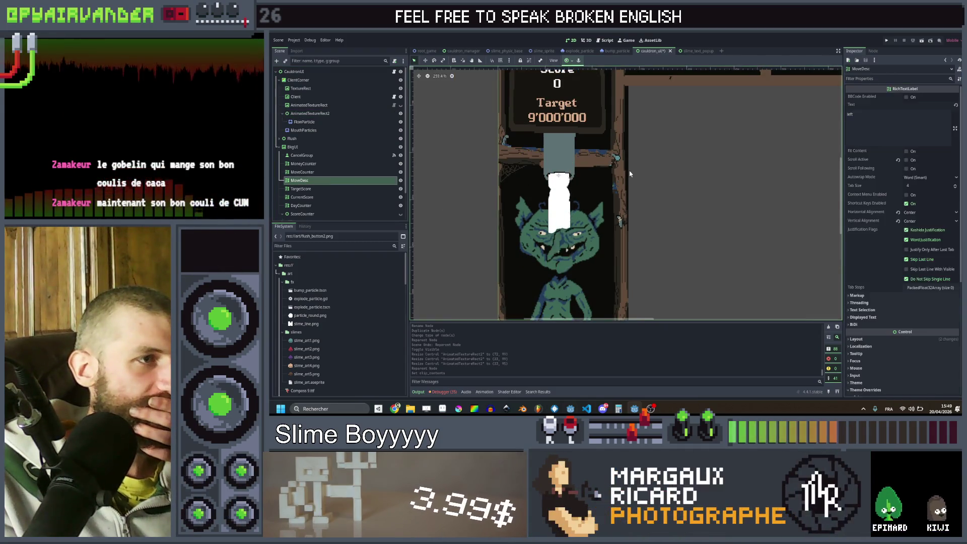
scroll(636, 173, "down", 3)
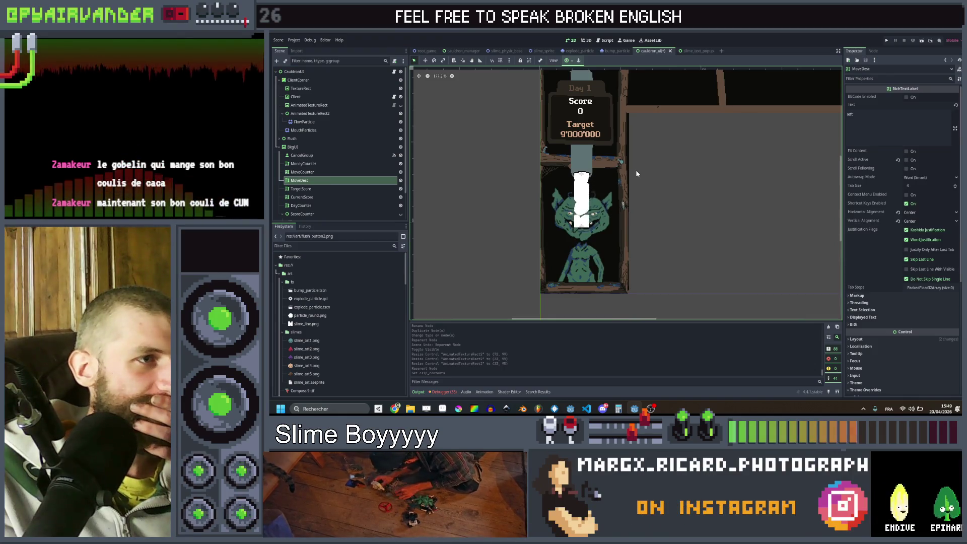
scroll(621, 212, "up", 7)
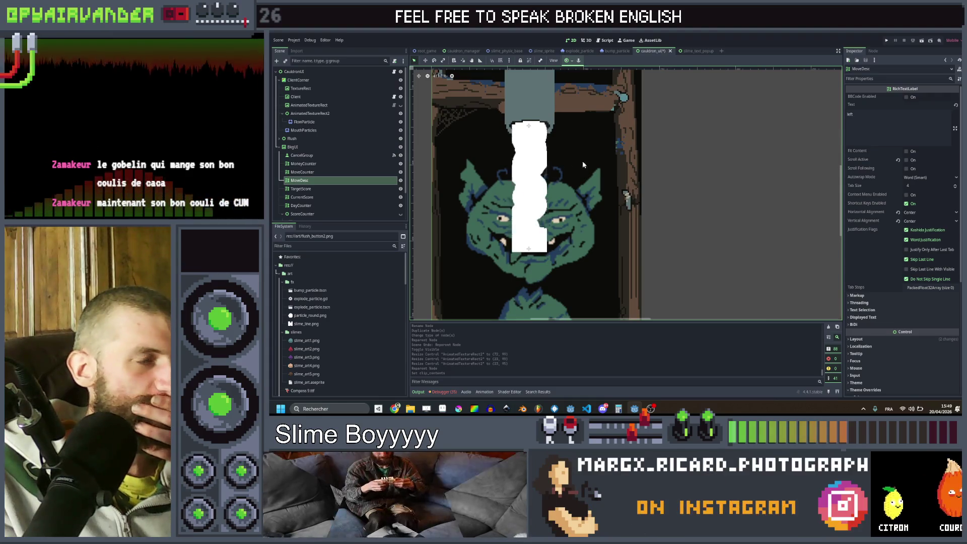
left_click(316, 115)
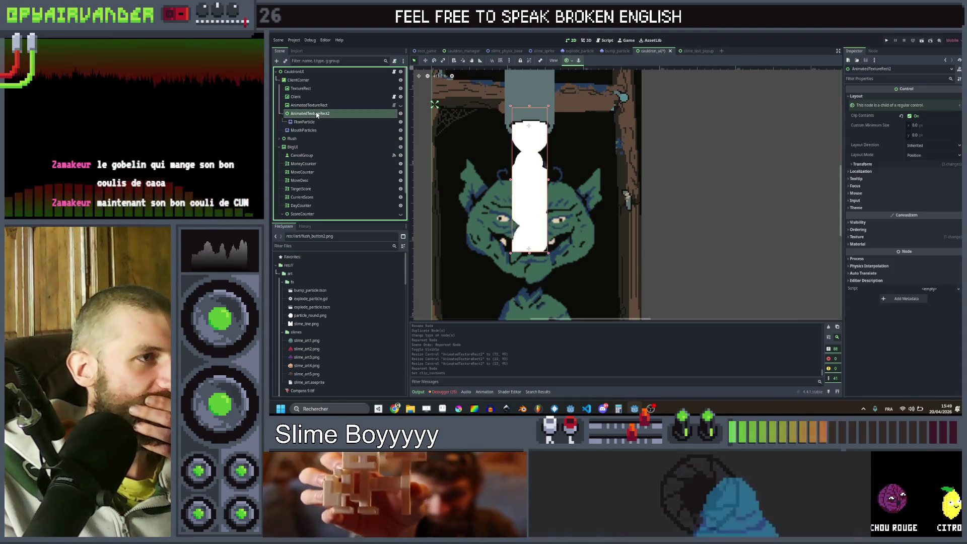
scroll(543, 186, "down", 5)
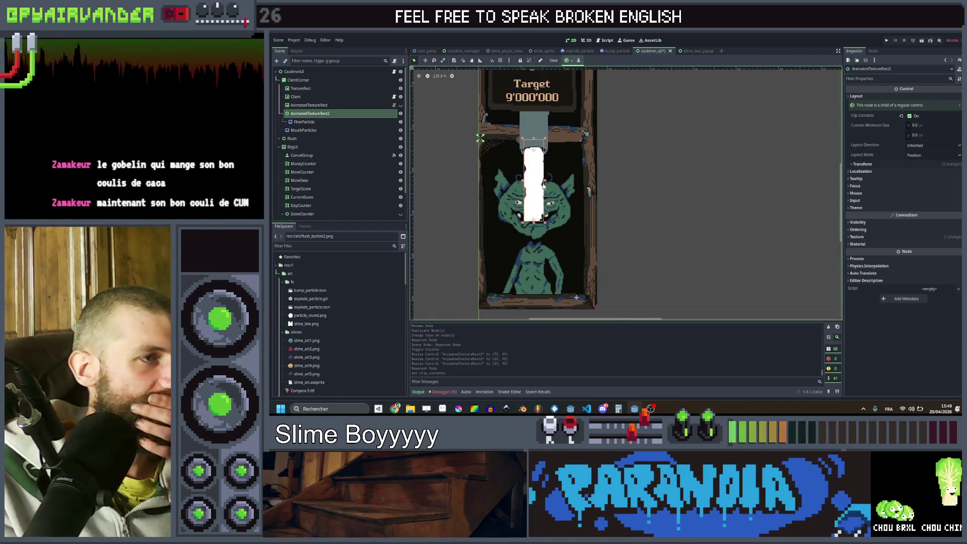
Rename AnimatedTextureRect2 to Flow.
left_click(331, 119)
type("Flo")
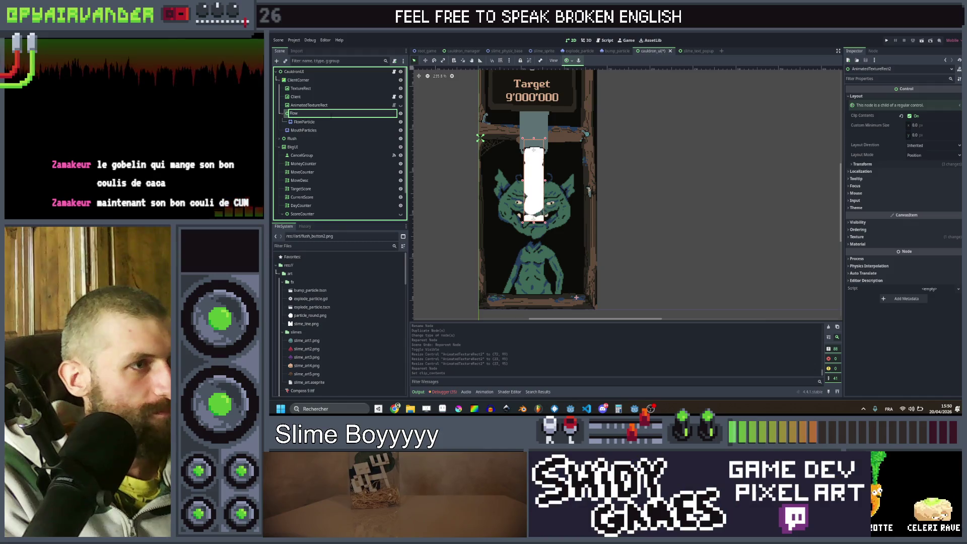
type("w")
key("Return")
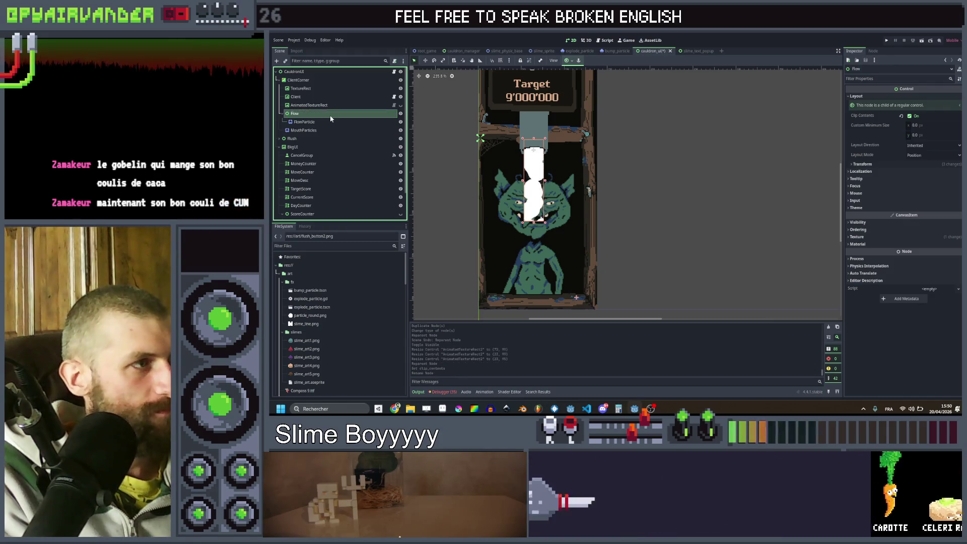
left_click(330, 126)
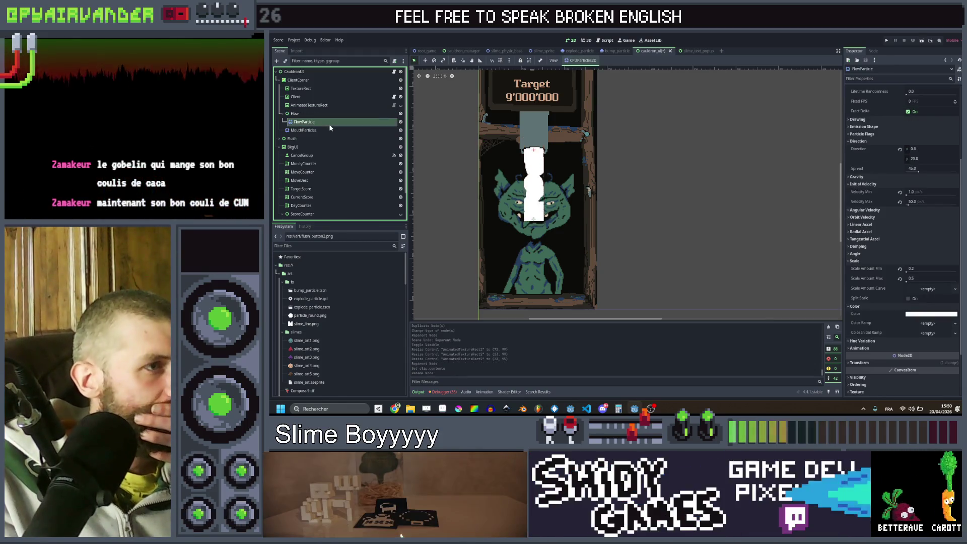
left_click(347, 73)
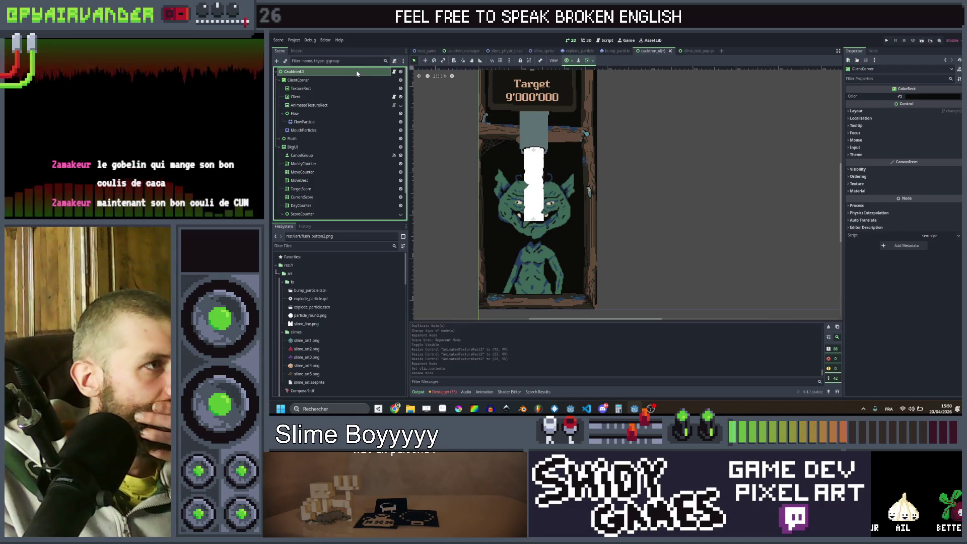
Add then remove a FlowParticle reference in cauldron_ui.gd and save it.
left_click(394, 72)
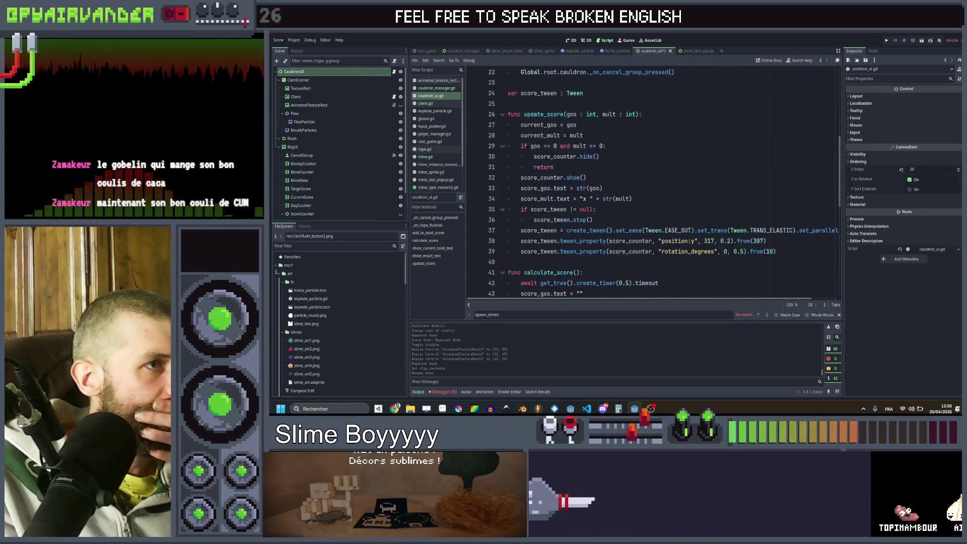
left_click_drag(304, 122, 509, 167)
left_click(626, 166)
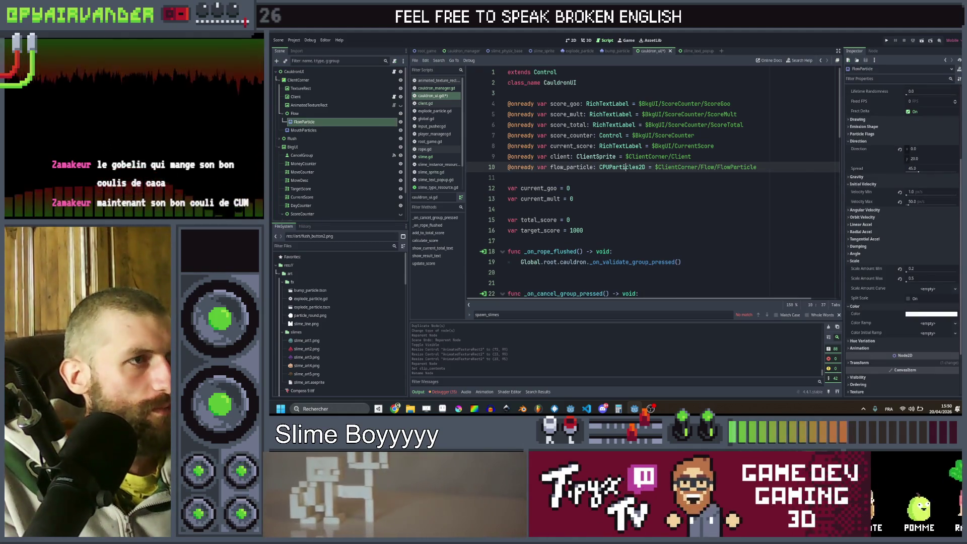
key("ctrl+z")
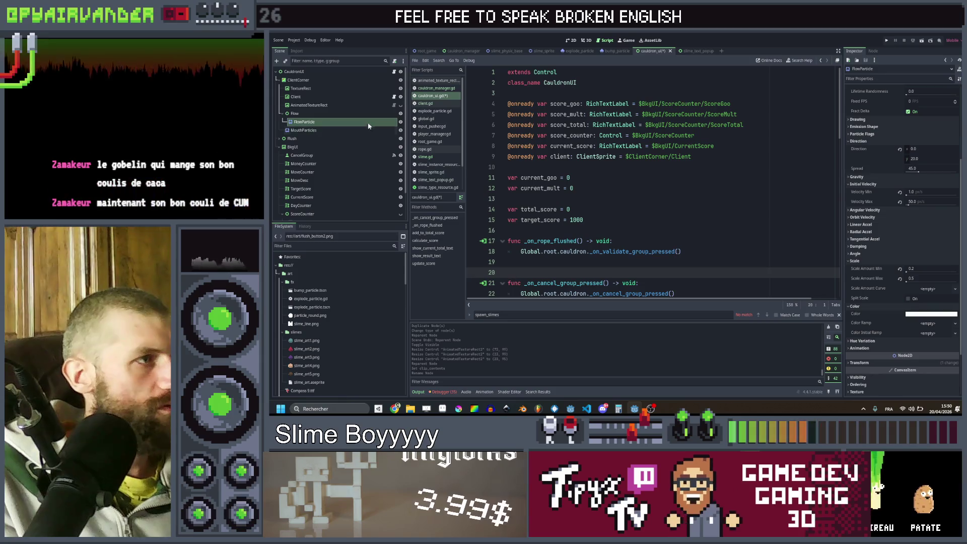
key("ctrl+s")
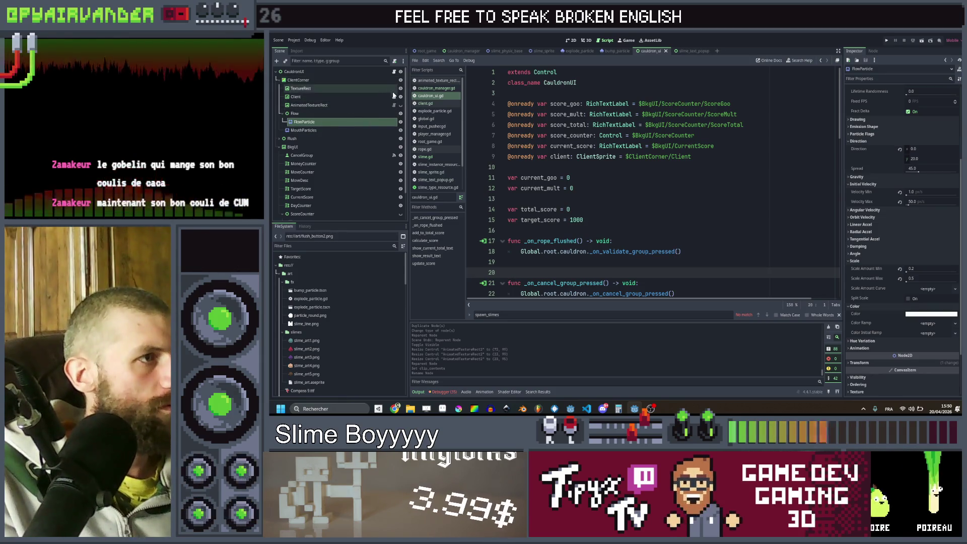
left_click(394, 96)
mouse_move(329, 125)
left_mouse_down()
mouse_move(503, 146)
mouse_move(509, 125)
left_mouse_up()
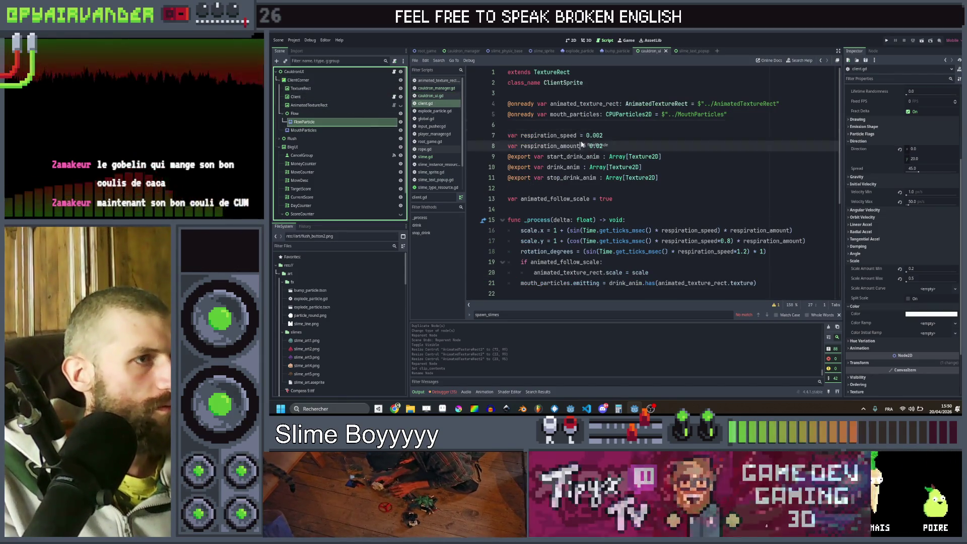
key("ctrl+s")
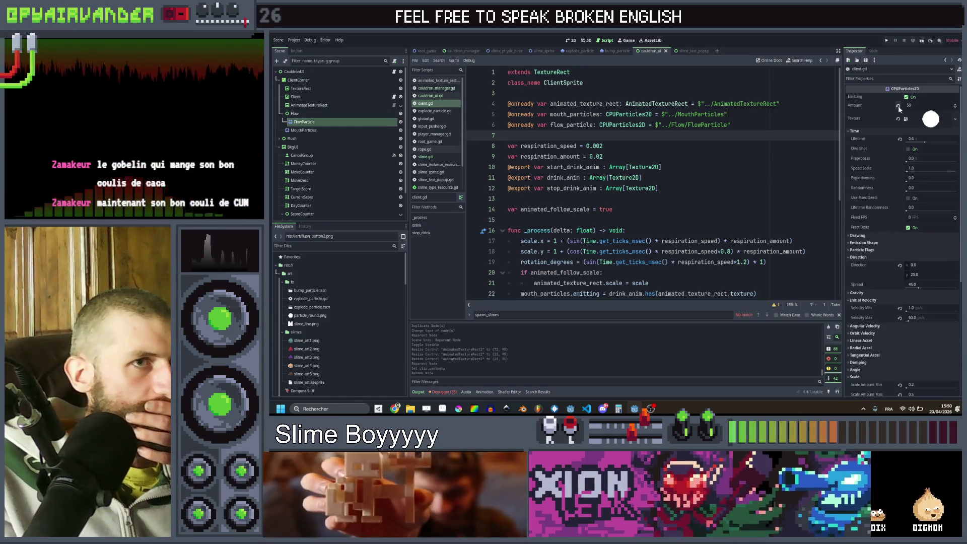
scroll(909, 120, "up", 5)
left_click(907, 98)
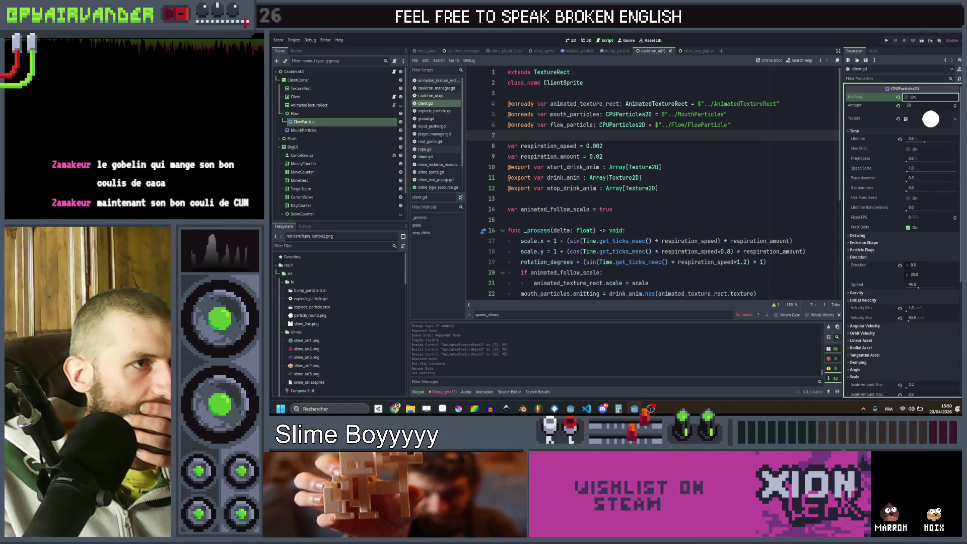
left_click(624, 156)
scroll(639, 152, "down", 3)
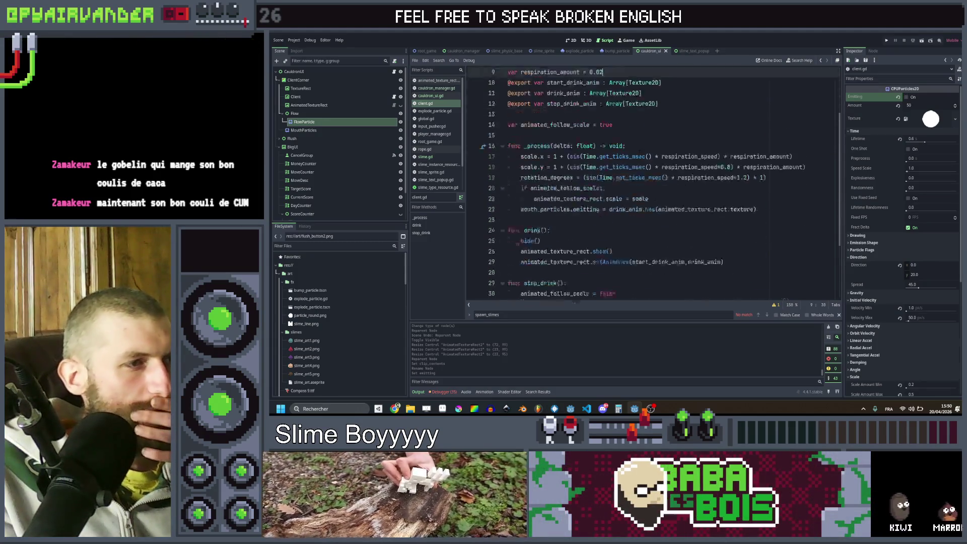
scroll(639, 152, "up", 4)
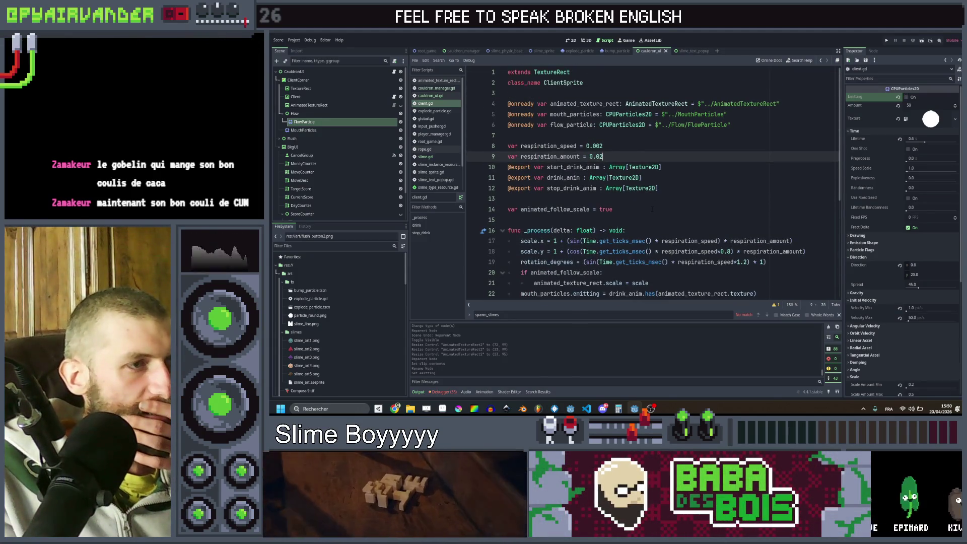
scroll(652, 209, "down", 5)
left_click(610, 157)
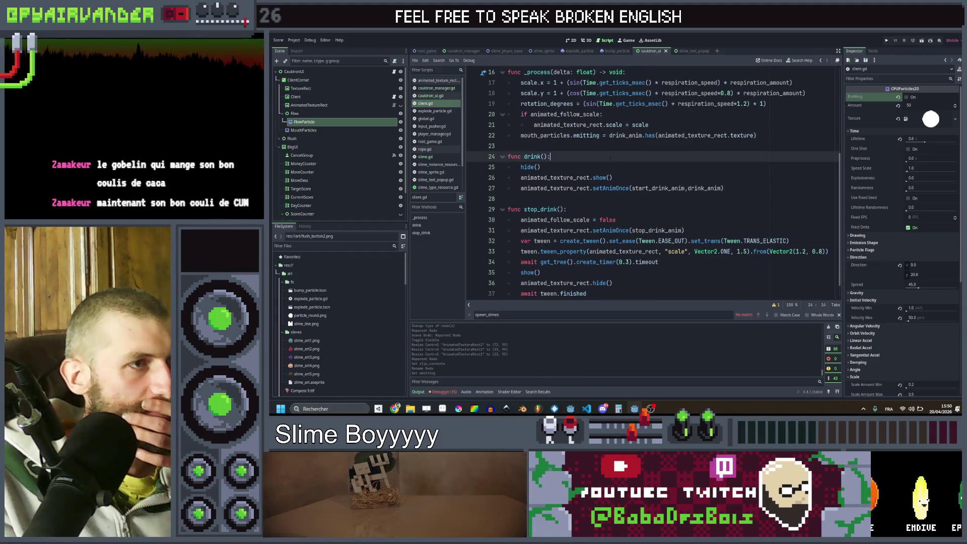
scroll(609, 181, "up", 5)
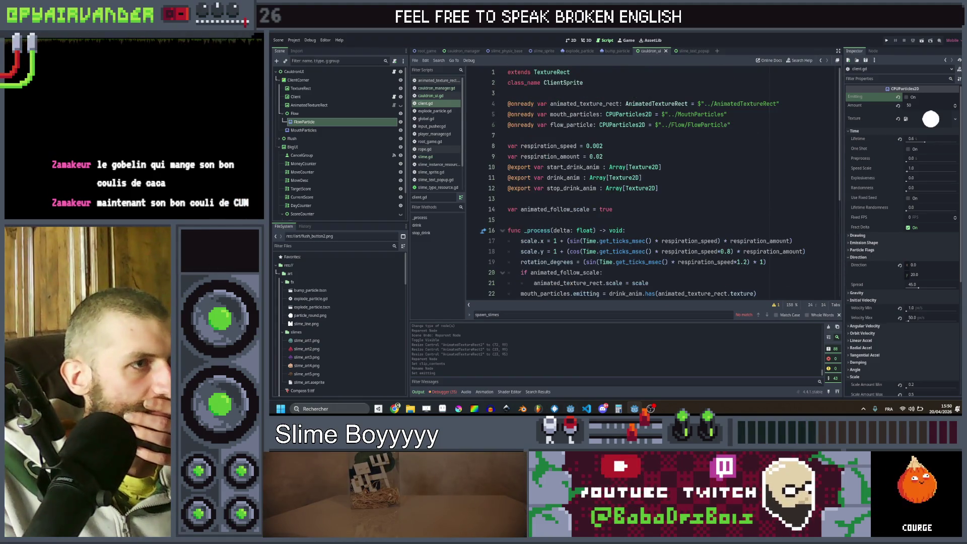
Declare 'var gradient : Gradient' on a new line in client.gd.
left_click(607, 199)
key("Return")
key("Return")
key("Up")
type("var")
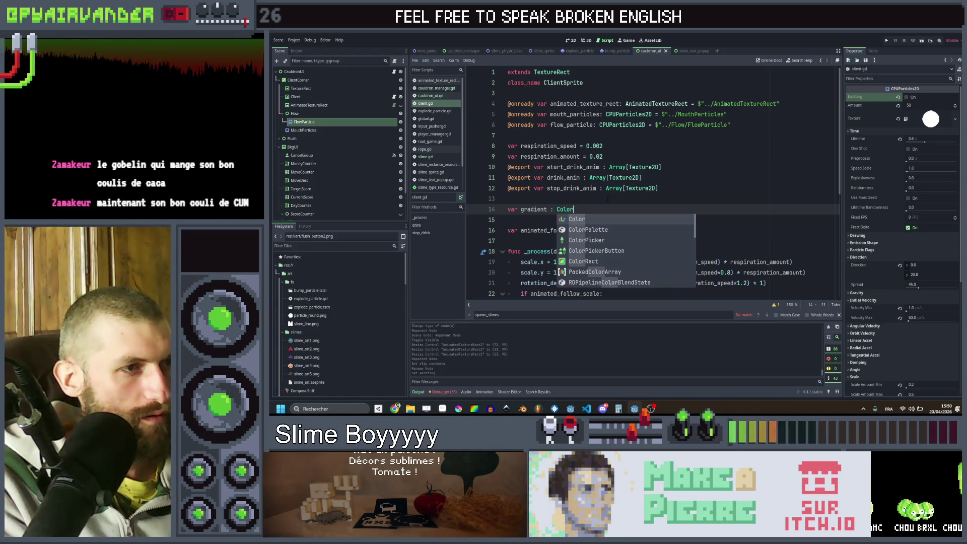
key("Return")
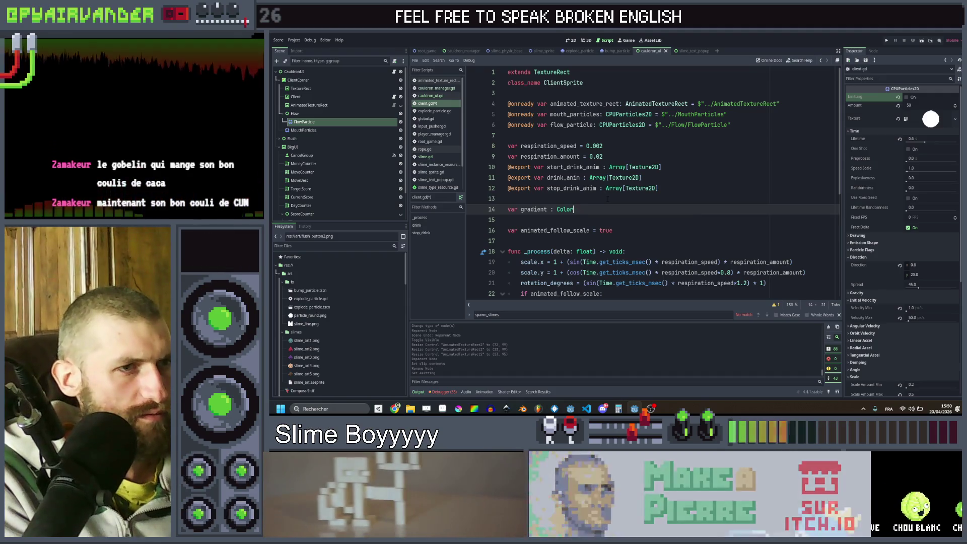
key("BackSpace")
key("BackSpace")
key("BackSpace")
type("Gr")
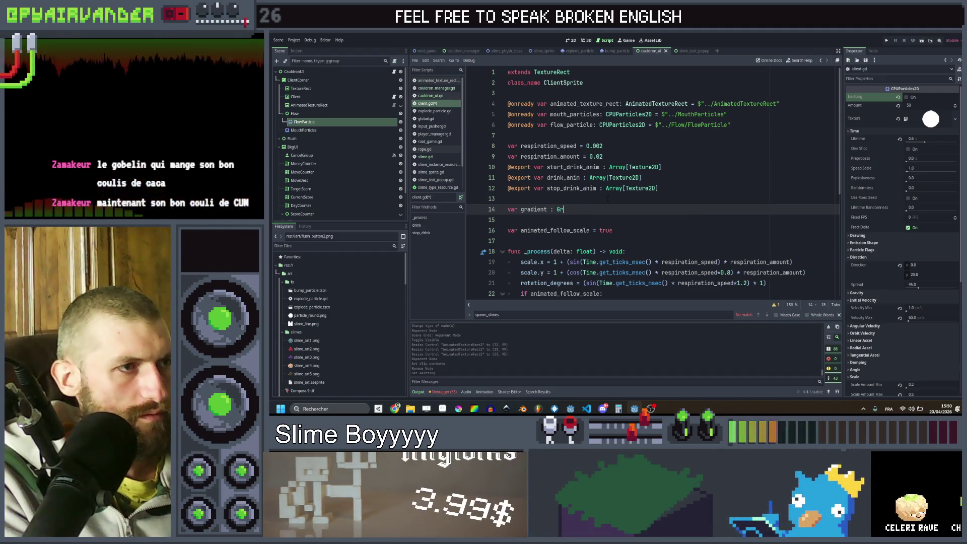
type("ad")
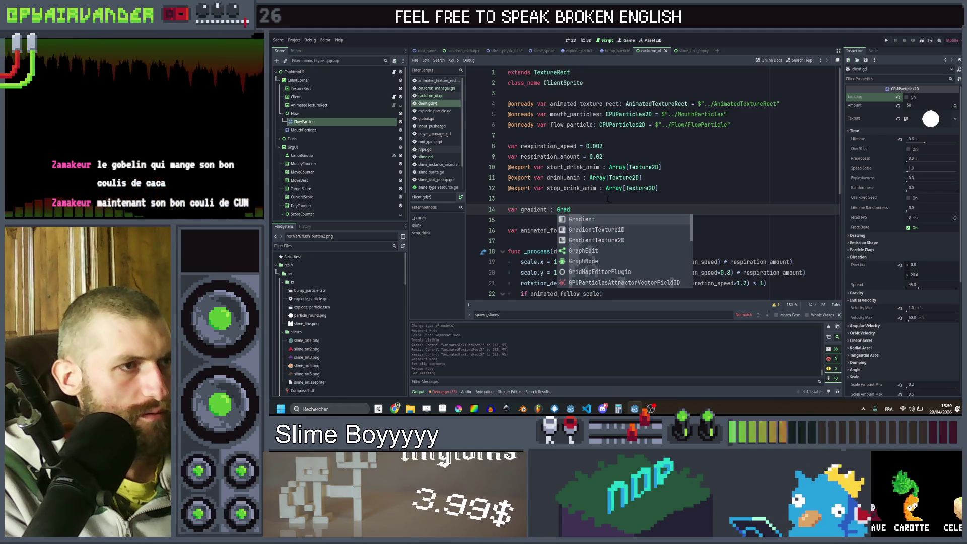
key("Return")
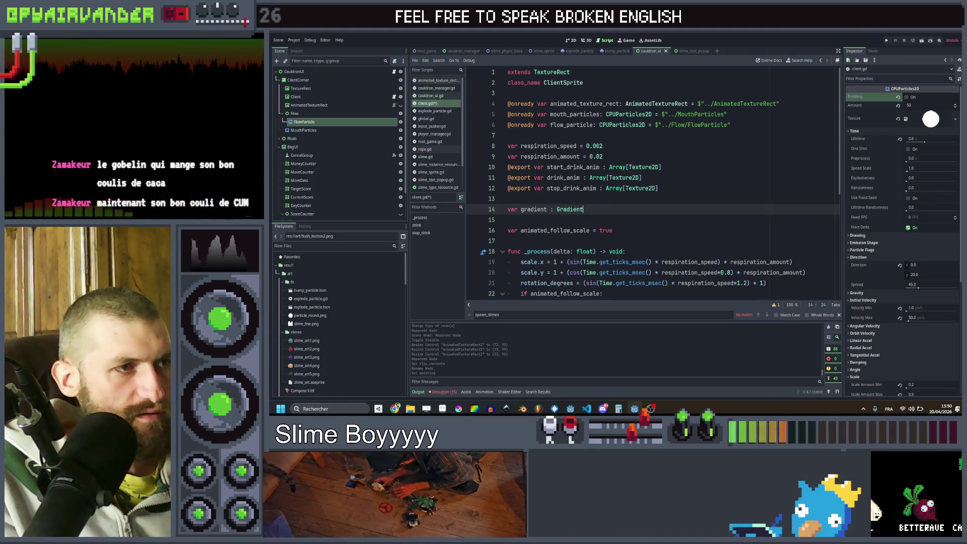
mouse_move(575, 209)
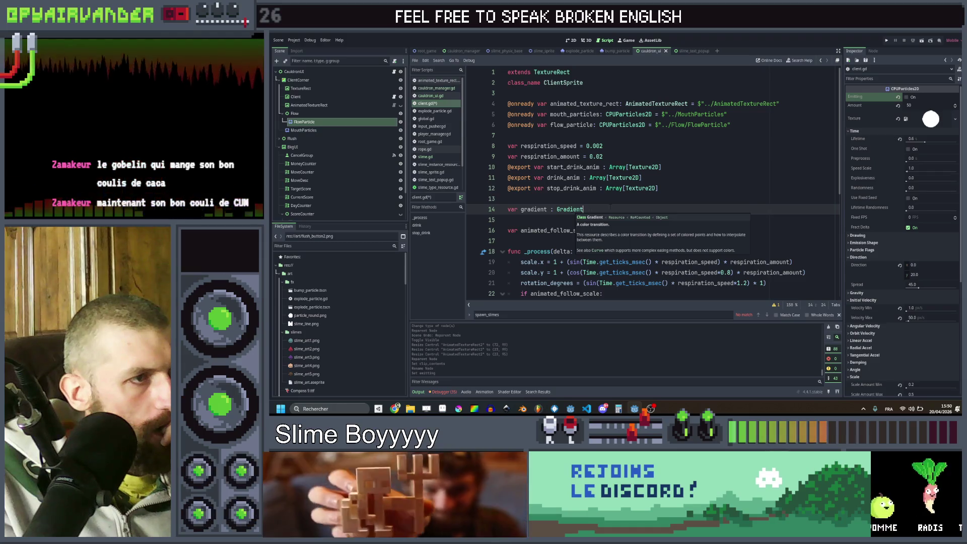
scroll(610, 207, "down", 5)
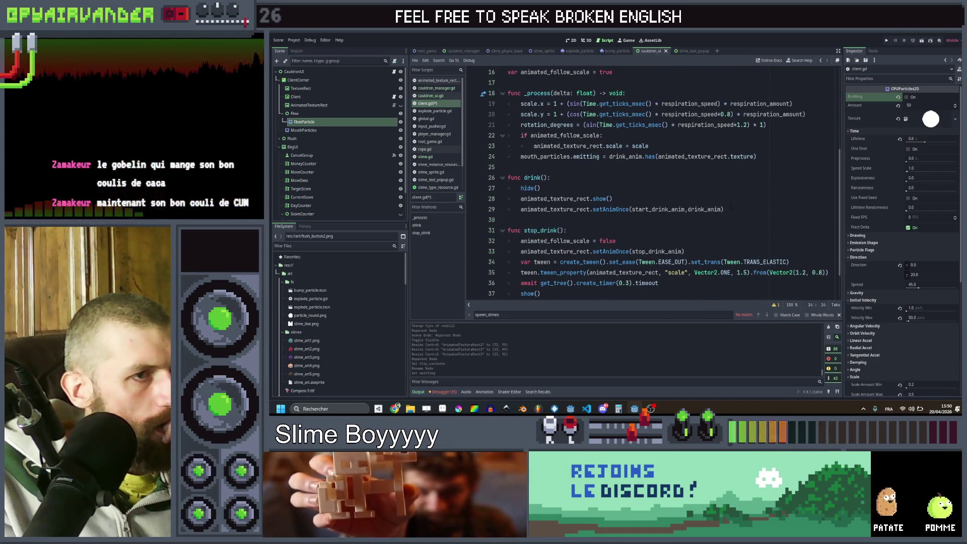
left_click(646, 188)
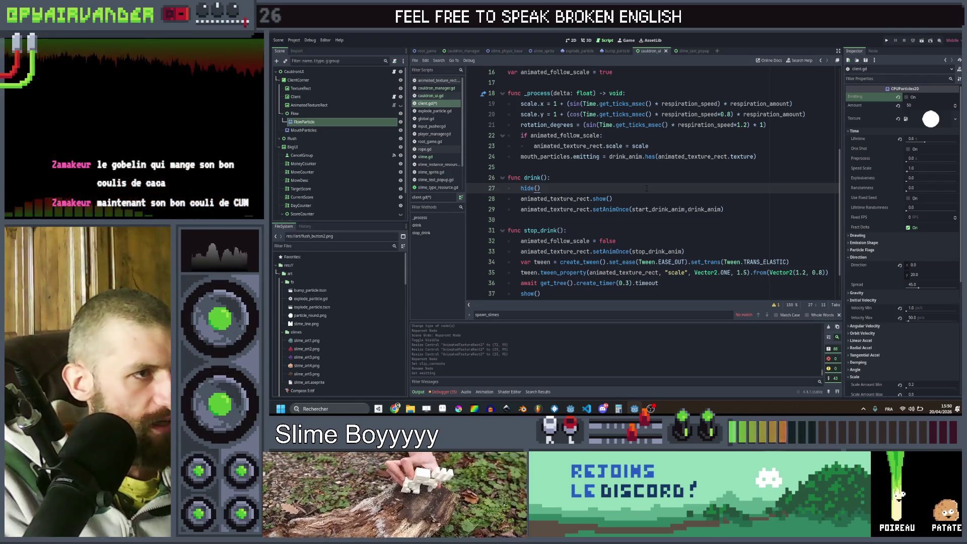
Call create_gradient(Global.root.cauldron.slime_chain) after hide() in drink() and save.
key("Return")
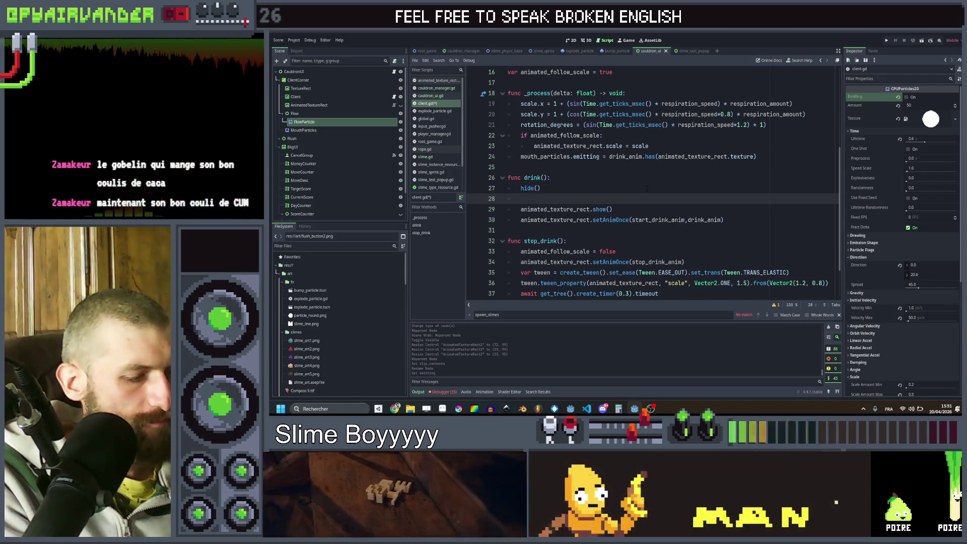
type("cre")
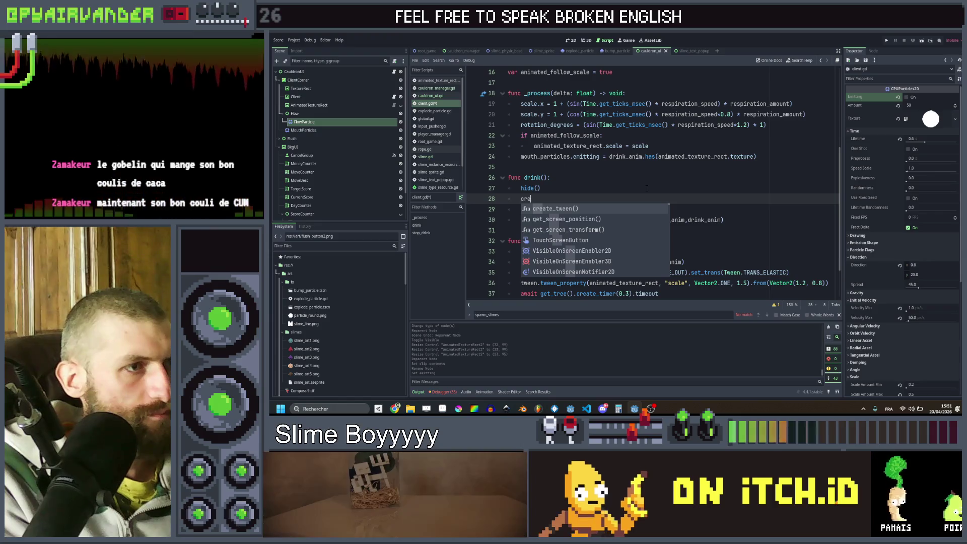
type("ate")
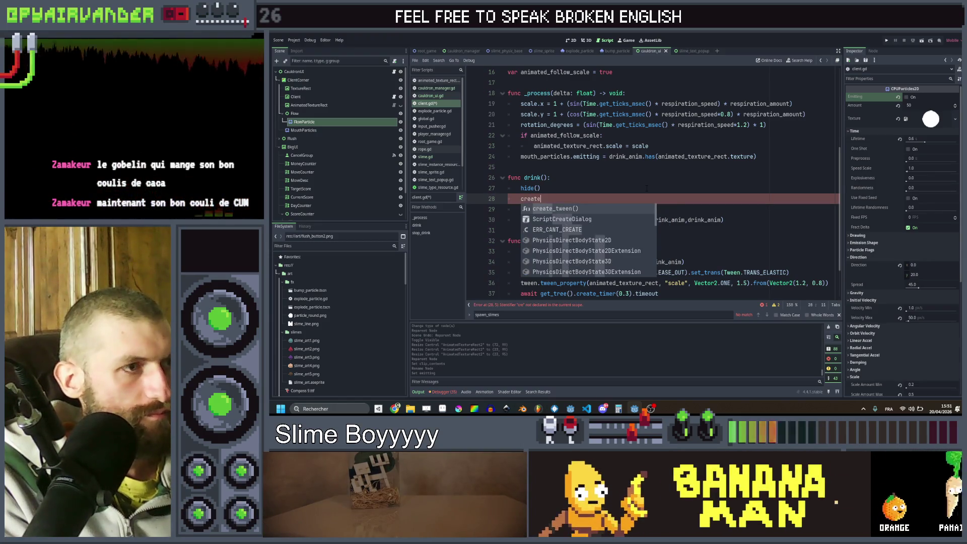
type("gr")
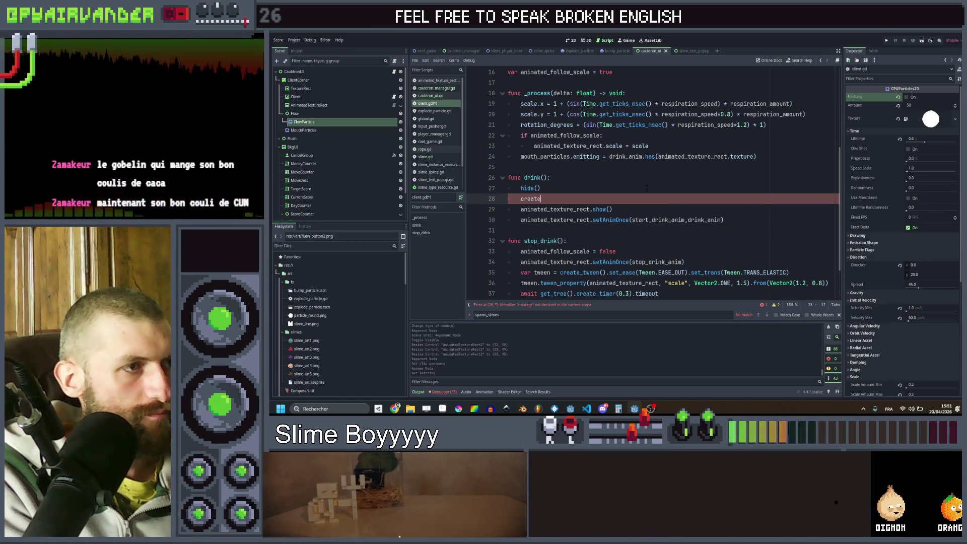
key("BackSpace")
key("BackSpace")
key("BackSpace")
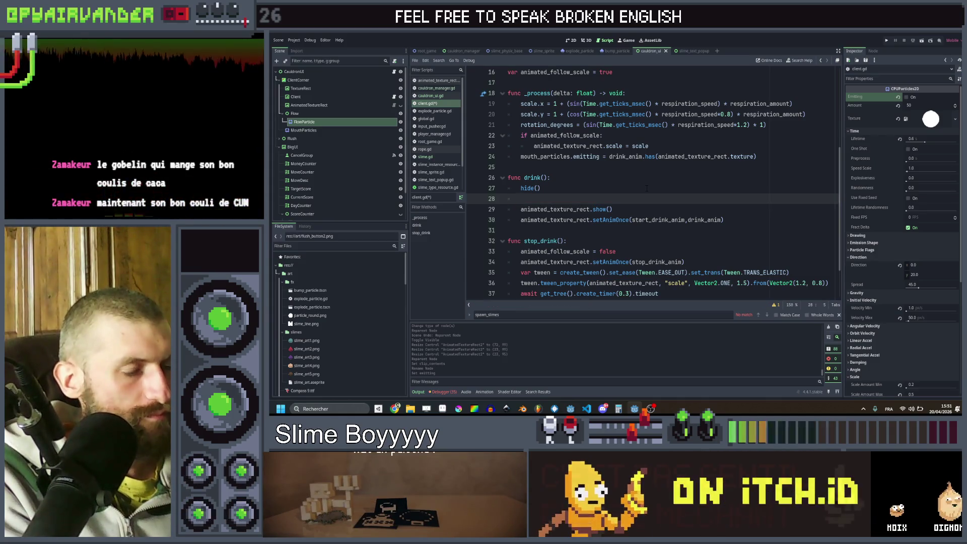
type("gr")
key("Return")
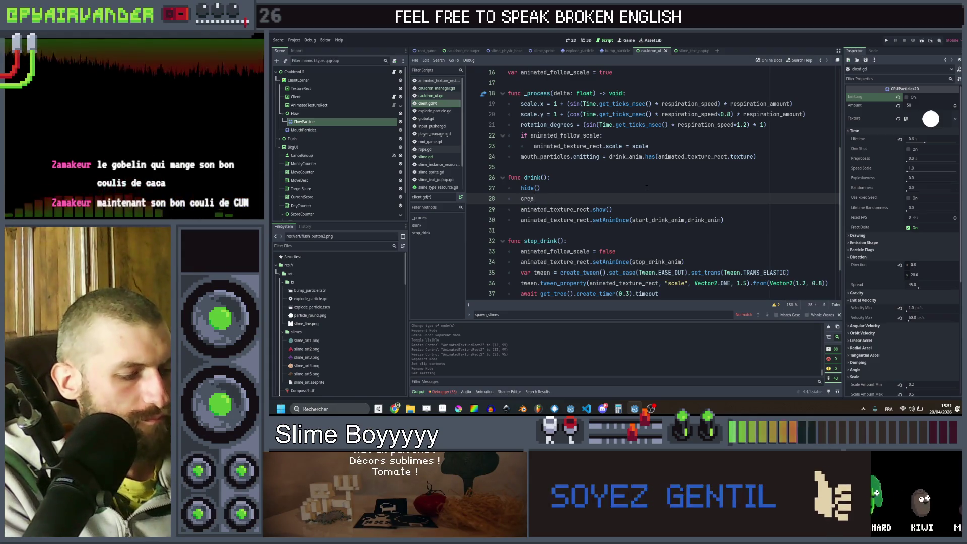
key("BackSpace")
key("BackSpace")
type("te")
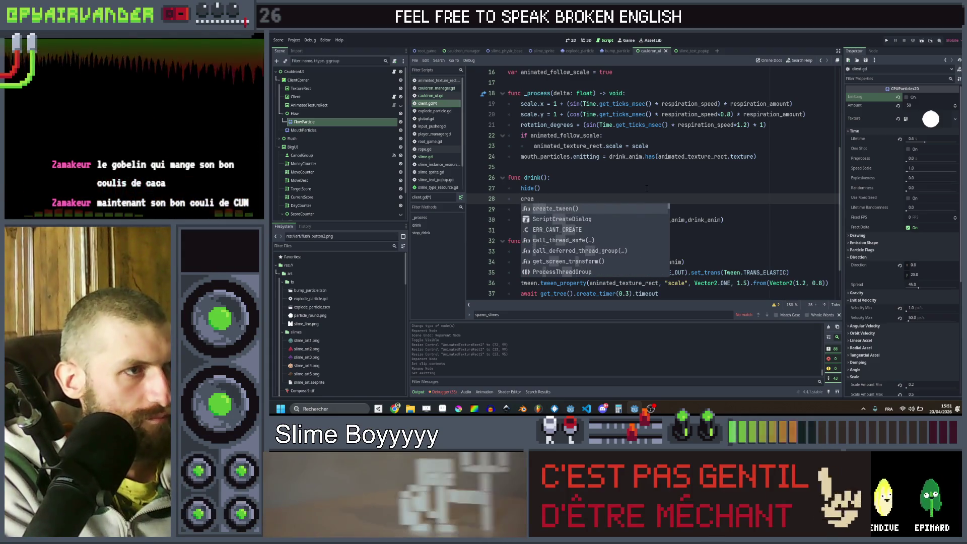
type("_gradi")
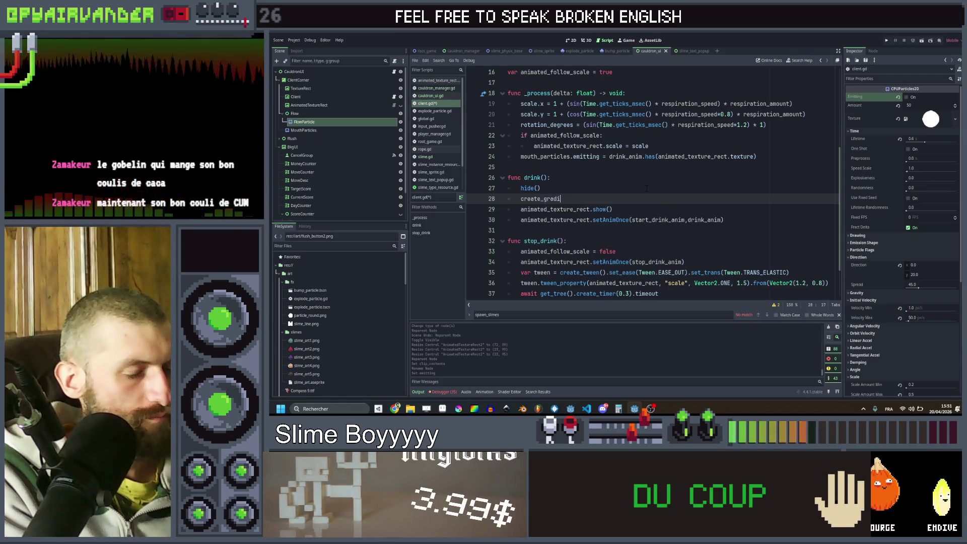
type("ent(Global.r")
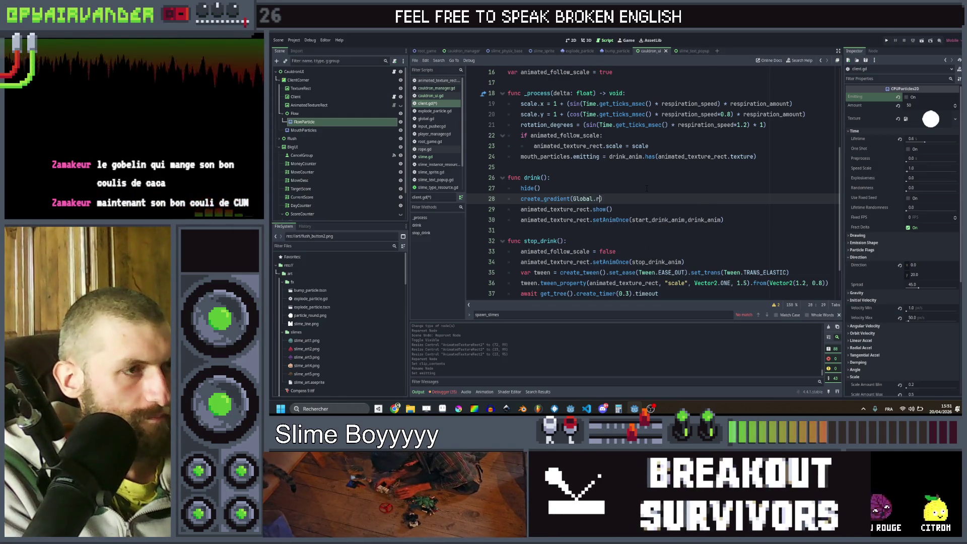
type("oot.")
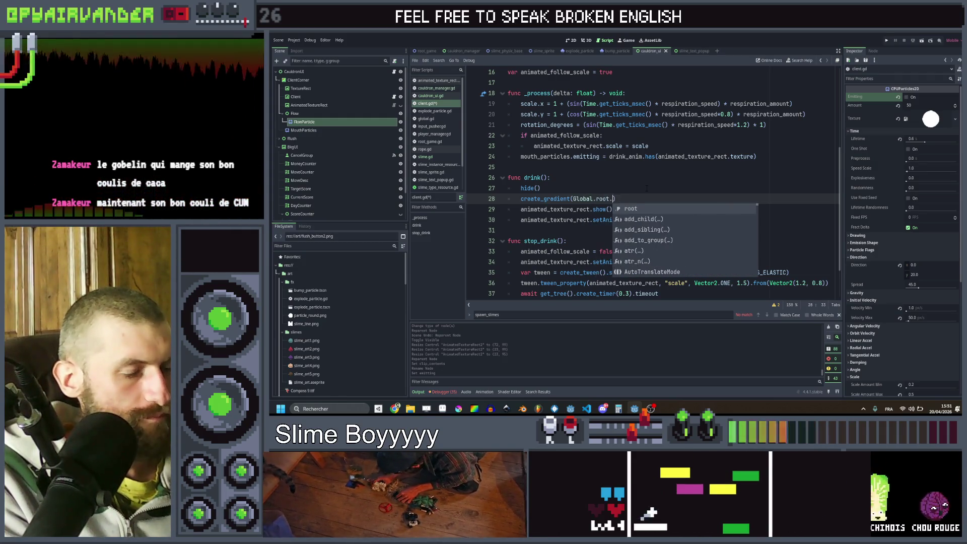
type("cauldron")
key("Return")
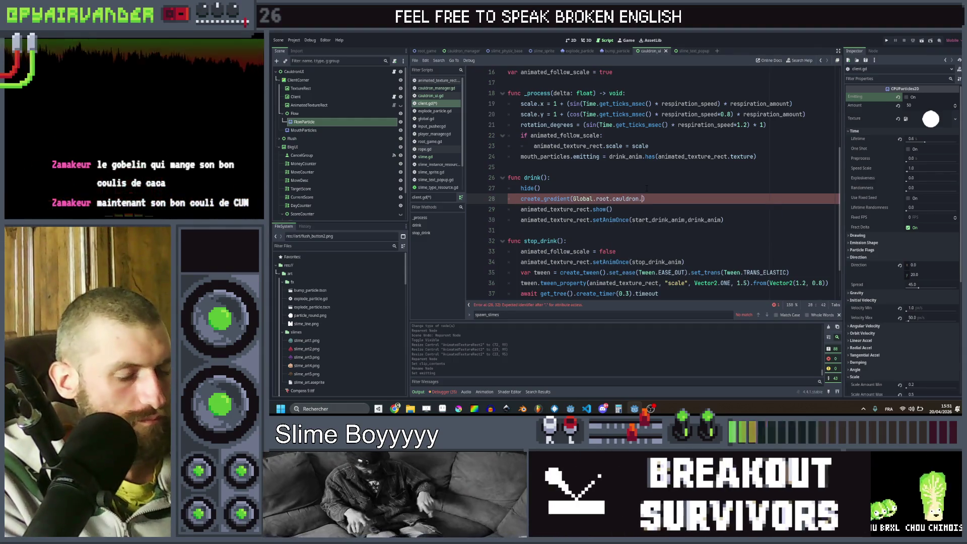
type(".")
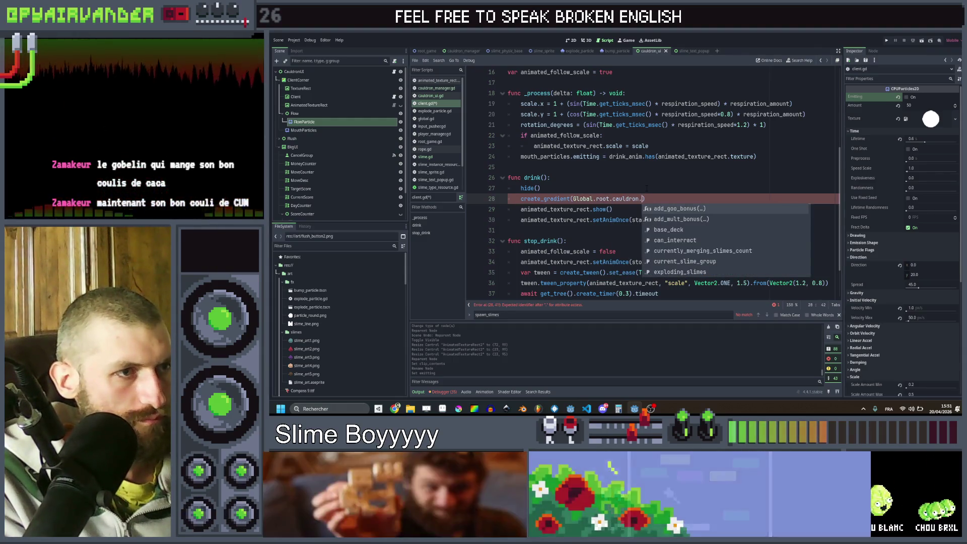
key("Down")
key("Down")
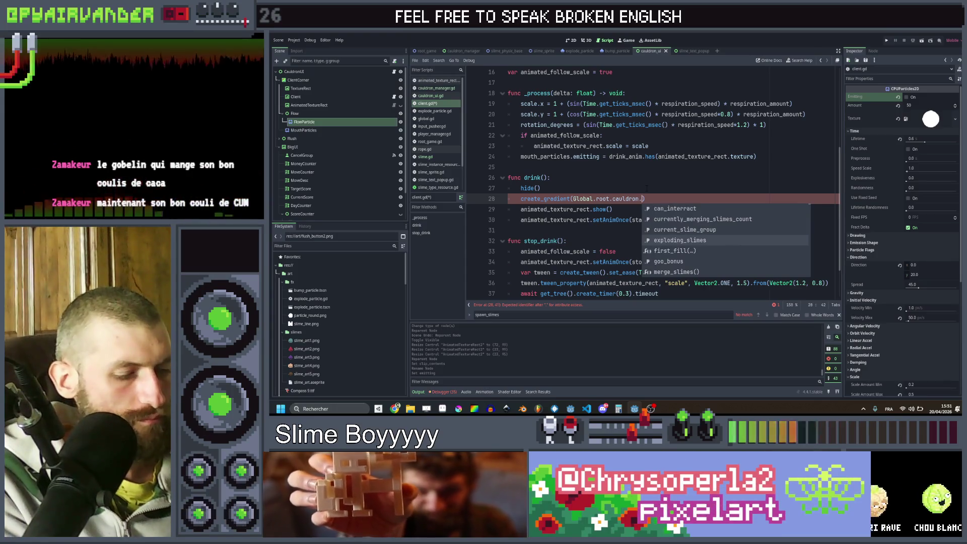
type("slime")
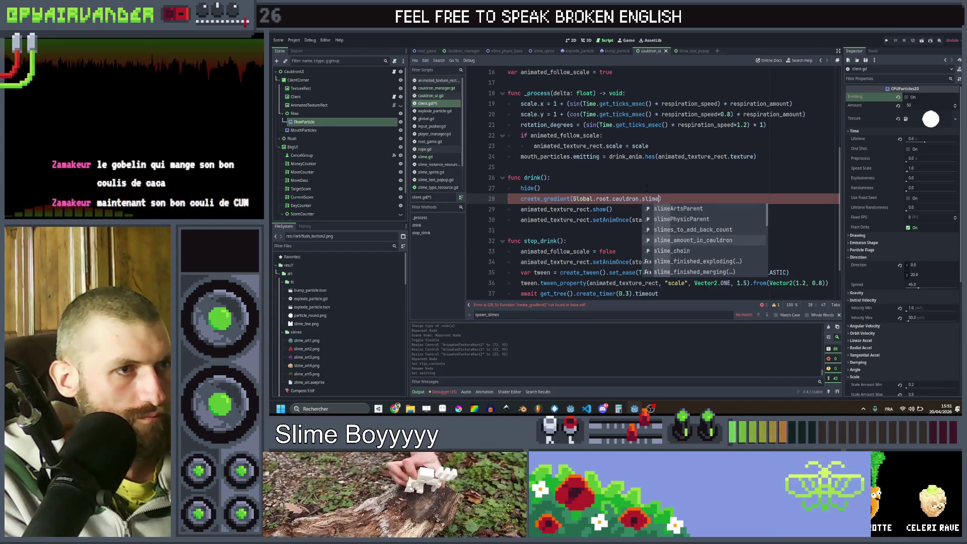
key("Down")
key("Return")
key("ctrl+s")
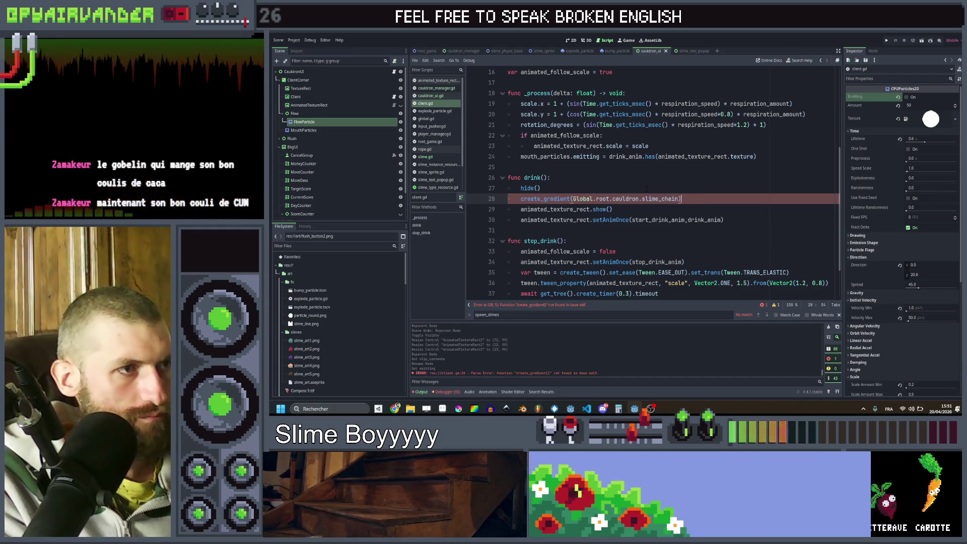
Begin a new create_gradient function above stop_drink.
key("Down")
key("Down")
key("Down")
key("Return")
key("Return")
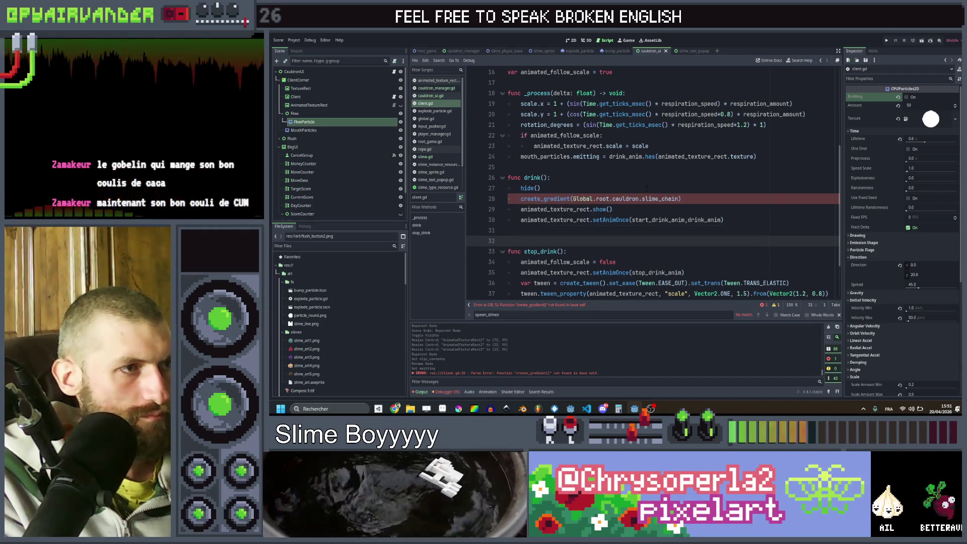
key("Up")
type("c")
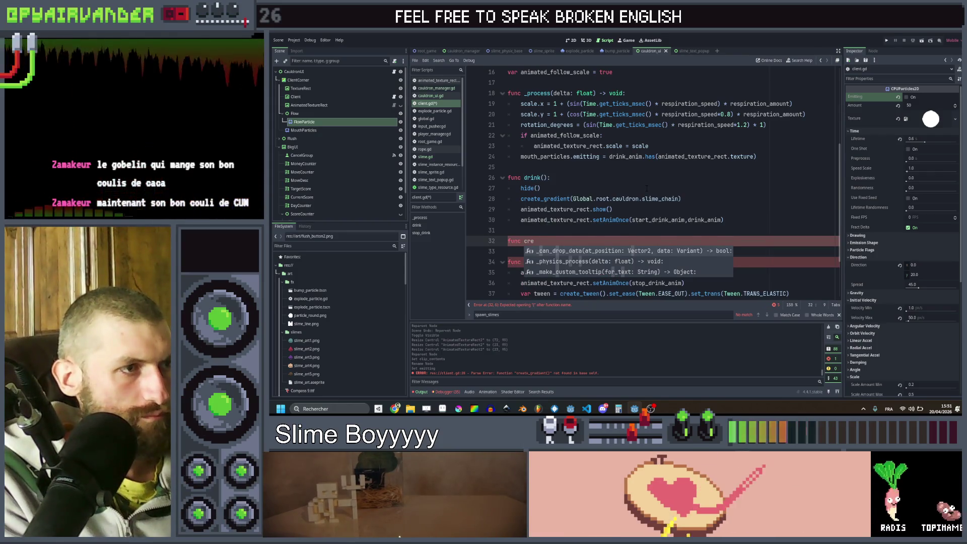
type("rea")
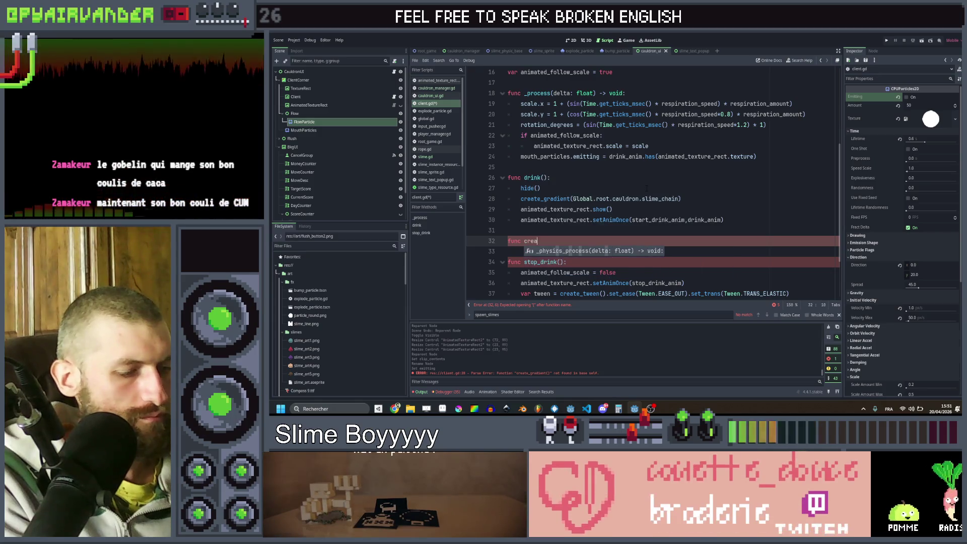
type("te_gradient")
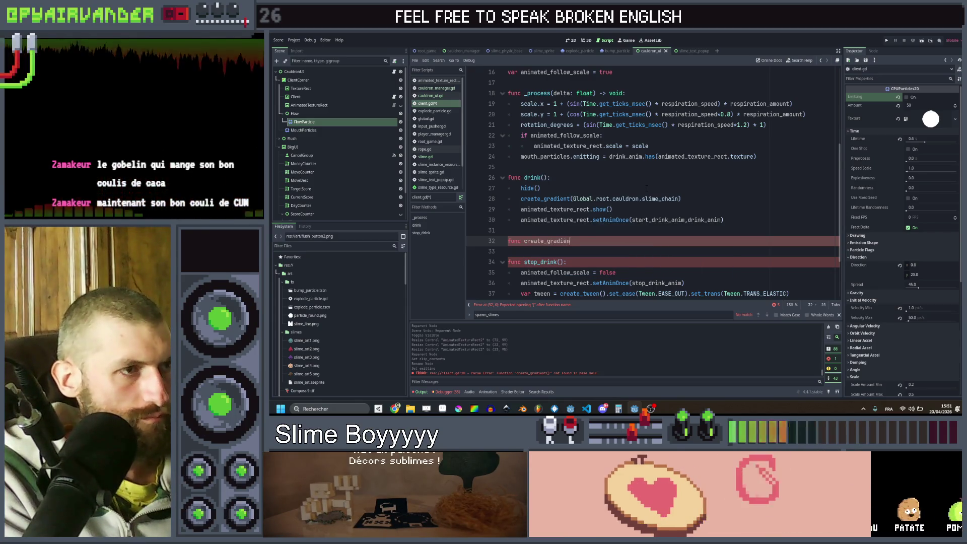
type("(slimes : Ar")
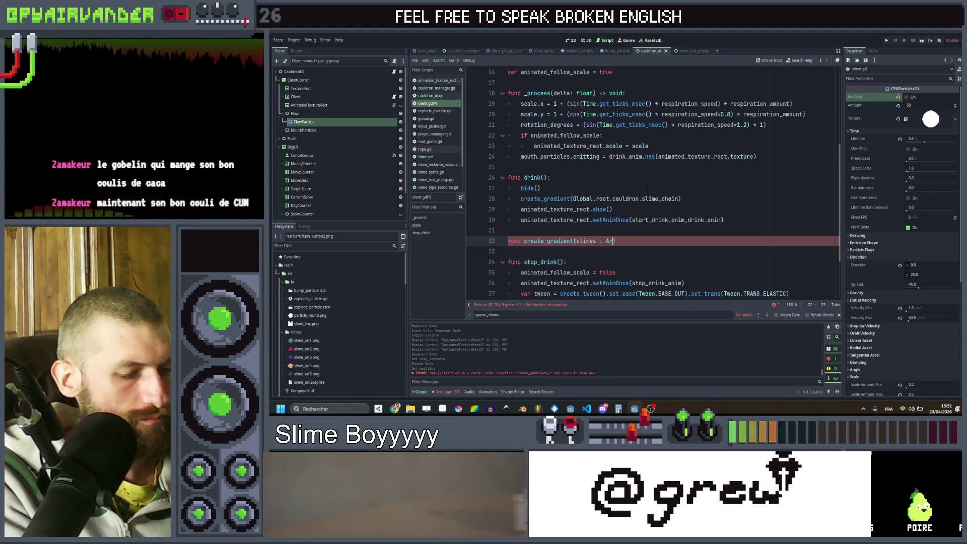
Finish the create_gradient(slimes : Array[SlimeInstanceResource]): function header.
type("[SlimeIns")
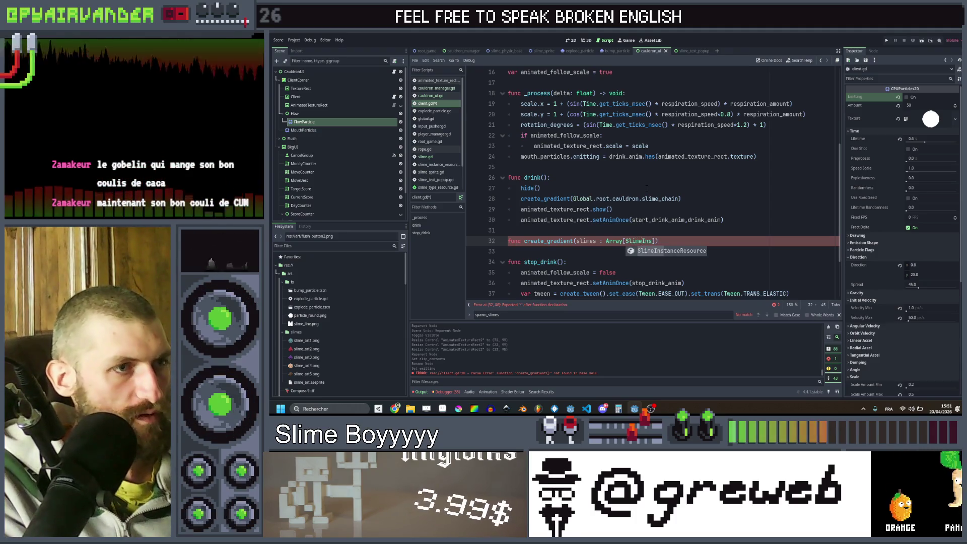
key("Return")
type("])")
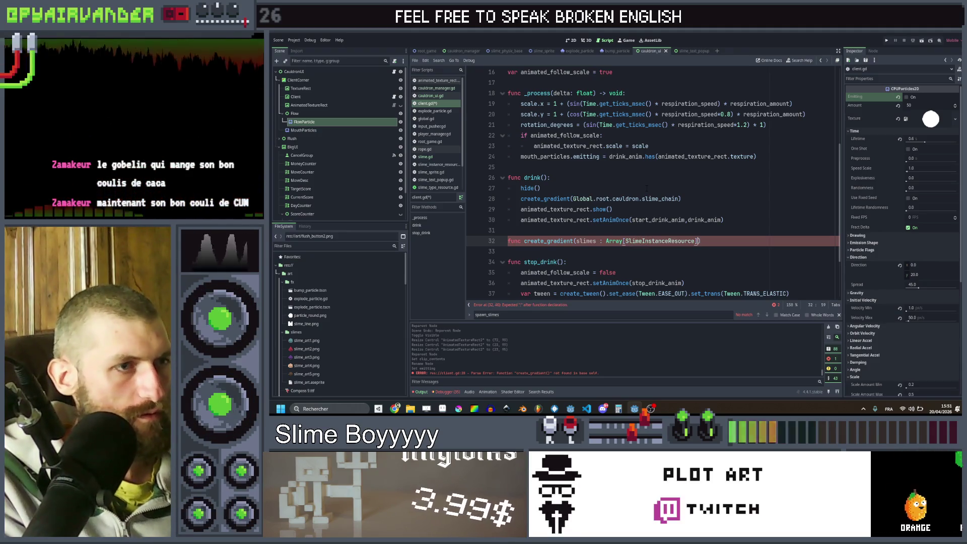
type(":")
key("Return")
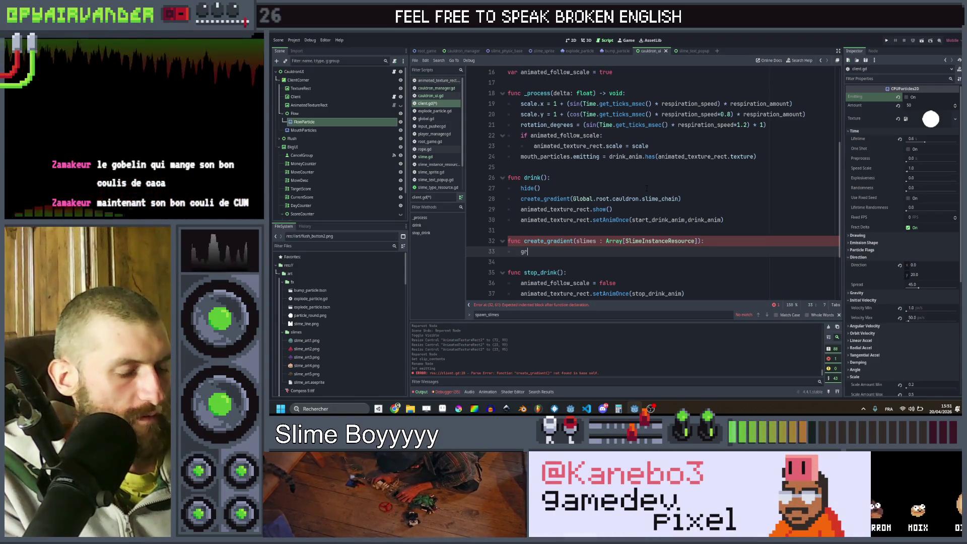
Set gradient.interpolation_mode to Gradient.GRADIENT_INTERPOLATE_CONSTANT as the function's first line.
type("adient.")
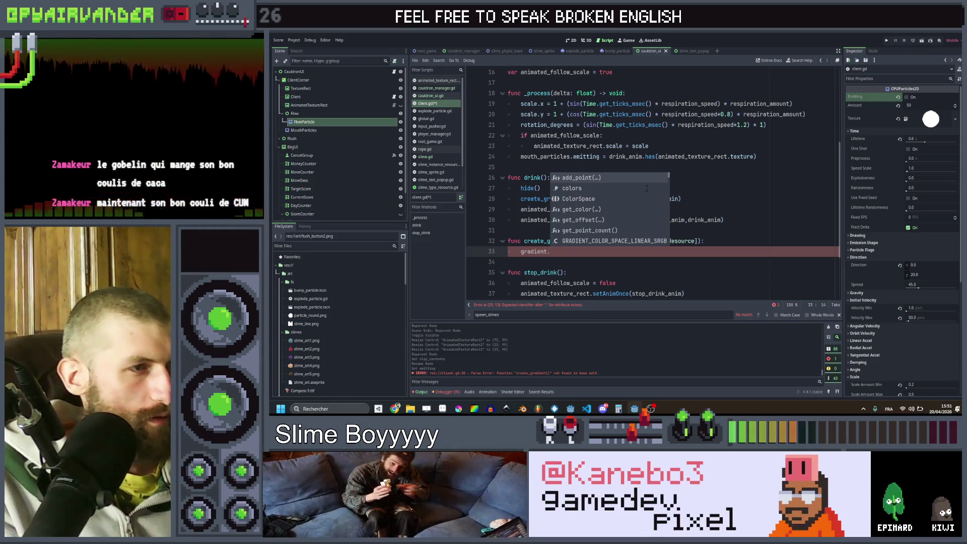
scroll(603, 187, "down", 2)
scroll(603, 191, "down", 3)
key("Down")
key("Return")
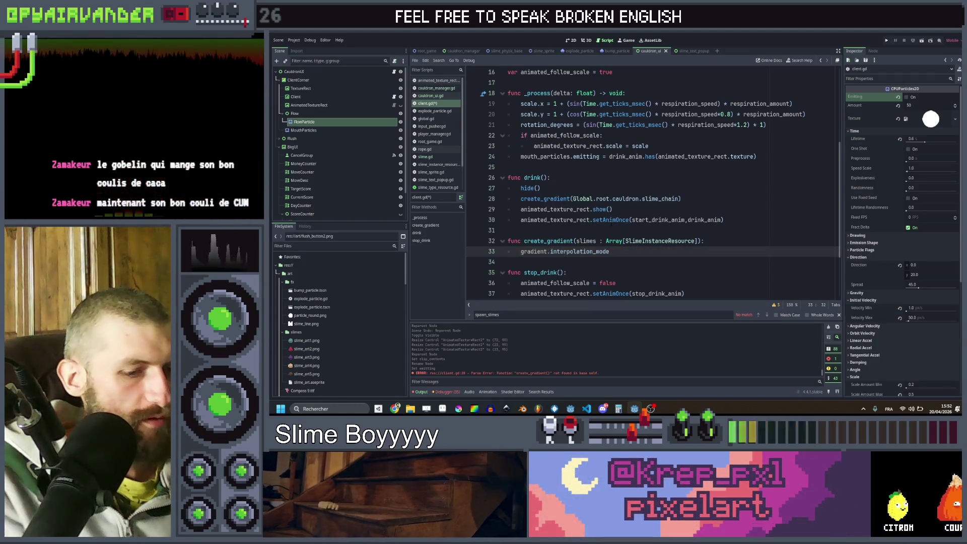
type(" =")
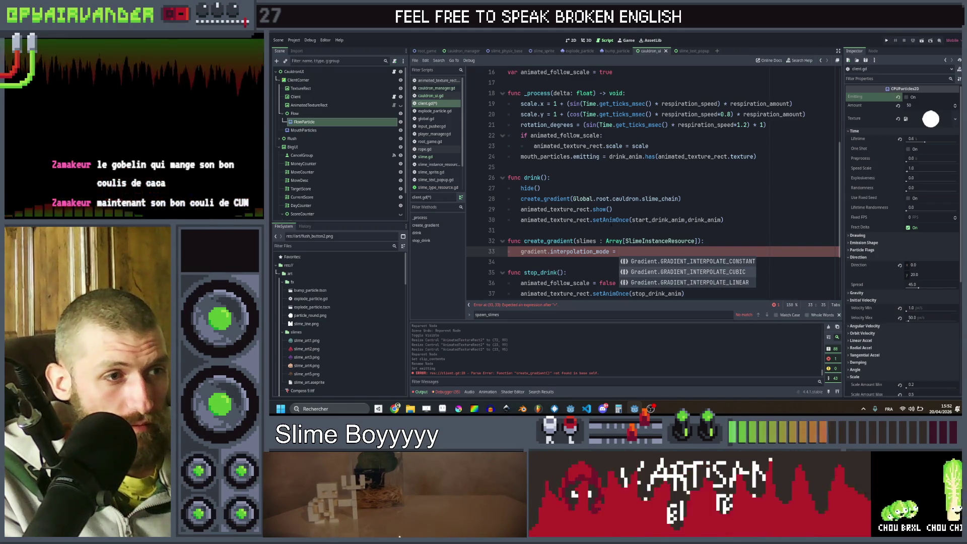
key("Return")
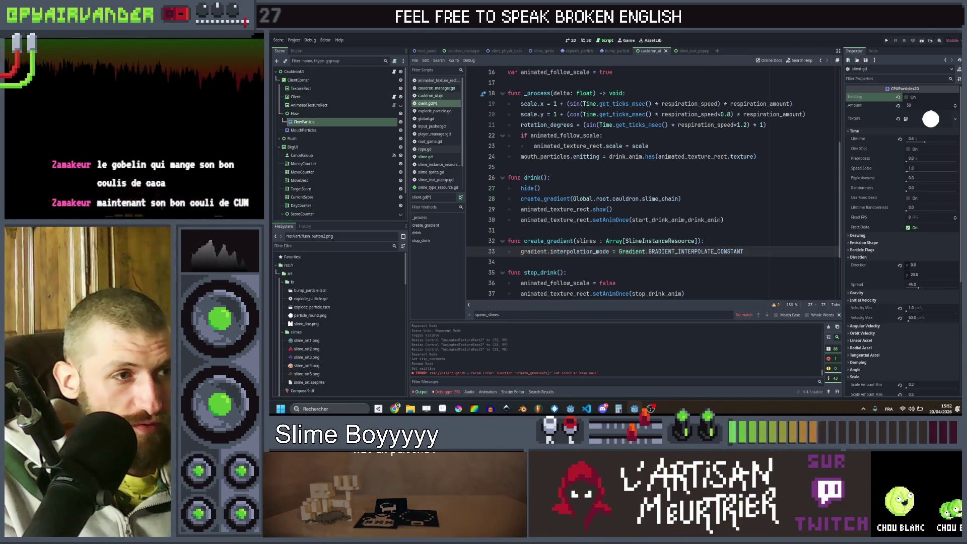
scroll(914, 277, "down", 3)
On MouthParticles, try a Constant-mode New Gradient initial colour ramp, clear it, then add a script line.
scroll(879, 286, "down", 2)
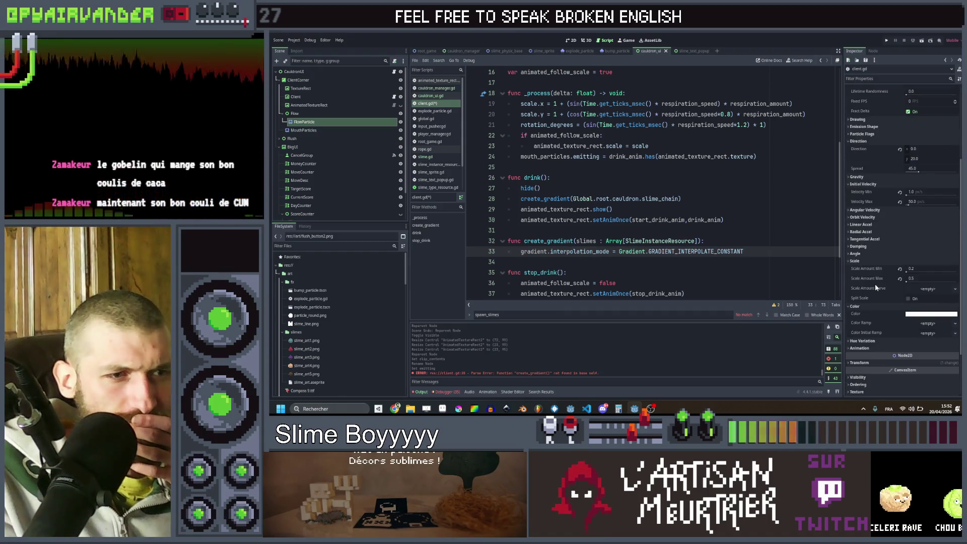
left_click(300, 130)
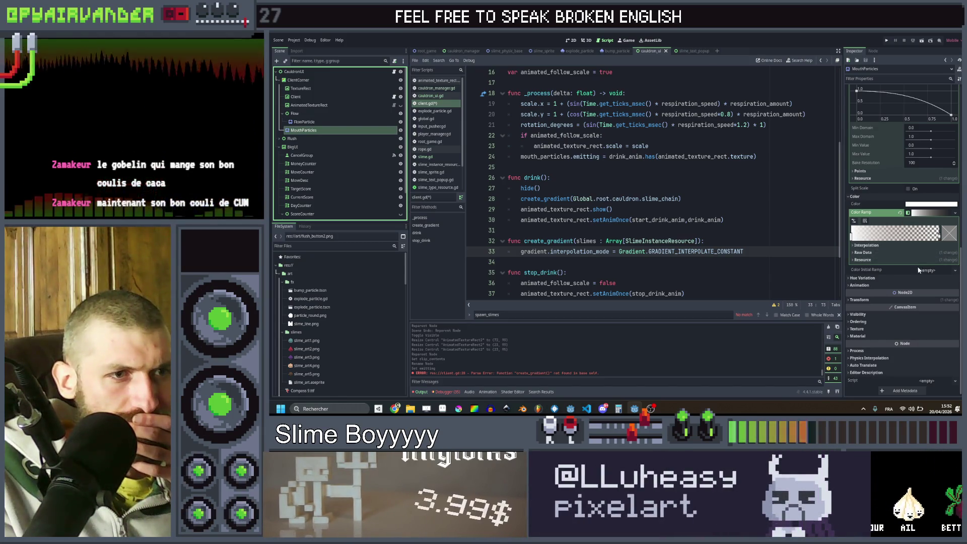
left_click(933, 272)
left_click(937, 278)
left_click(870, 302)
left_click(923, 310)
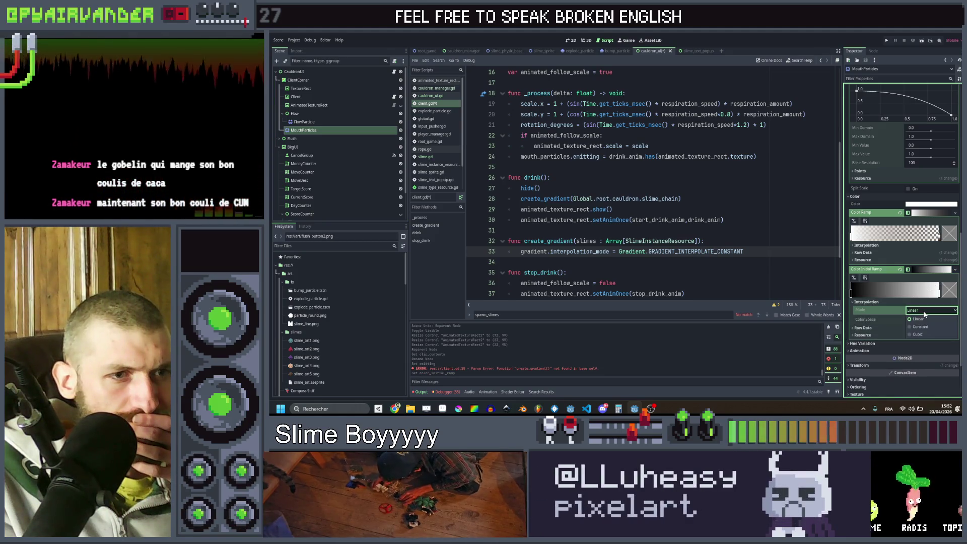
left_click(922, 330)
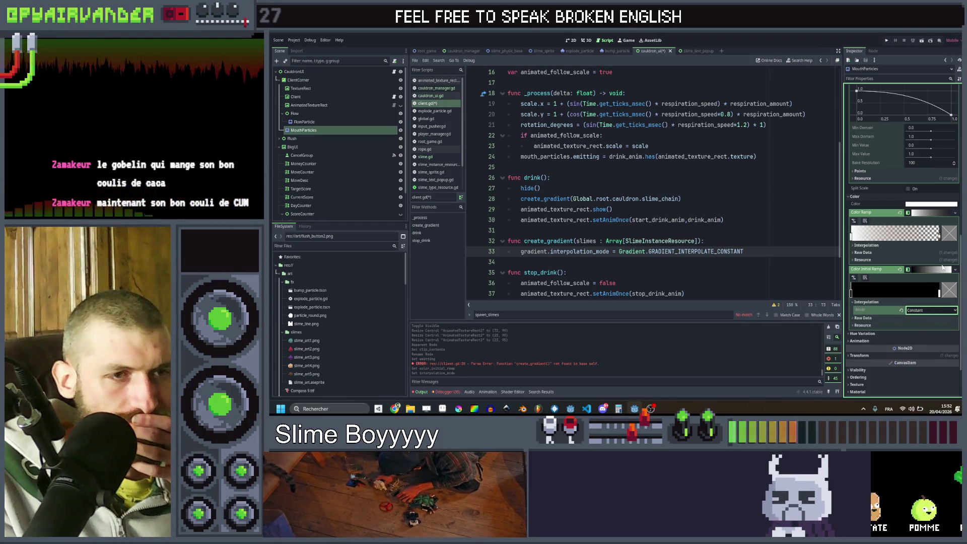
left_click(900, 270)
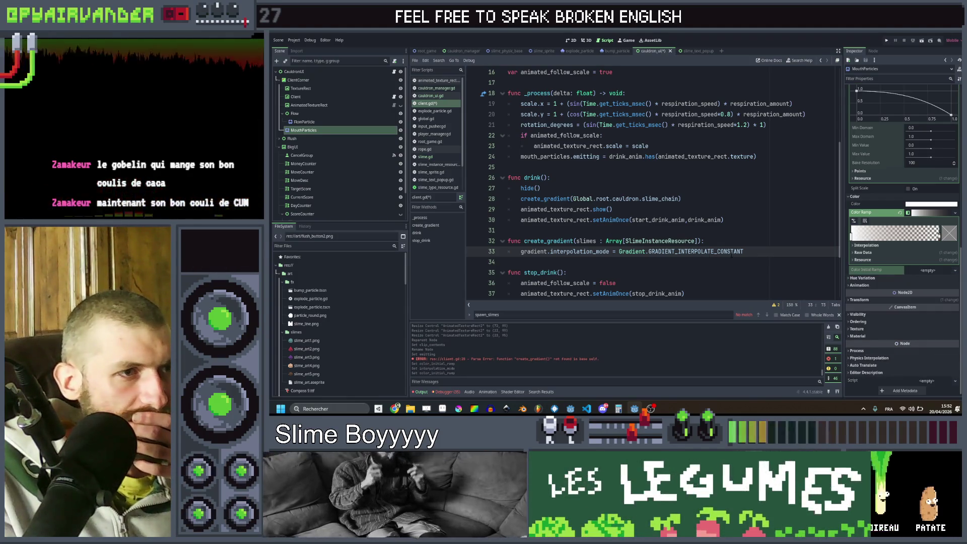
key("Return")
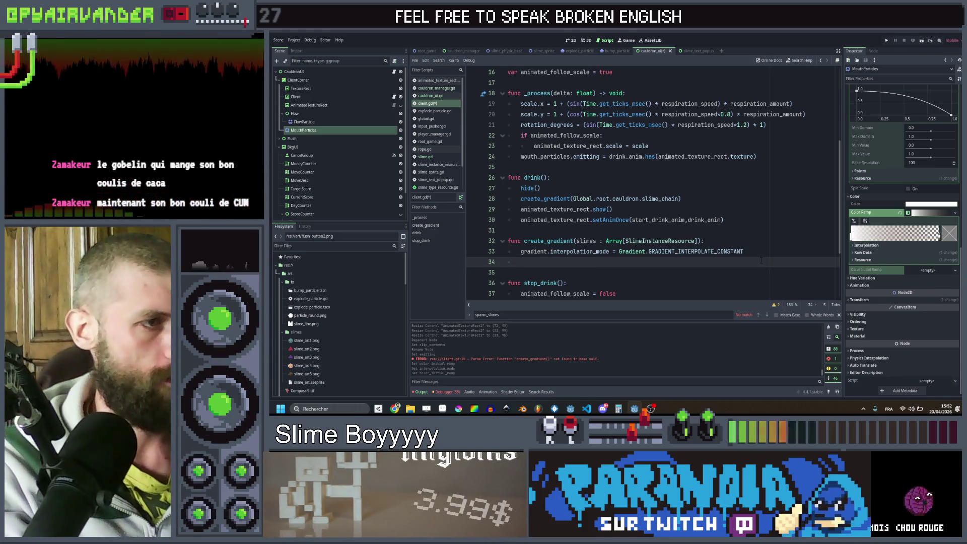
Write a slimes.sort_custom call ending in 'return a > b)' and save the script.
type("slimes.")
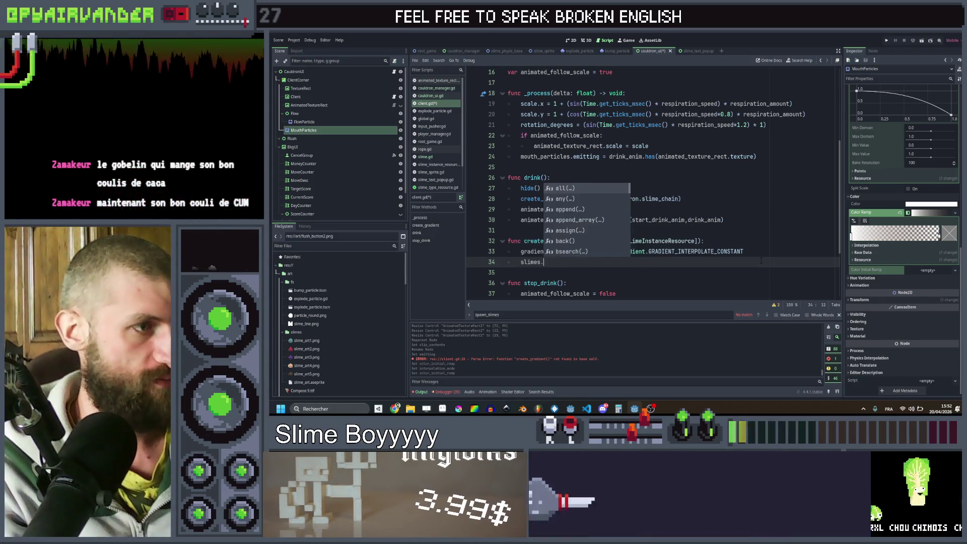
type("sort_c")
key("Return")
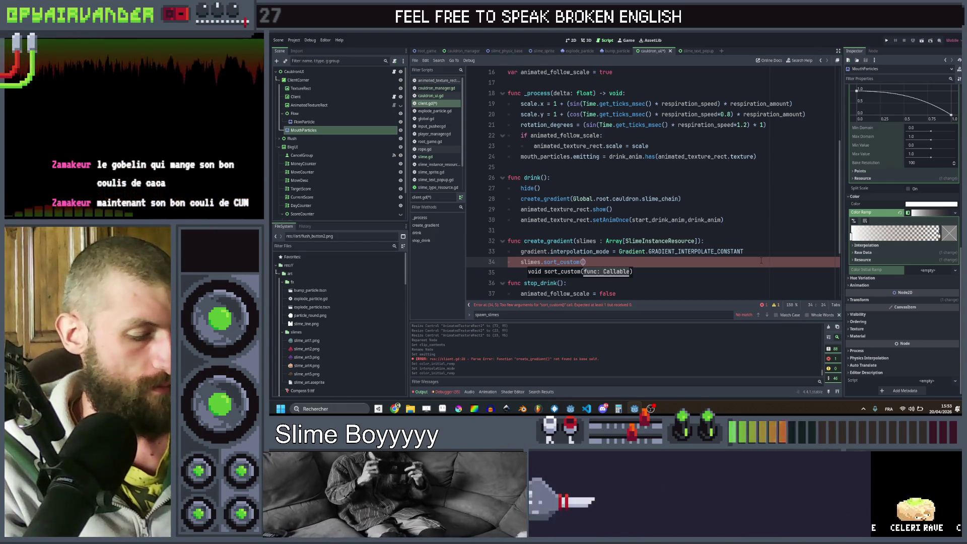
type("f")
type("(x")
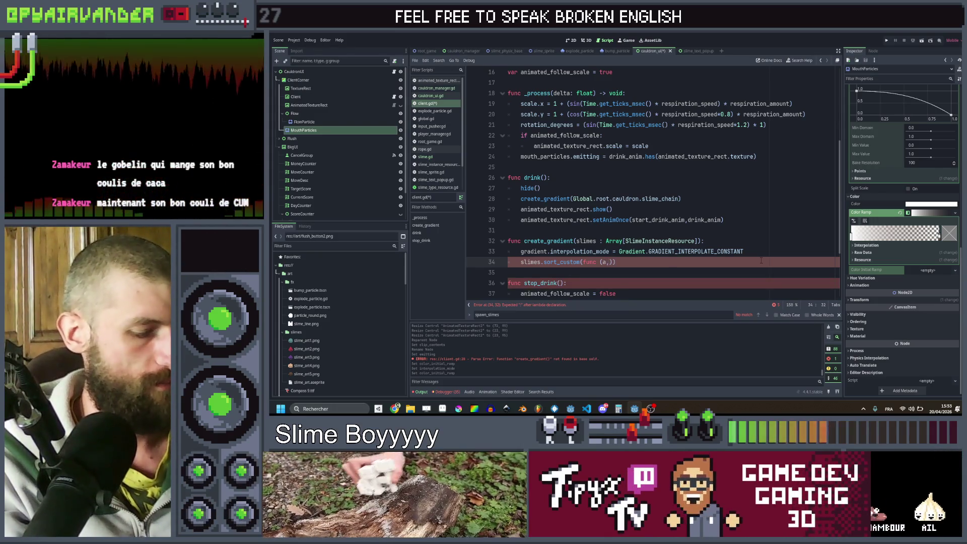
type(")")
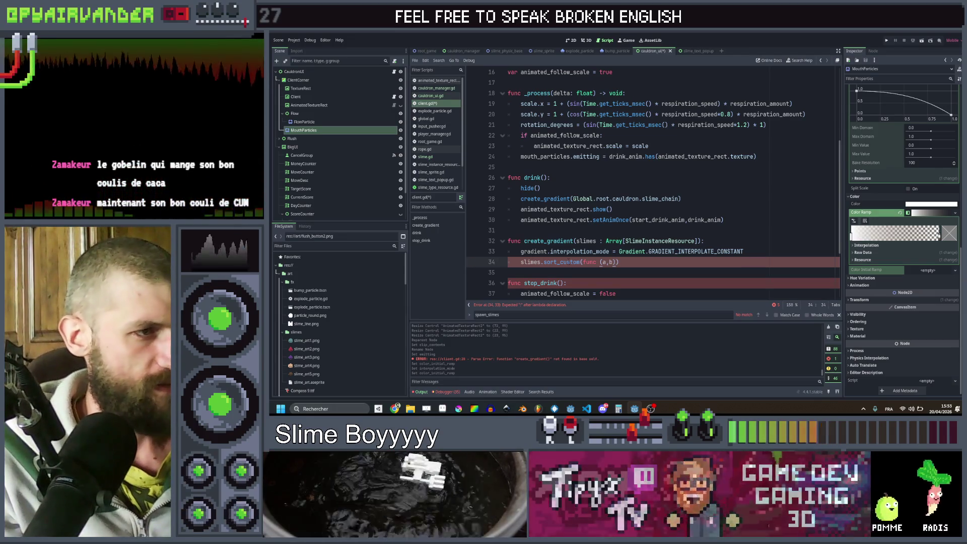
mouse_move(571, 262)
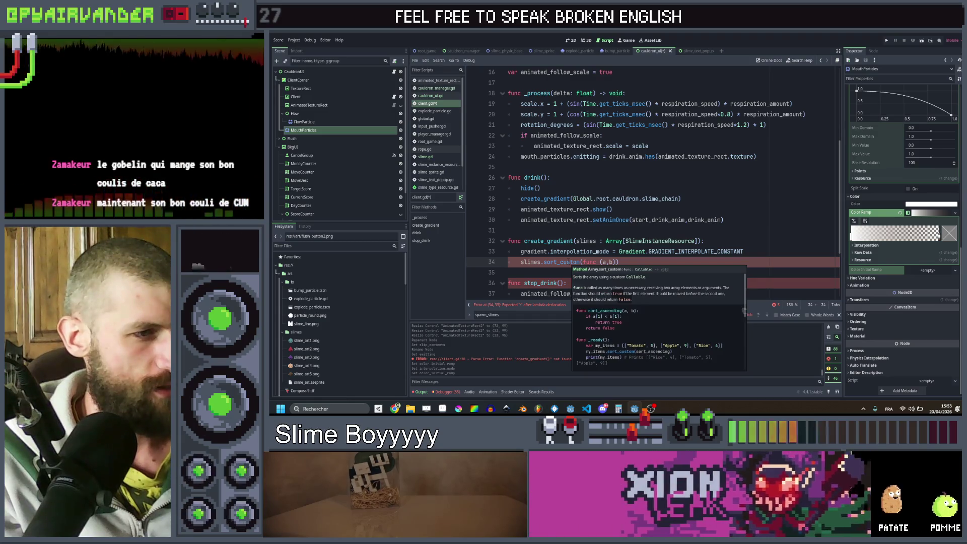
scroll(620, 291, "down", 3)
scroll(621, 290, "down", 2)
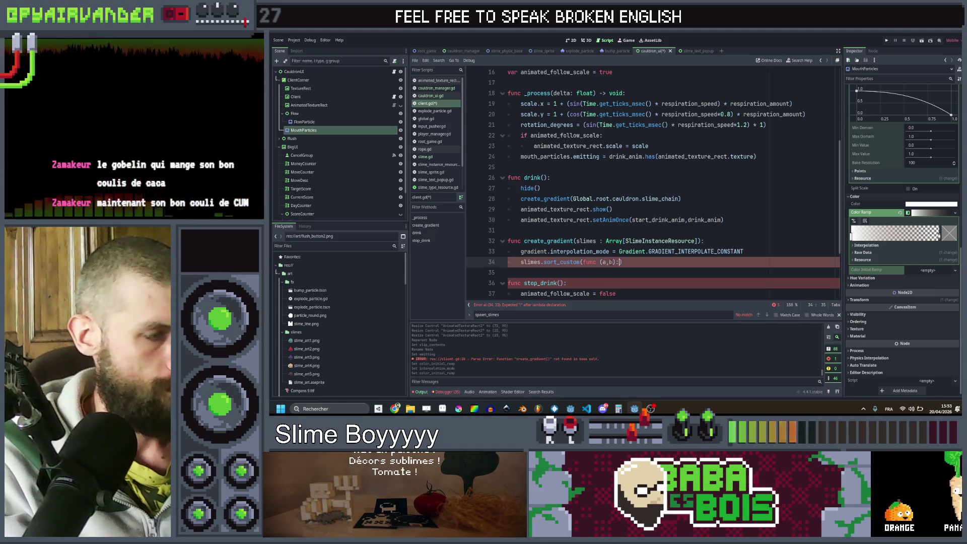
type(" return ")
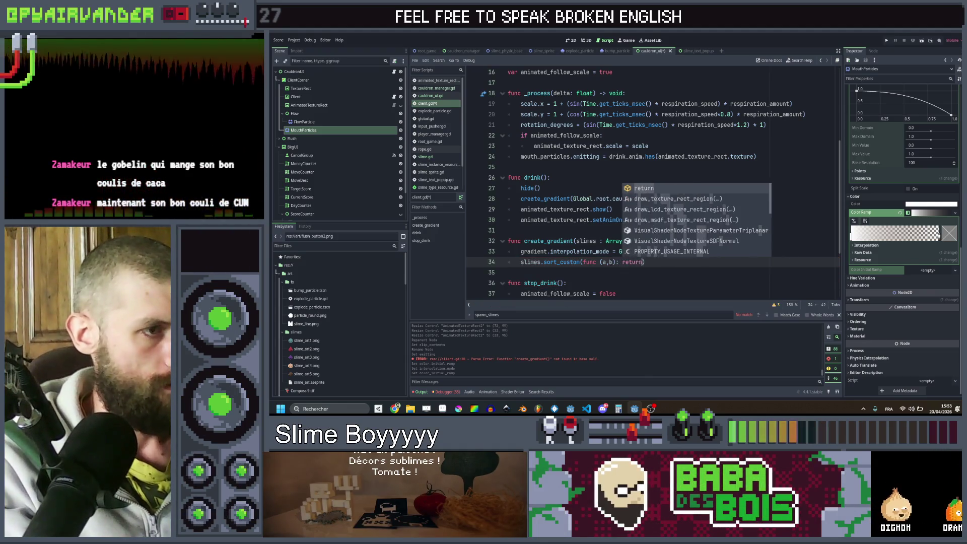
type("a")
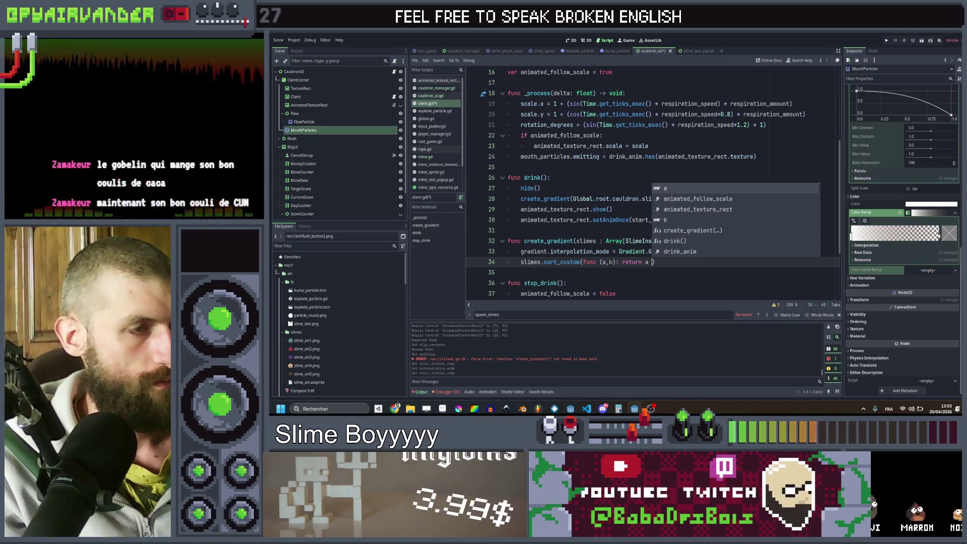
type(" > b")
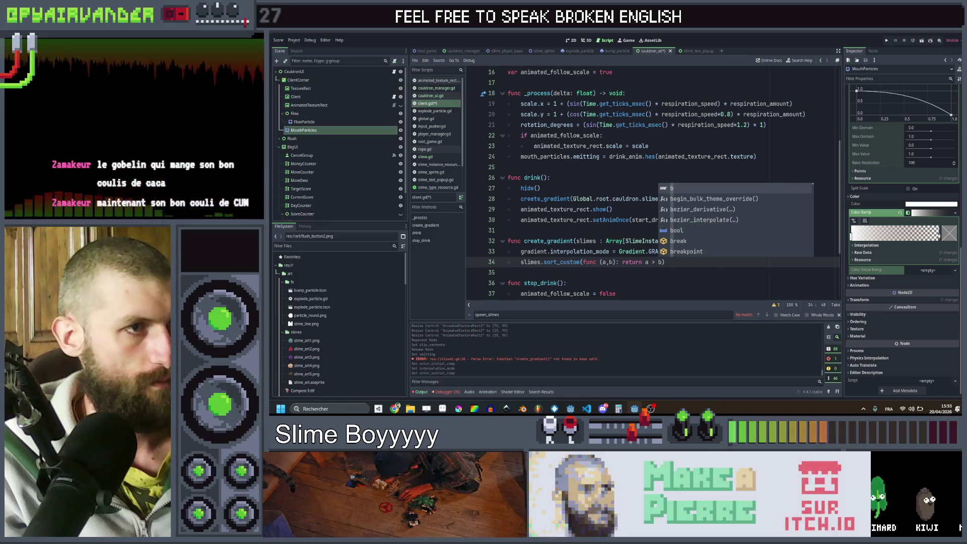
type(")")
key("ctrl+s")
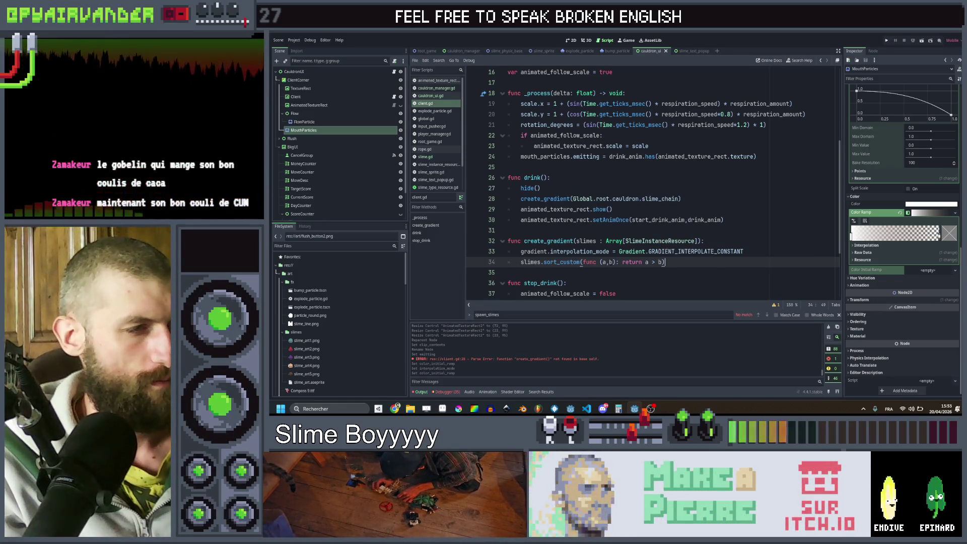
key("Return")
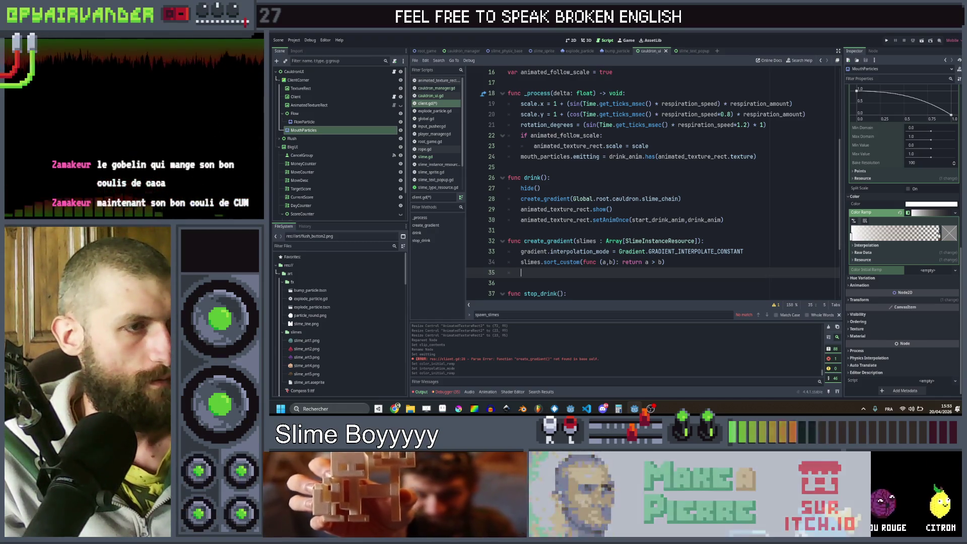
Replace the sorting line with var point_size = 1.0/float(slimes.size()).
key("Up")
key("shift+End")
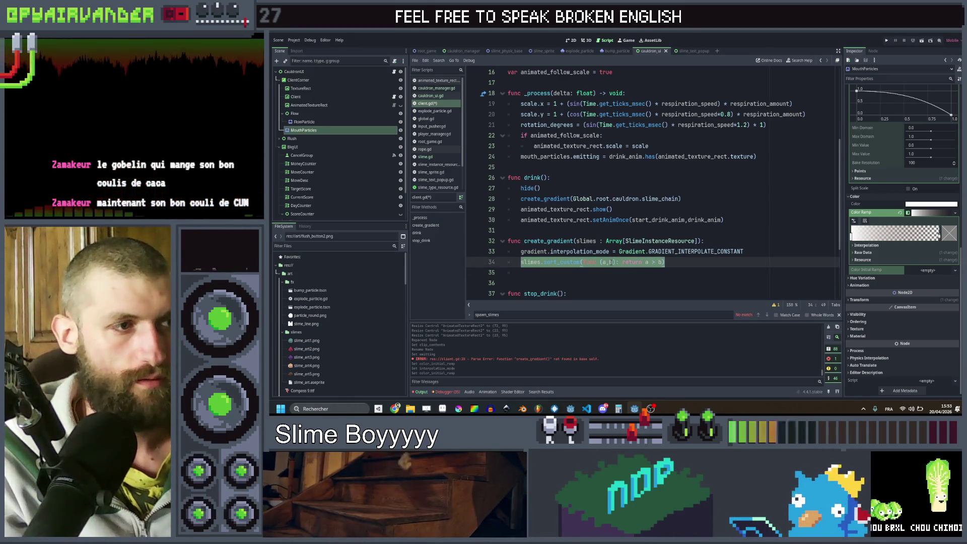
key("BackSpace")
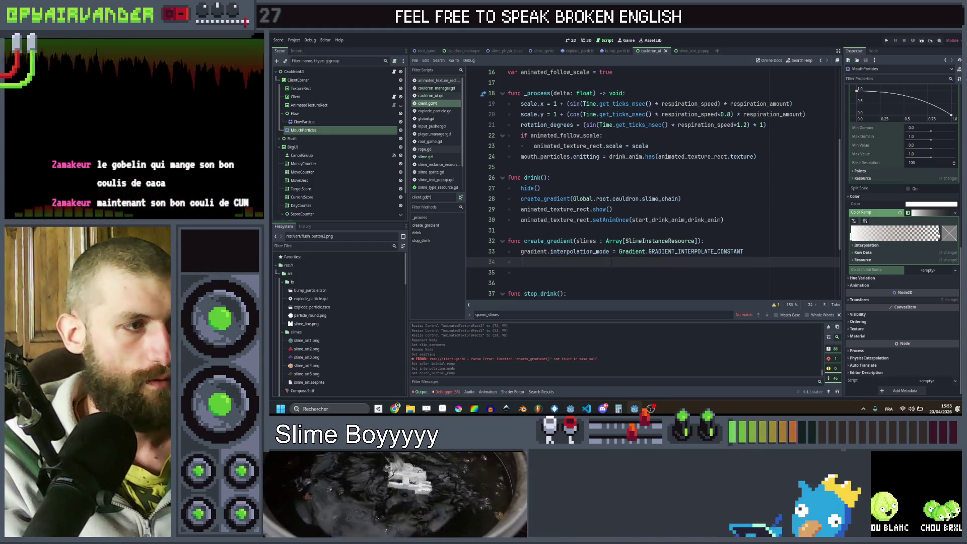
type("var ")
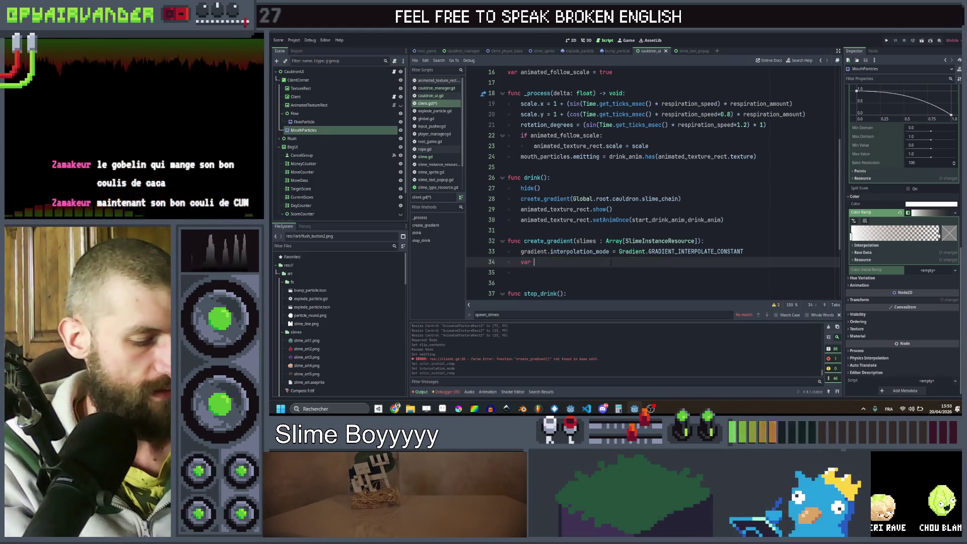
type("point")
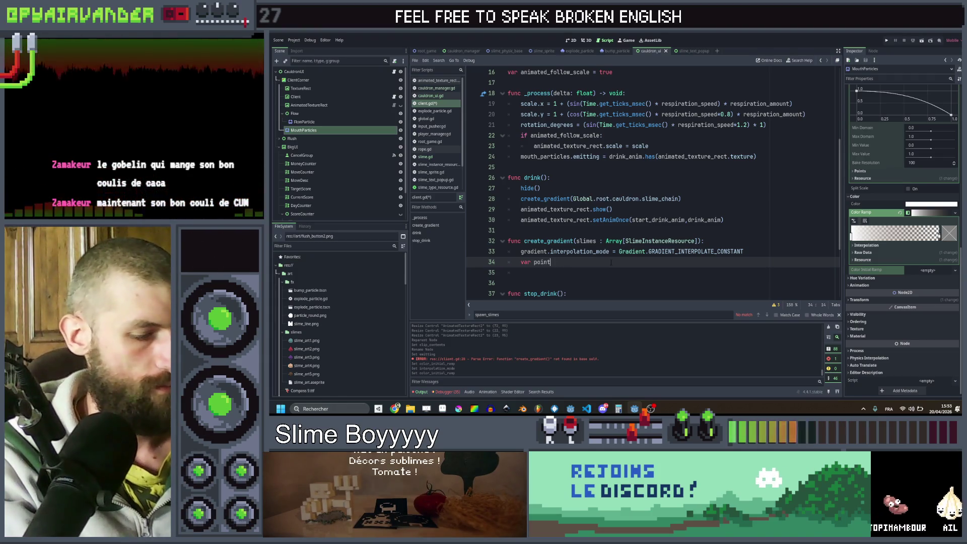
type("_size = ")
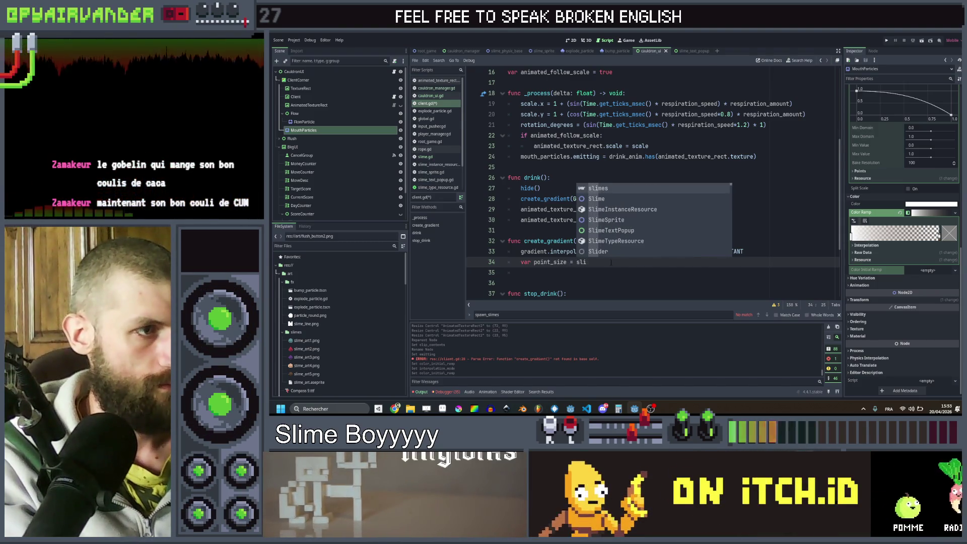
type("1")
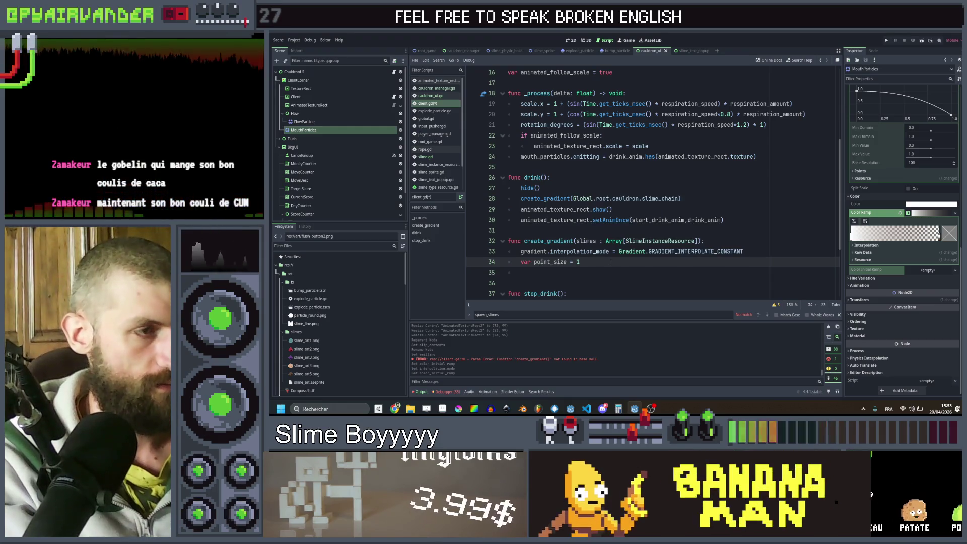
type(".0/")
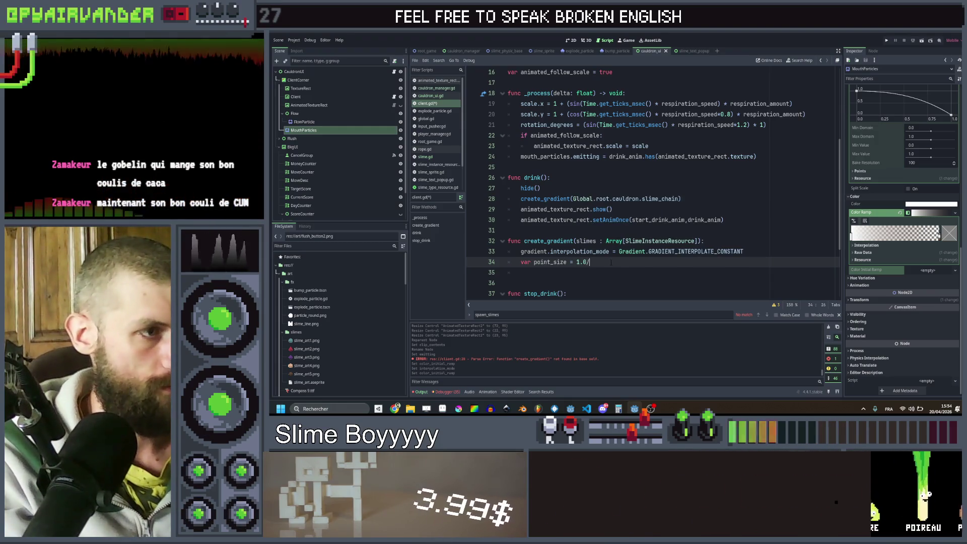
type("float(slimes")
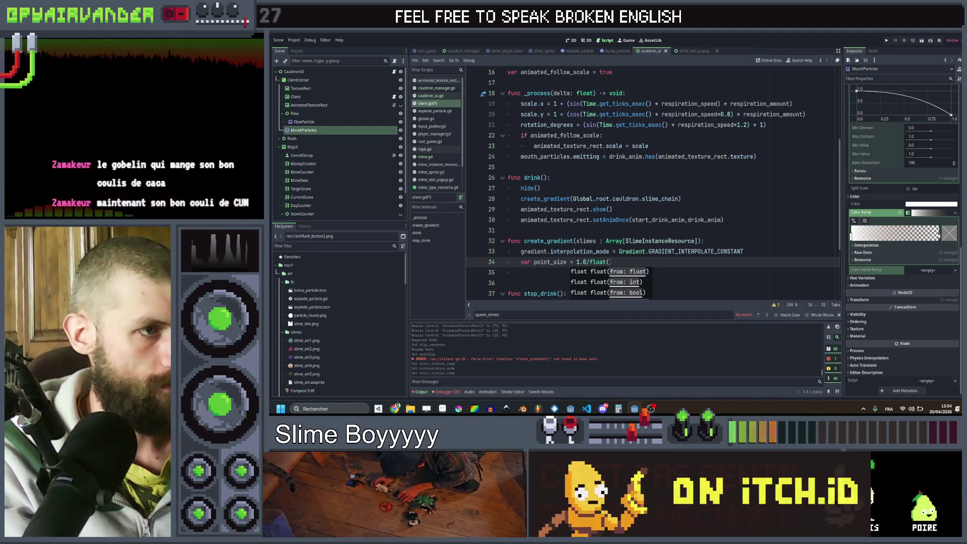
type(".size())")
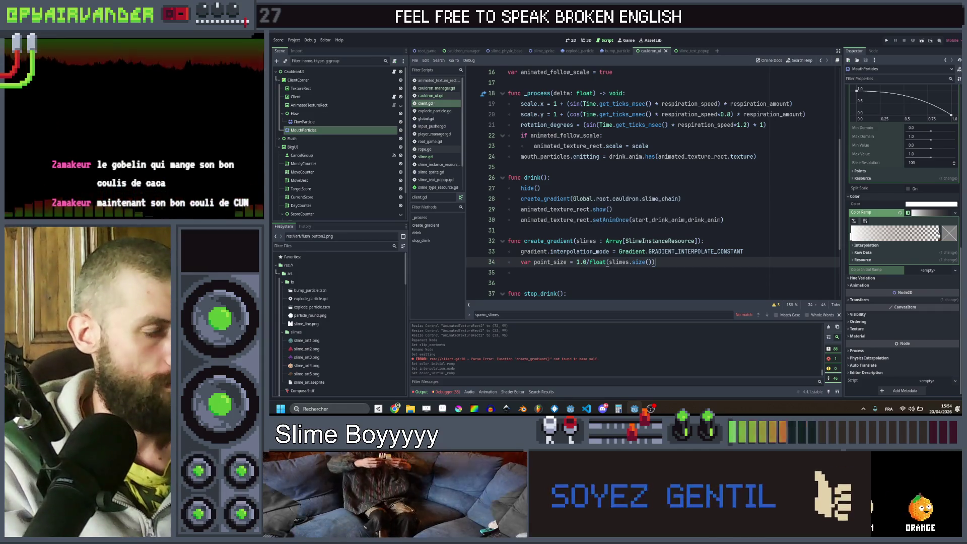
left_click(514, 271)
Save the script and add a 'for s in slimes:' loop.
key("ctrl+s")
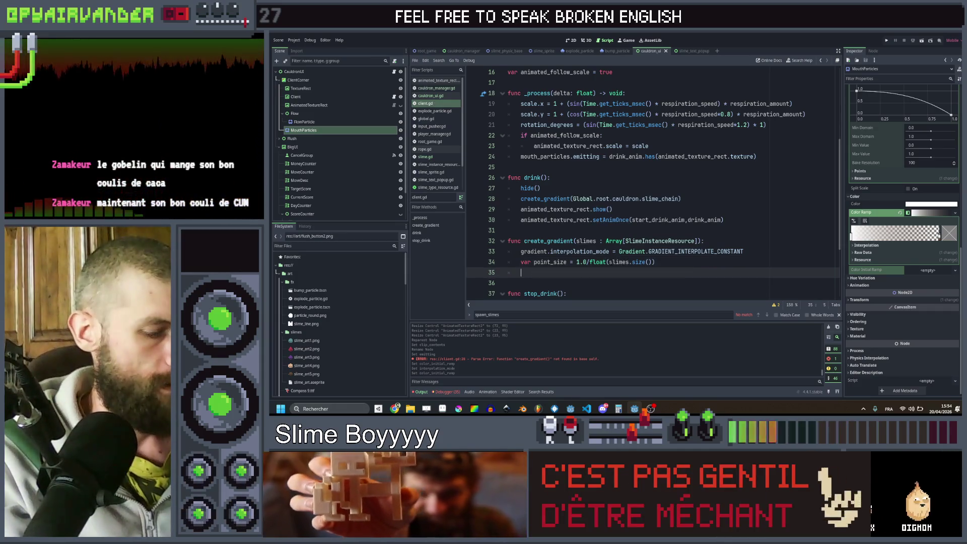
type("for s in slim")
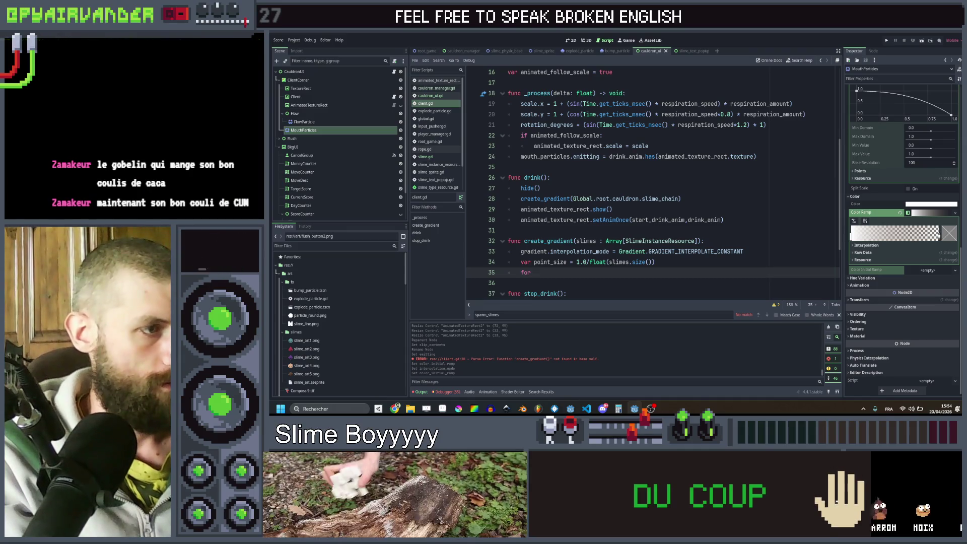
key("Return")
key("Return")
key("Up")
key("End")
type(":")
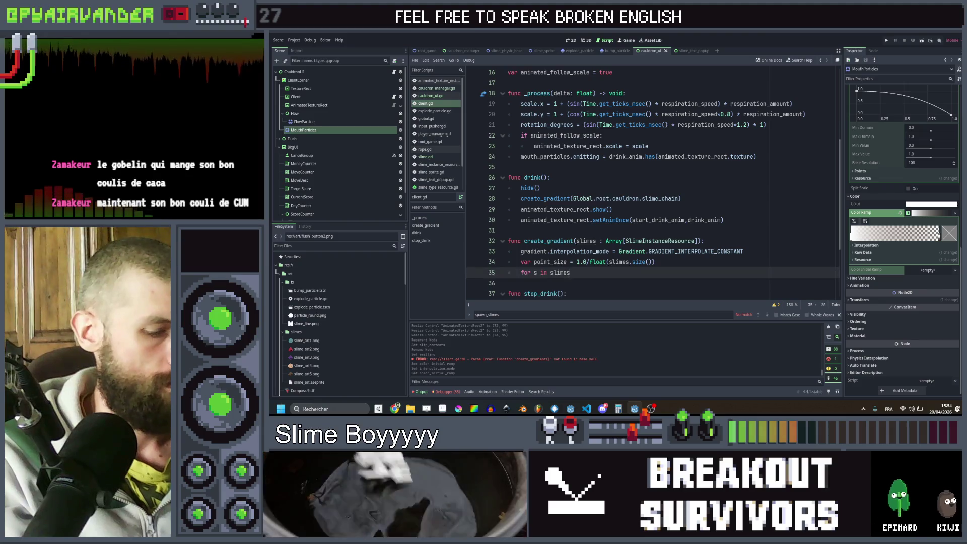
Insert gradient.colors = [] above the point_size line.
left_click(535, 272)
left_click(611, 262)
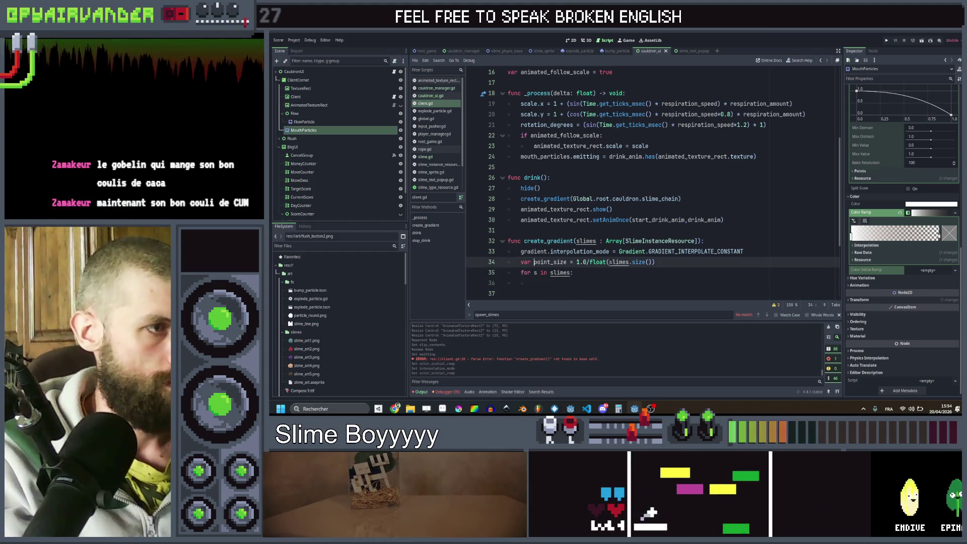
key("ctrl+shift+Return")
type("grad")
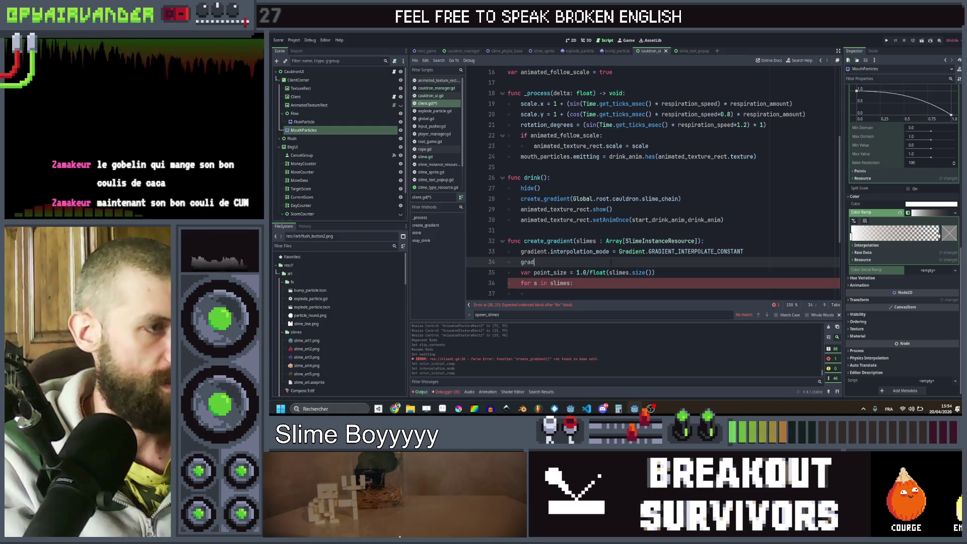
type("ient.")
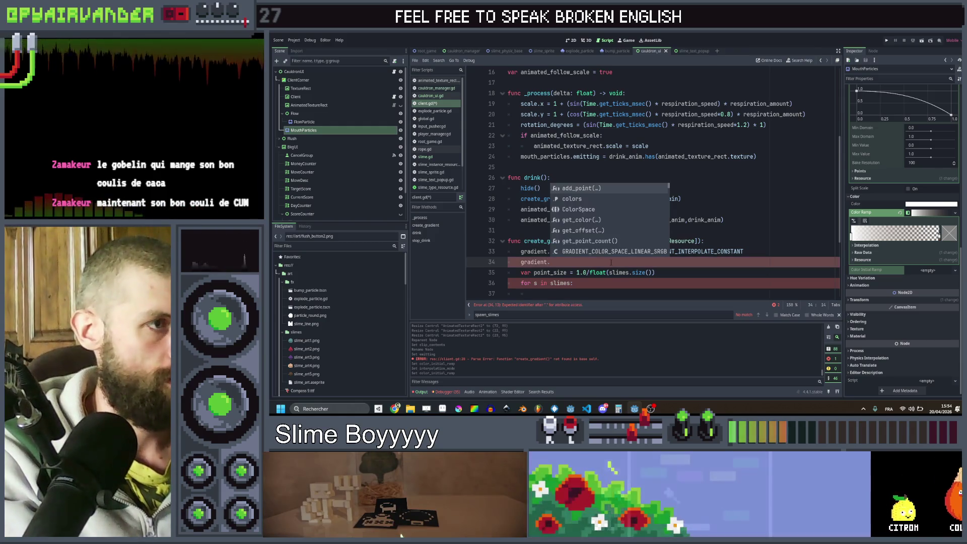
type("colors = [")
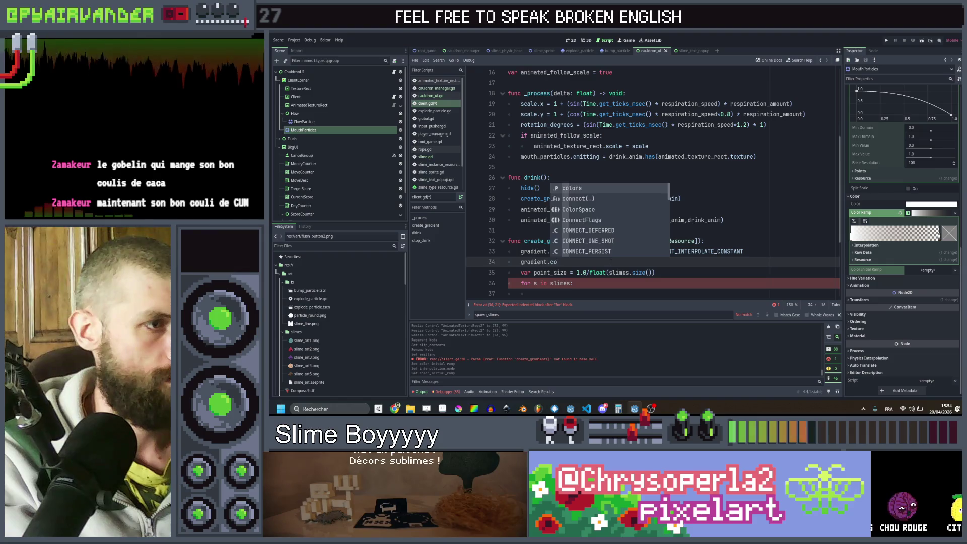
key("Return")
type("[")
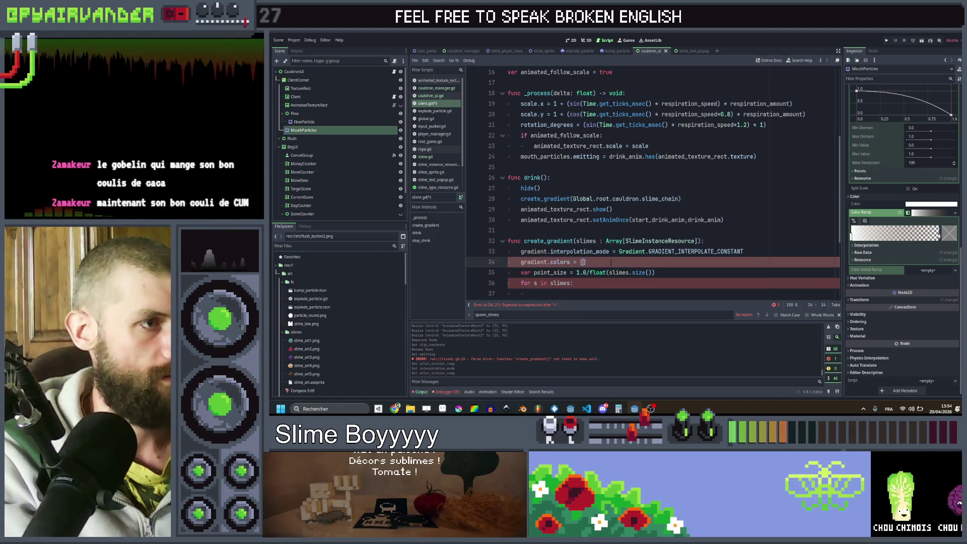
Start a gradient.add_point() call inside the loop.
key("Down")
key("Down")
key("Return")
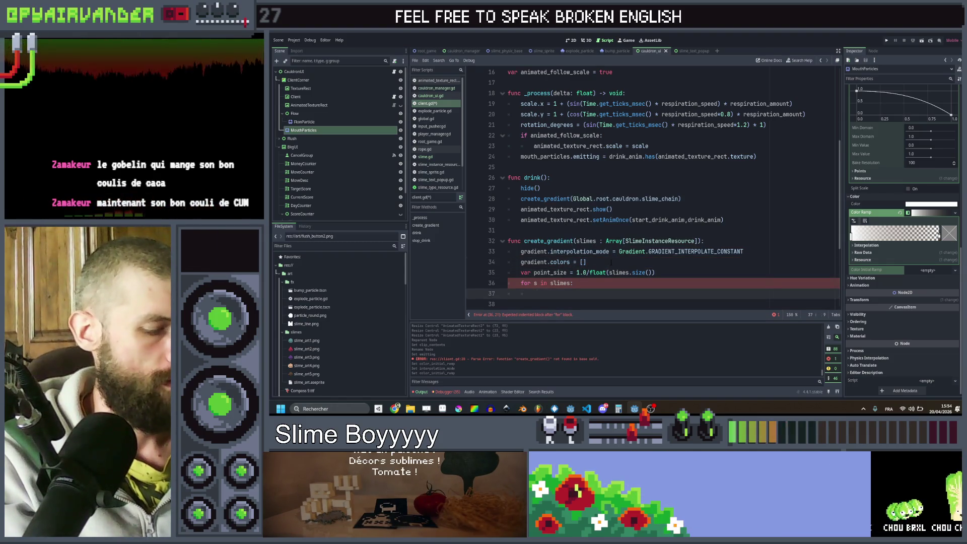
type("gra")
key("Return")
type(".ad")
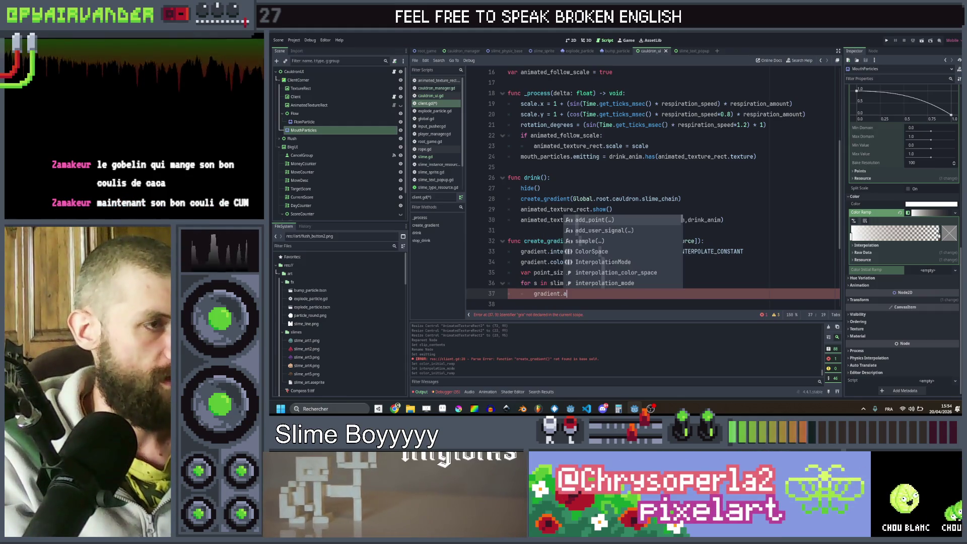
key("Return")
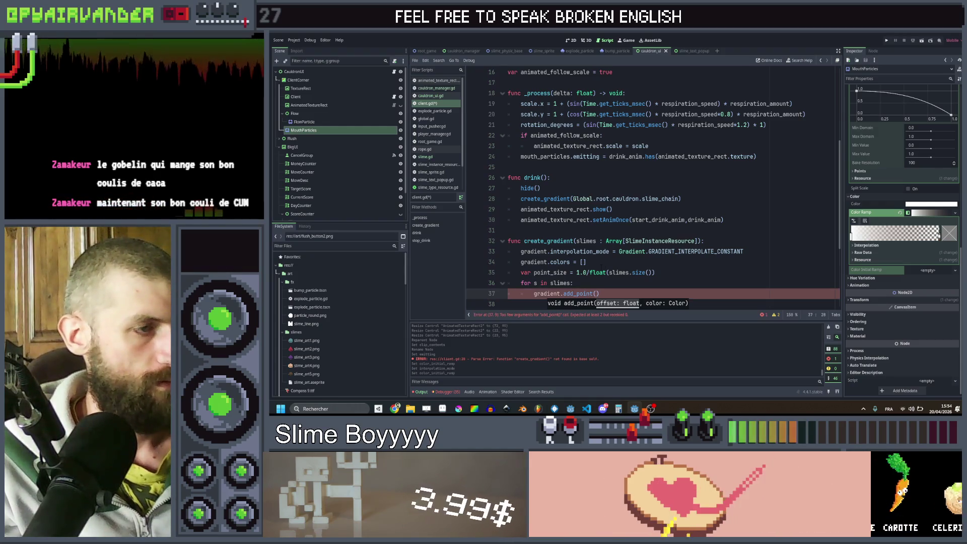
scroll(580, 254, "down", 1)
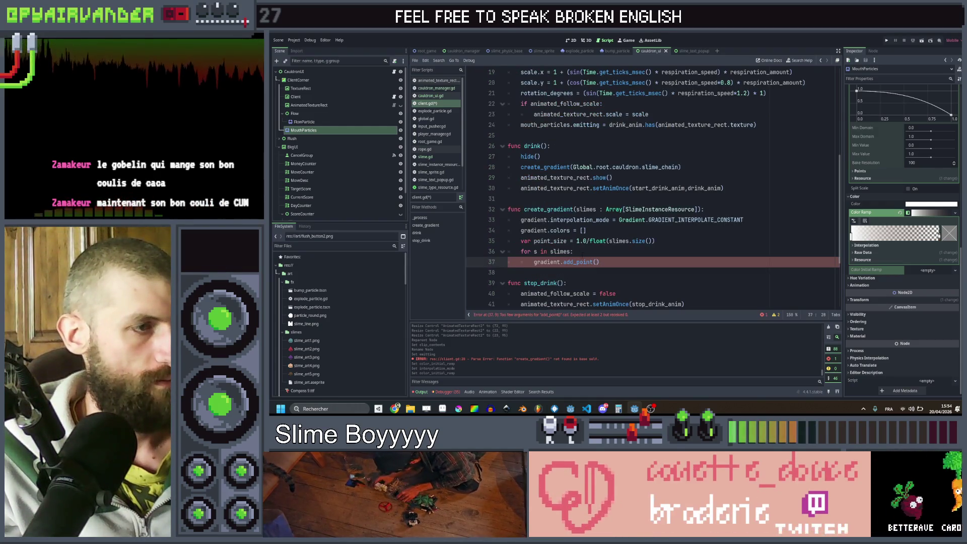
Declare var offset = 0 and complete gradient.add_point(offset, s.slimeType.color).
left_click(661, 242)
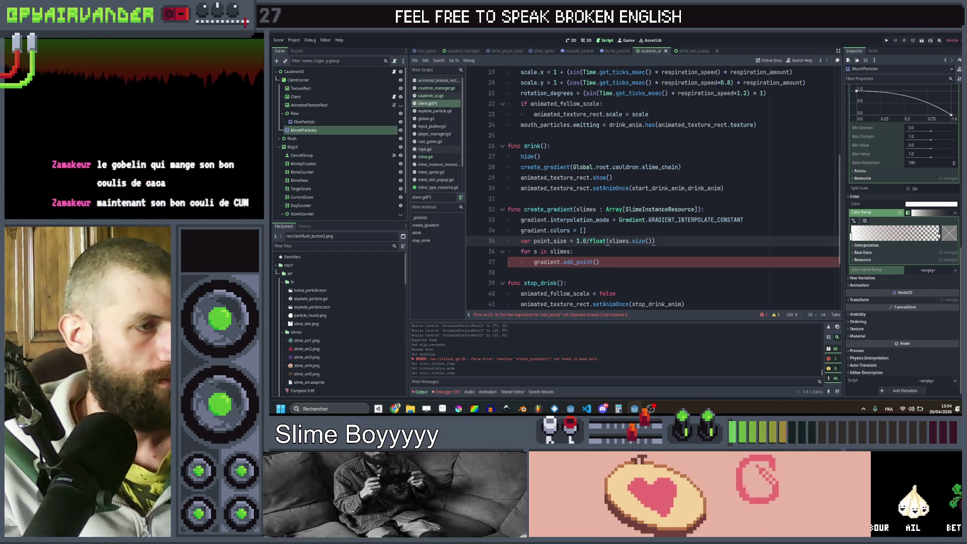
key("Return")
type("var offs")
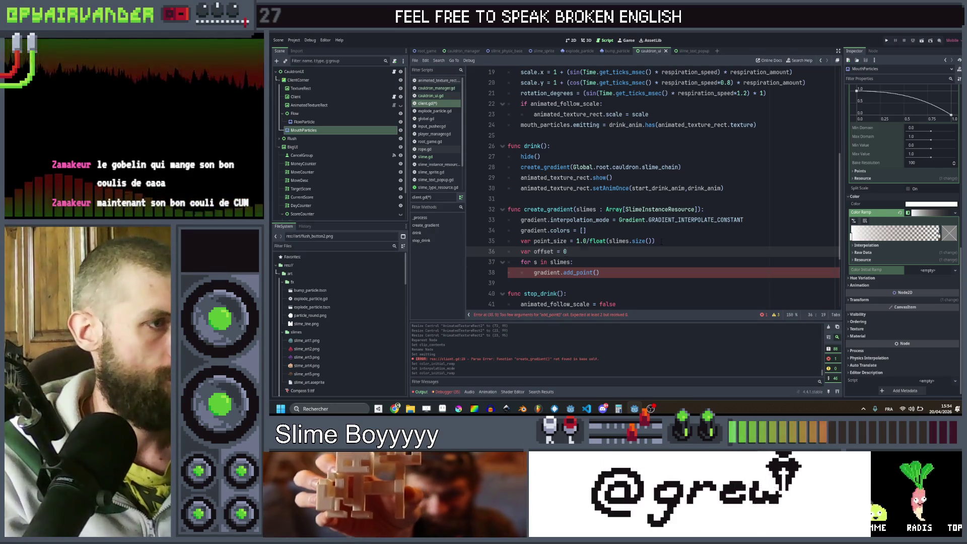
type("et = 0")
key("Down")
key("Down")
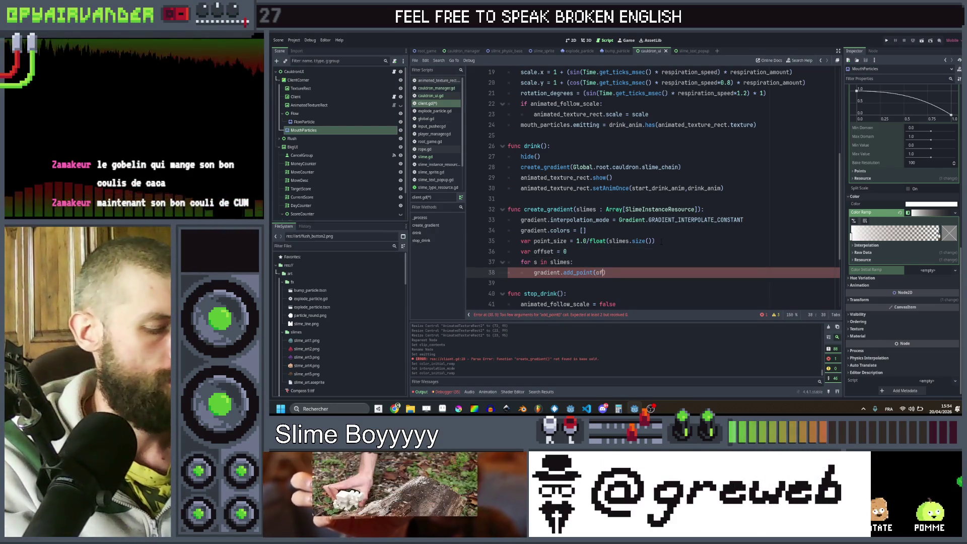
type("fset, ")
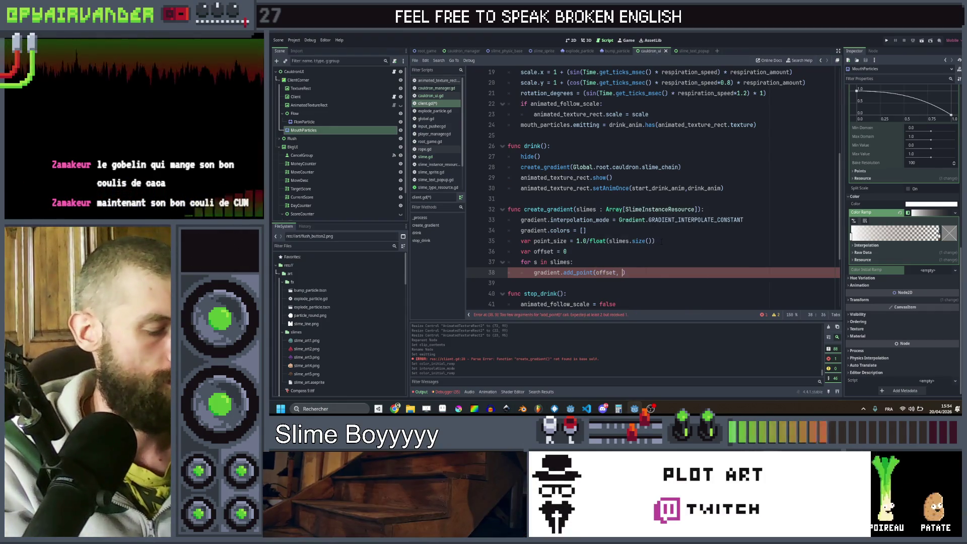
type("s.")
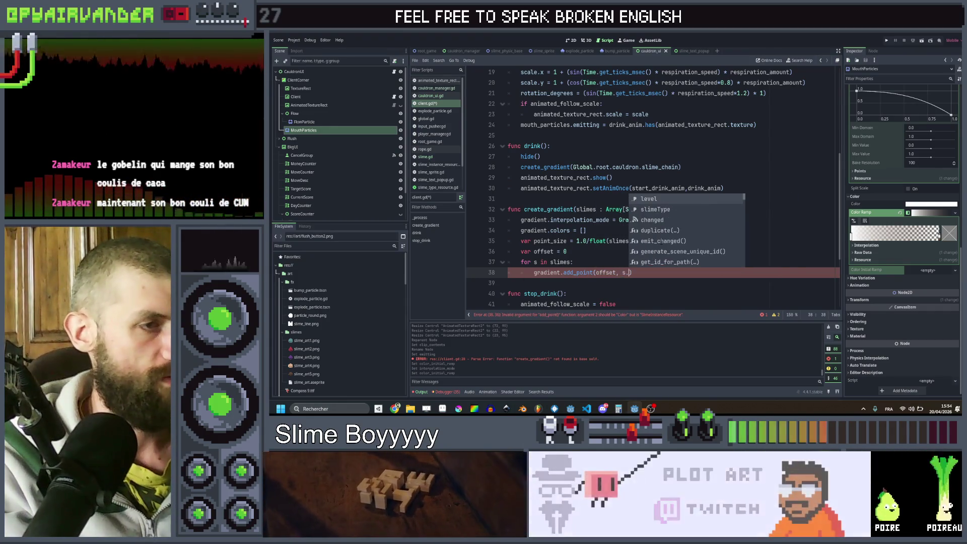
type("slimeType.co")
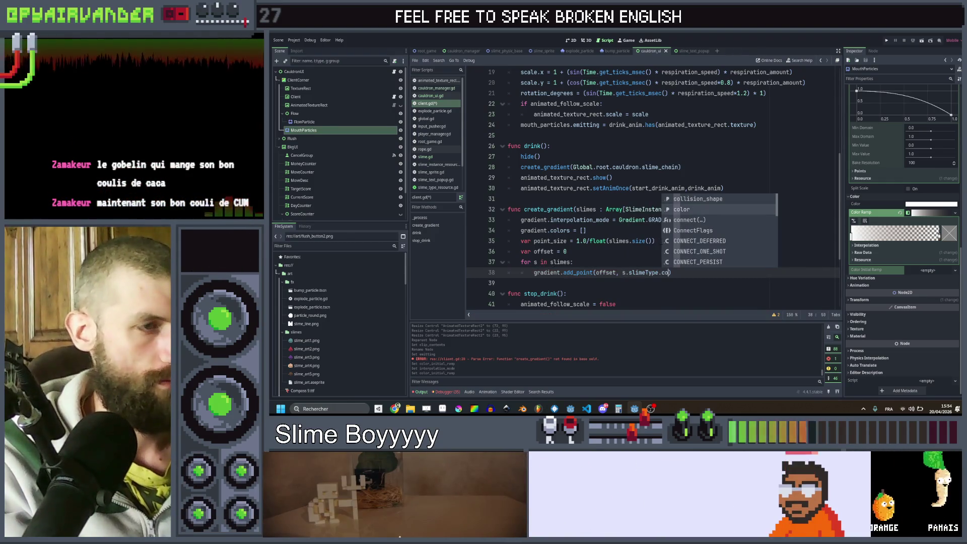
key("Return")
type(")")
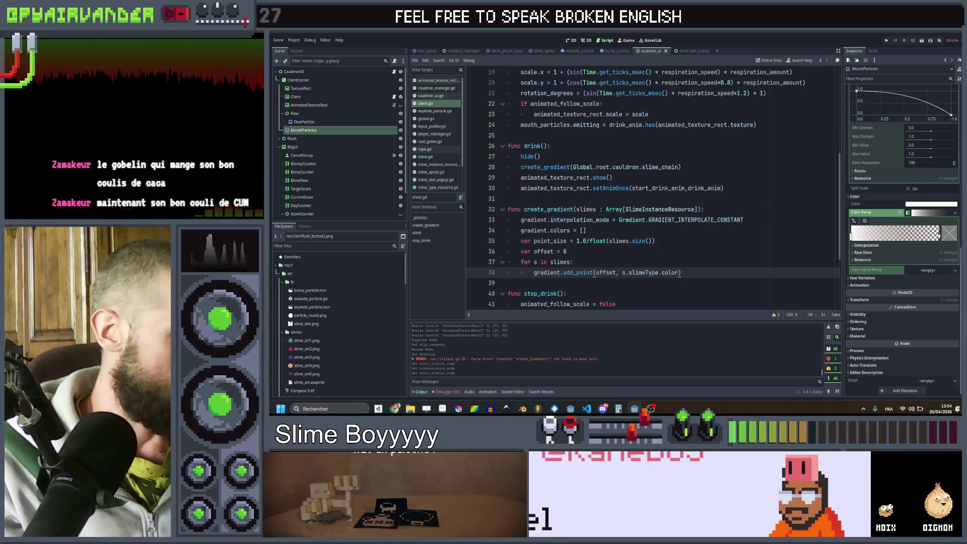
Add offset += point_size inside the loop and save the script.
key("Return")
type("o")
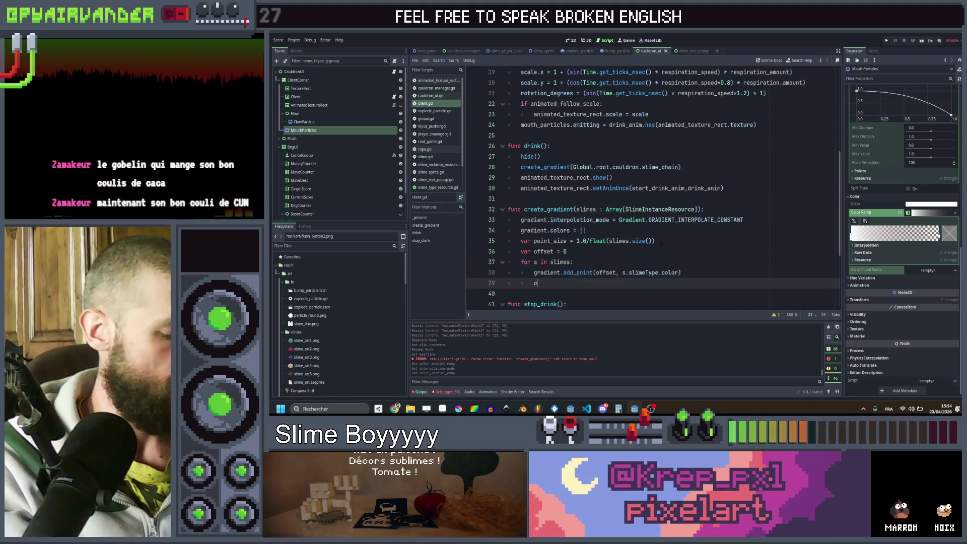
type("ffset +")
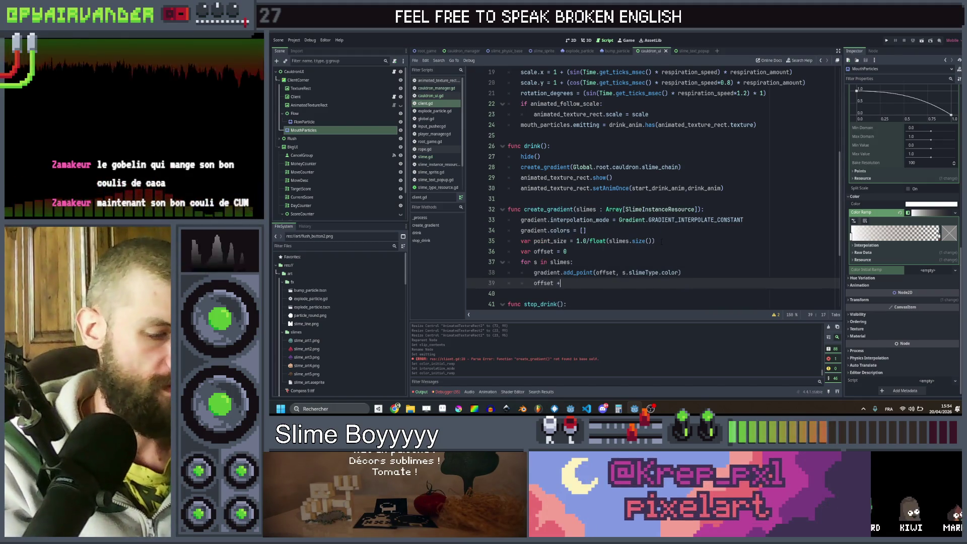
type("= sm")
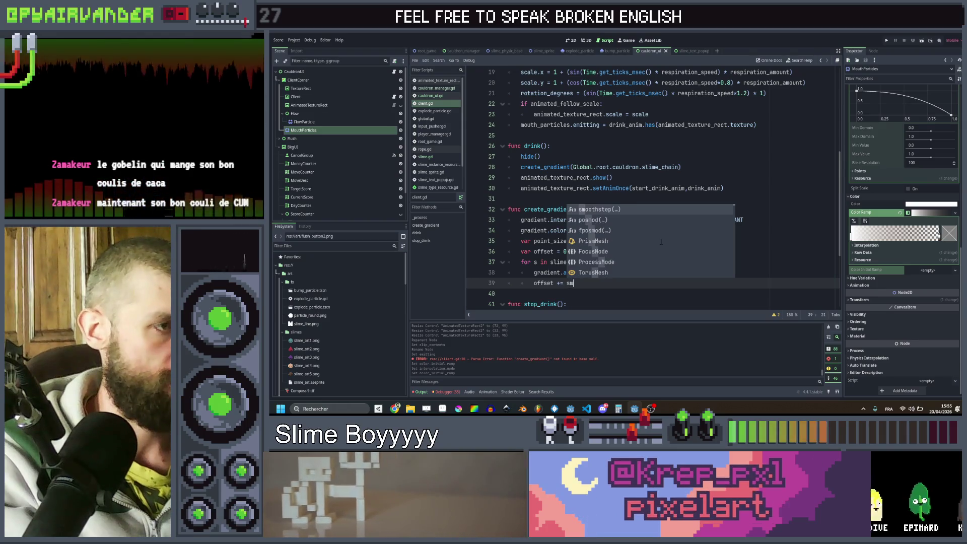
key("BackSpace")
type("li")
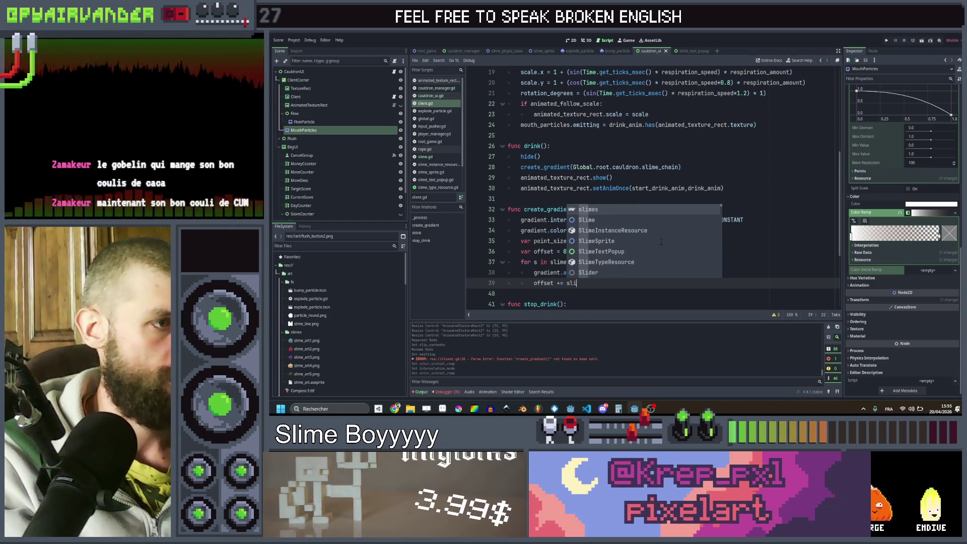
key("BackSpace")
key("BackSpace")
key("BackSpace")
type("po")
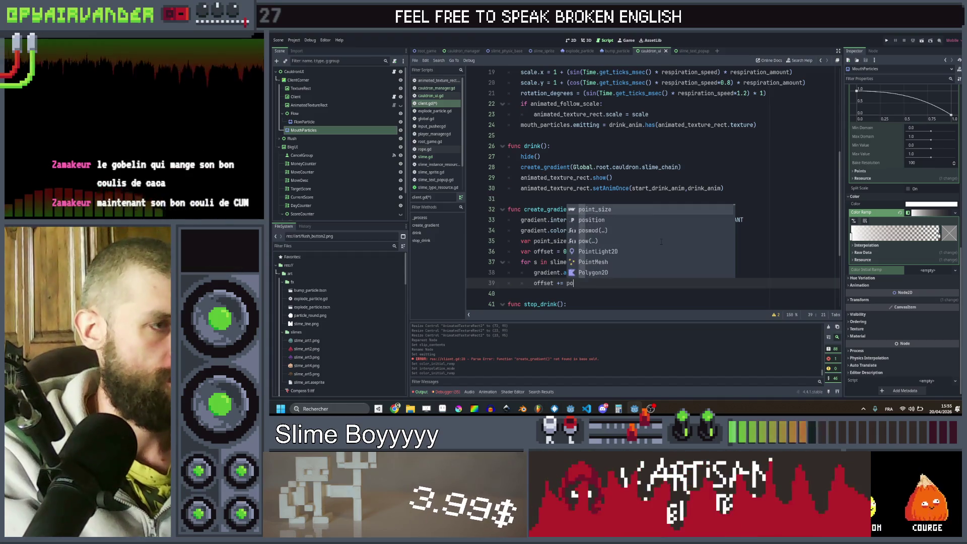
key("Return")
key("ctrl+s")
key("Return")
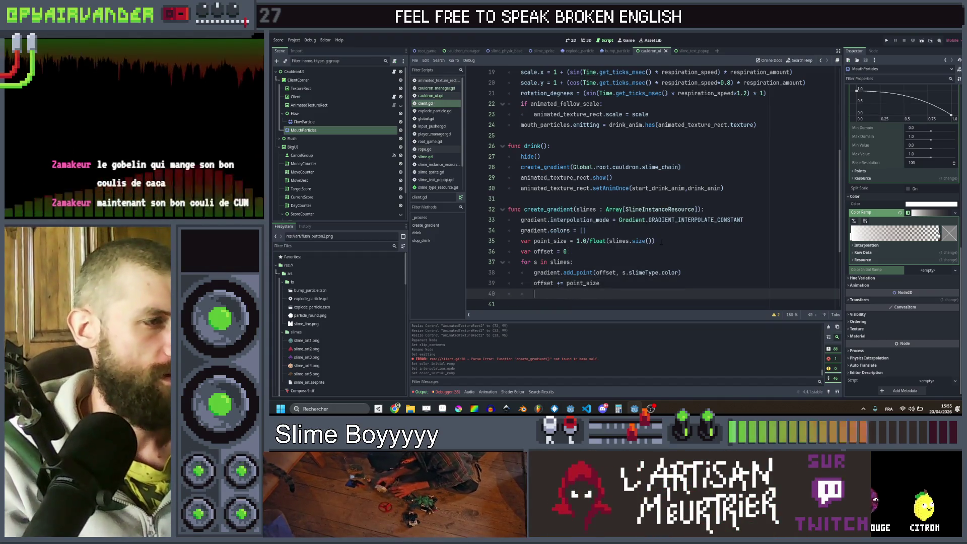
type("mouth")
key("Return")
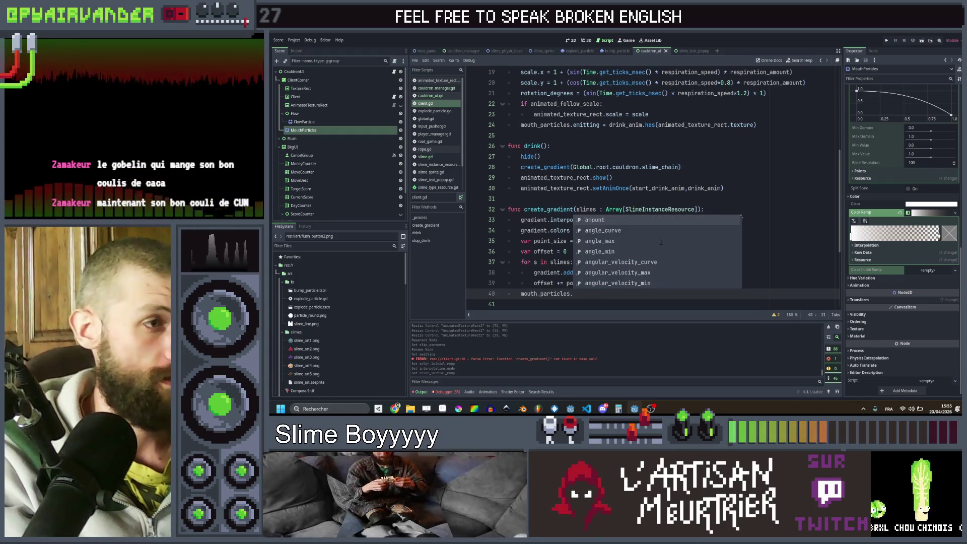
Assign gradient to mouth_particles.color_initial_ramp, duplicate the line for flow_particle, and save.
type("colo")
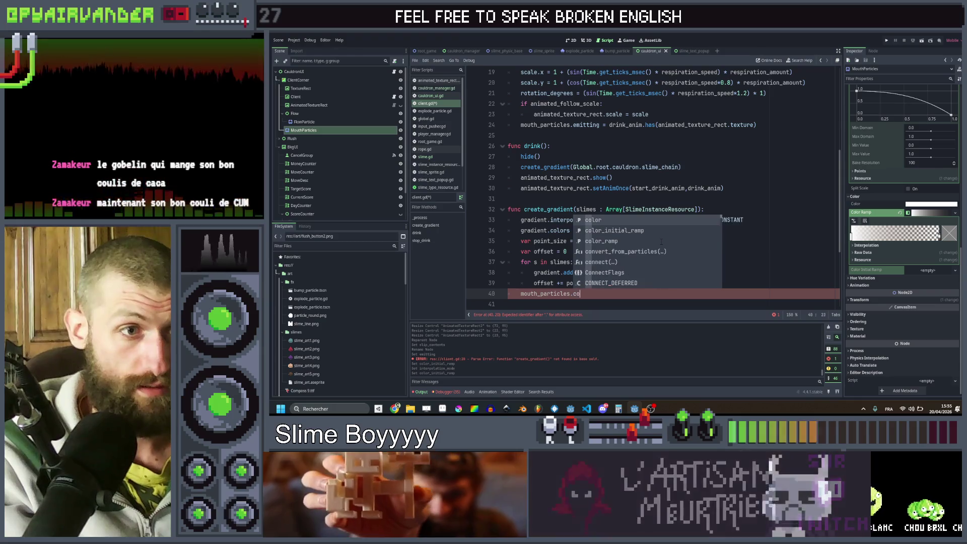
key("Down")
key("Return")
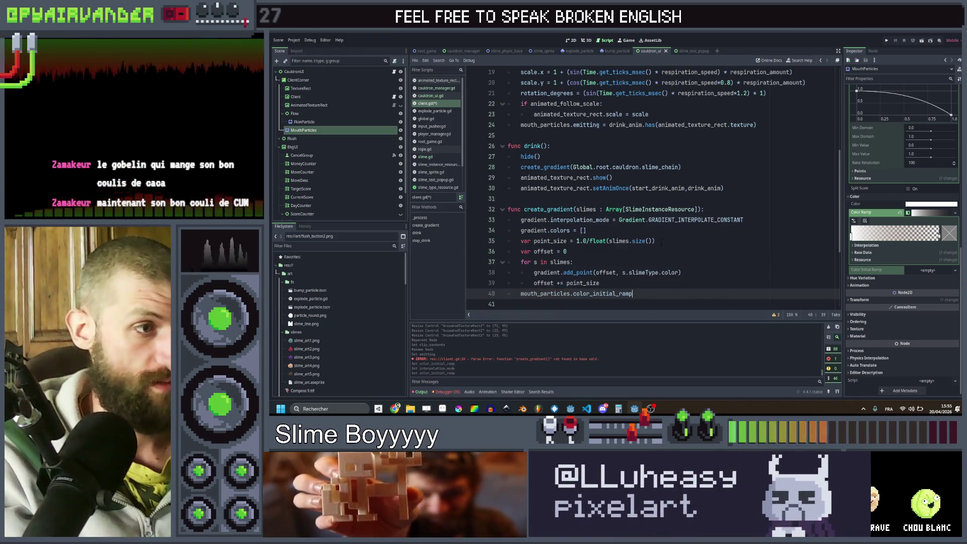
type(" = gradient")
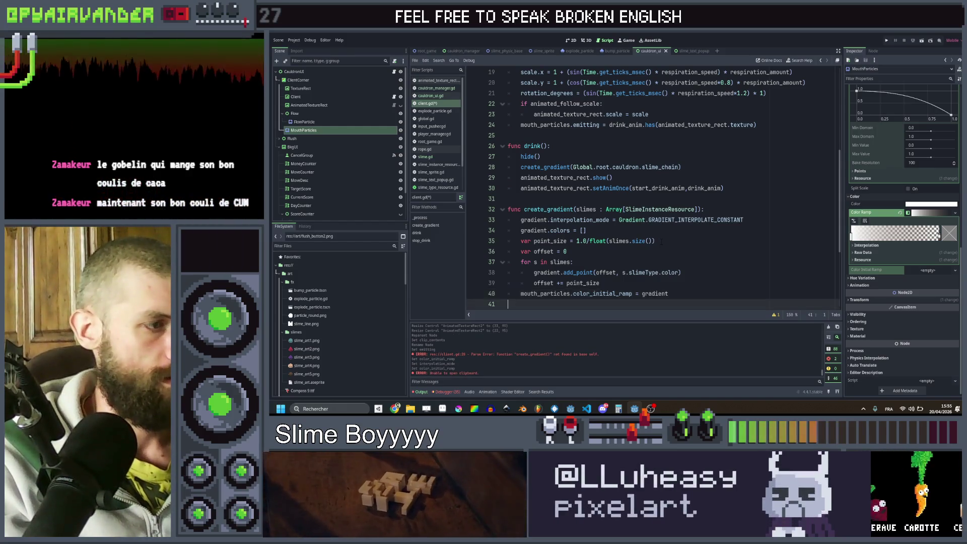
key("ctrl+alt+Down")
double_click(546, 304)
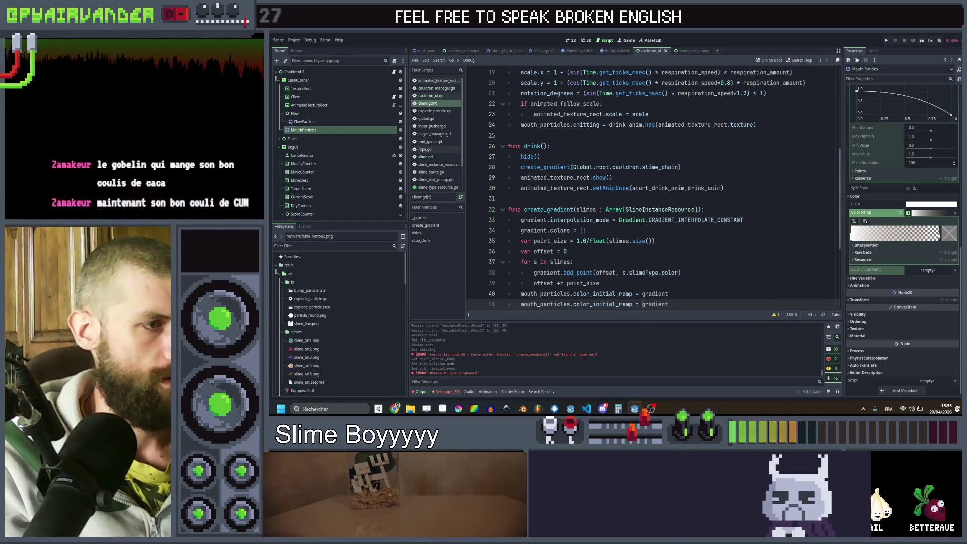
type("flow_particle")
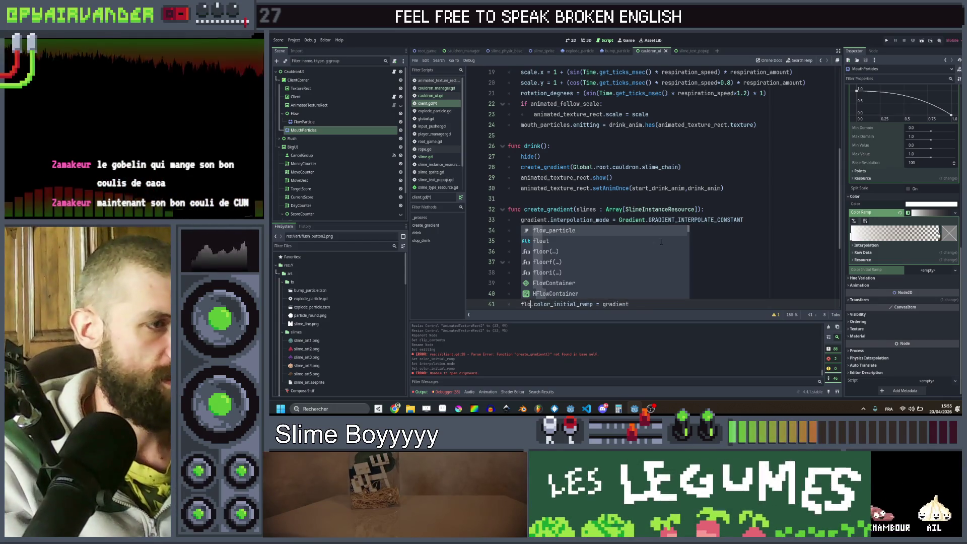
key("ctrl+s")
scroll(650, 191, "down", 4)
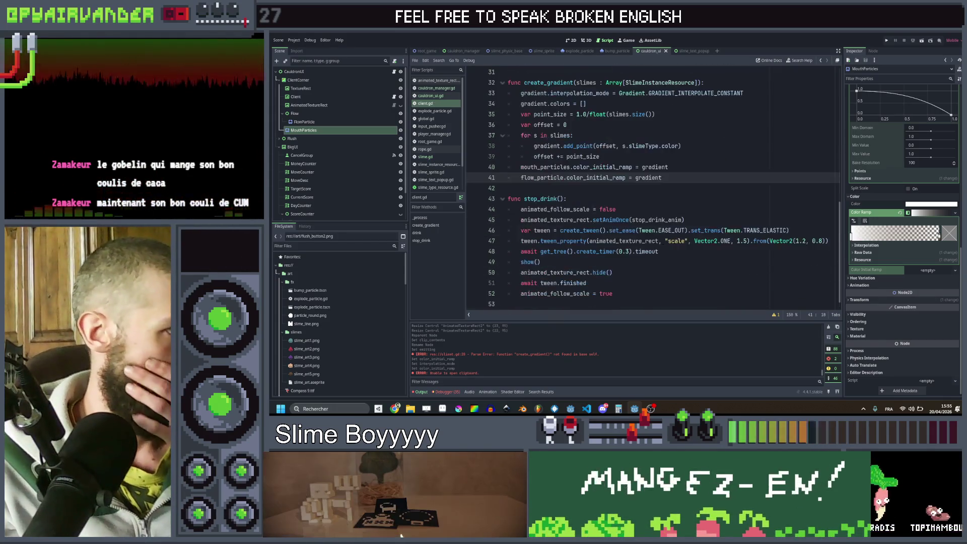
scroll(635, 212, "up", 5)
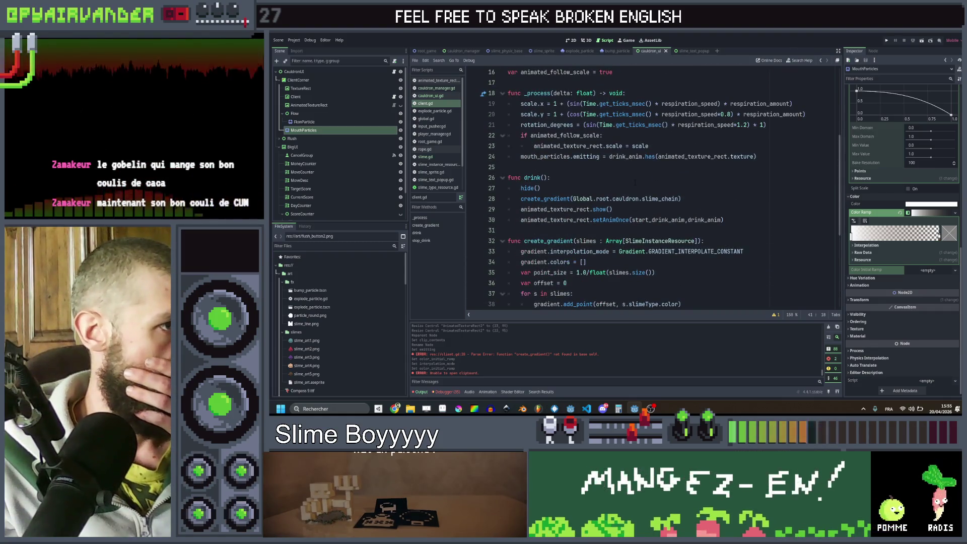
scroll(634, 183, "up", 1)
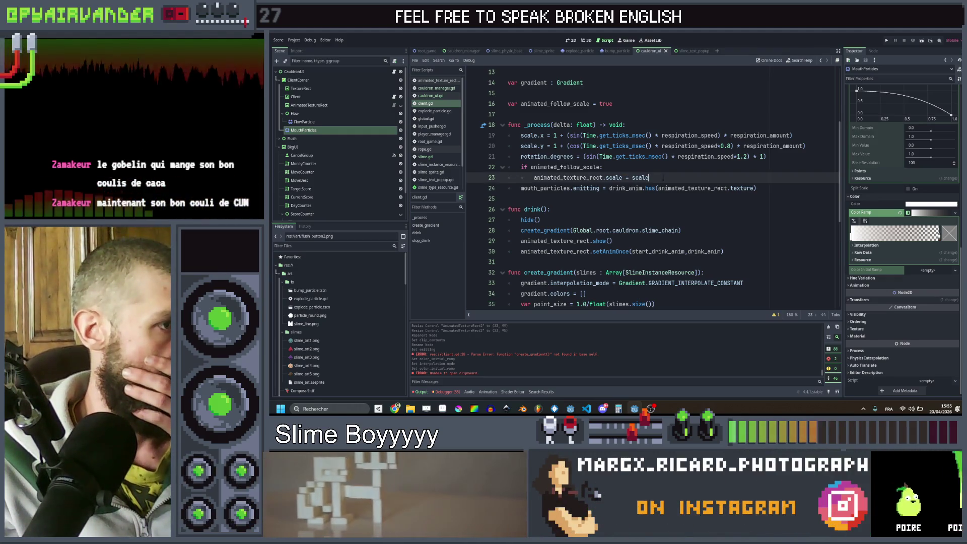
Add flow_particle.emitting = true after hide() in drink().
left_click(622, 219)
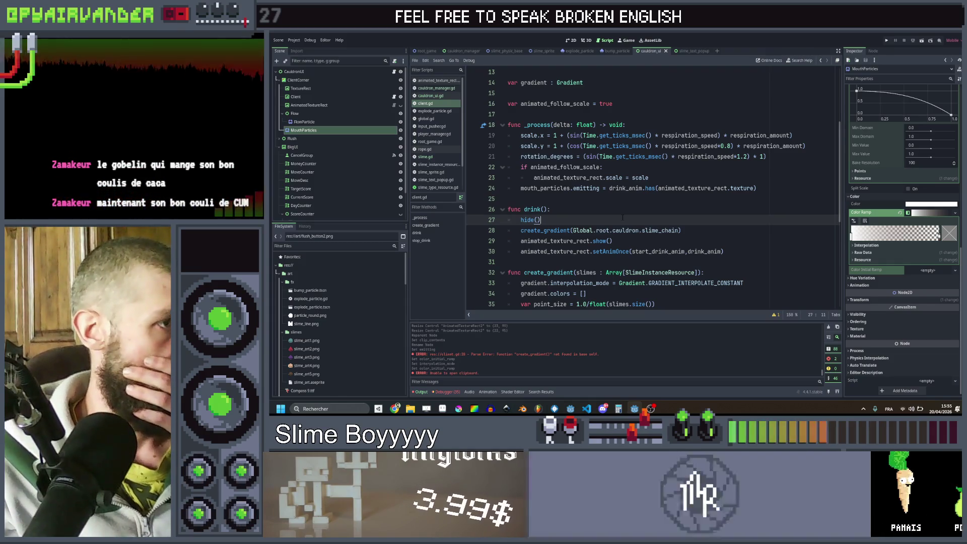
key("Return")
type("fl")
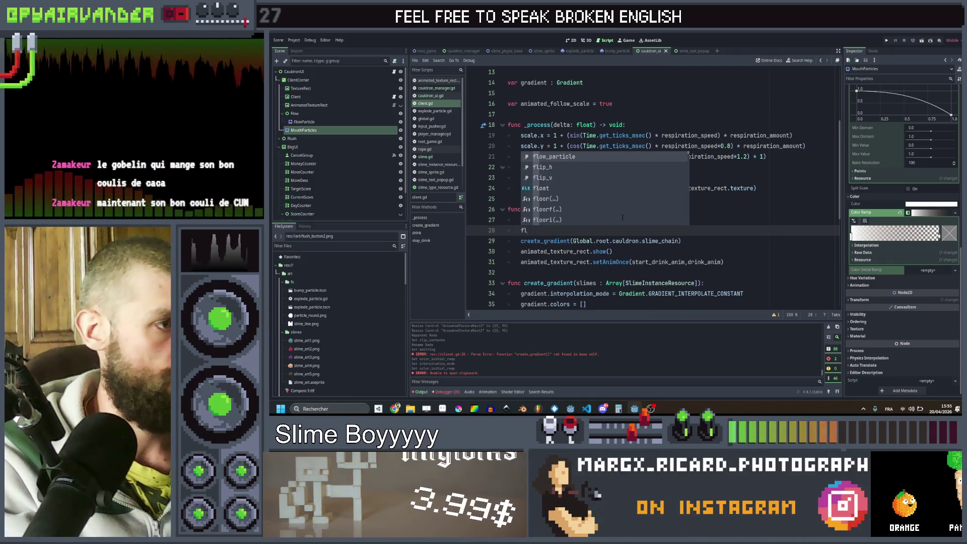
key("Return")
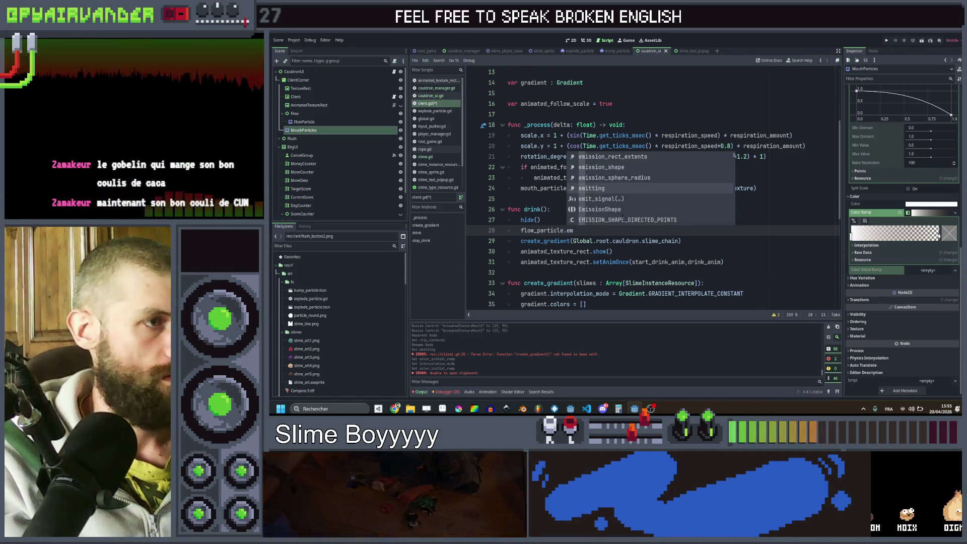
type("itting = true")
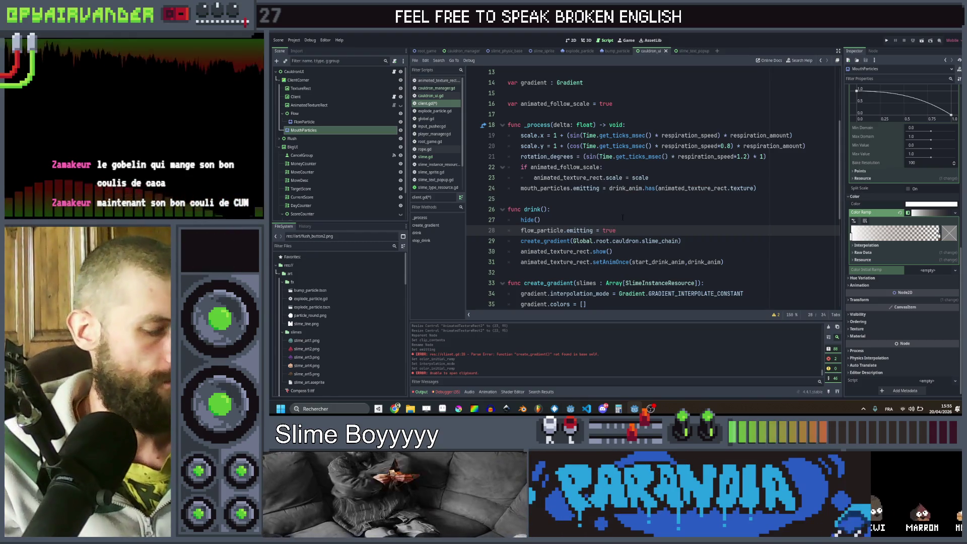
Paste the line into stop_drink() as emitting = false, save, and run the game.
scroll(622, 217, "down", 6)
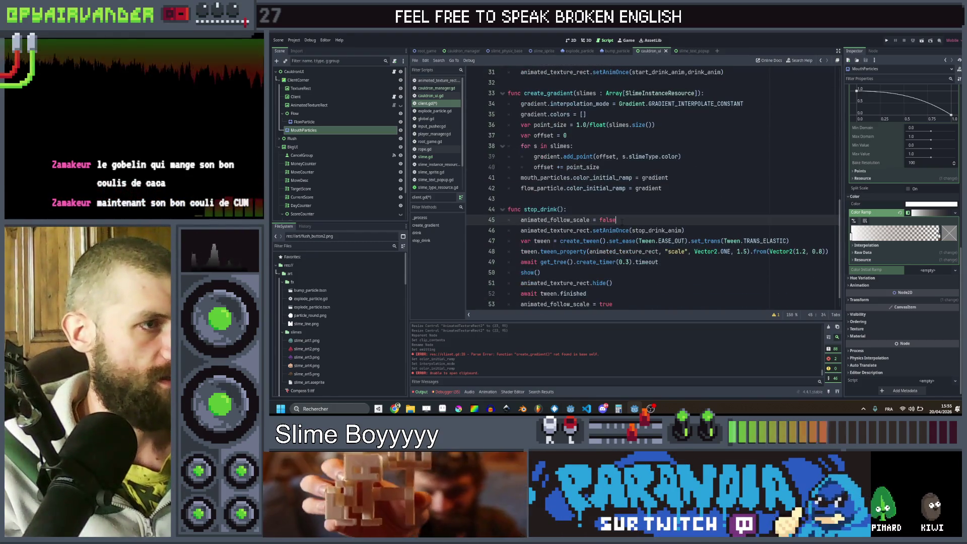
type("flow_particle.emitting = true")
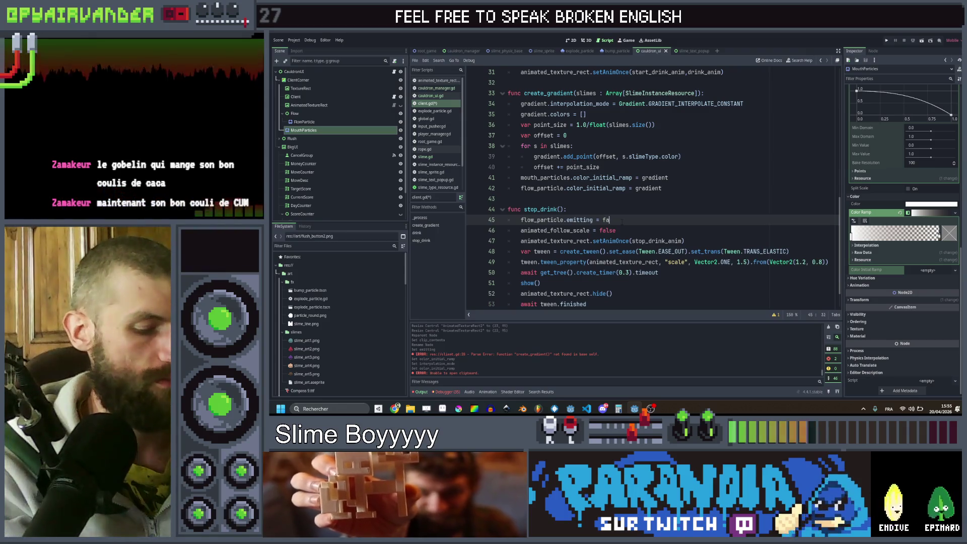
type("alse")
key("ctrl+s")
left_click(696, 199)
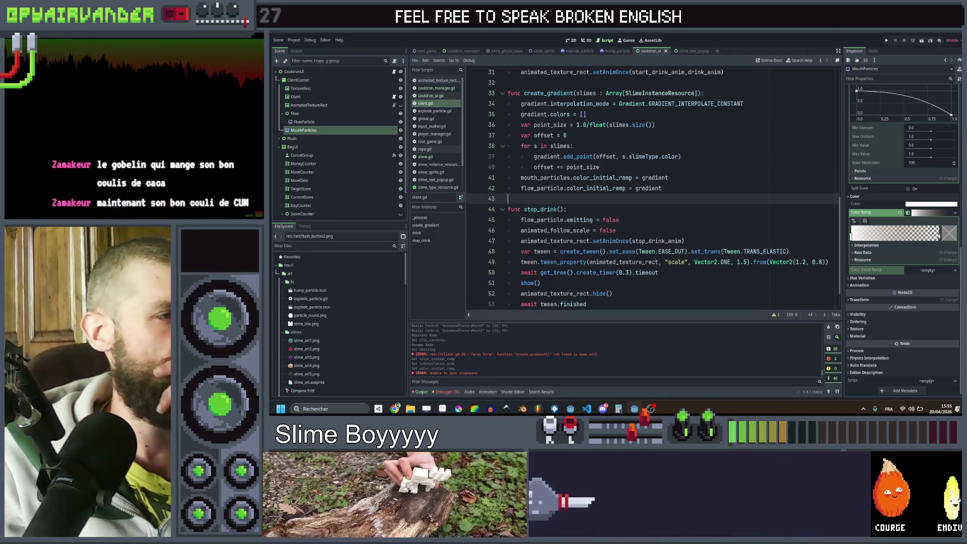
left_click(886, 42)
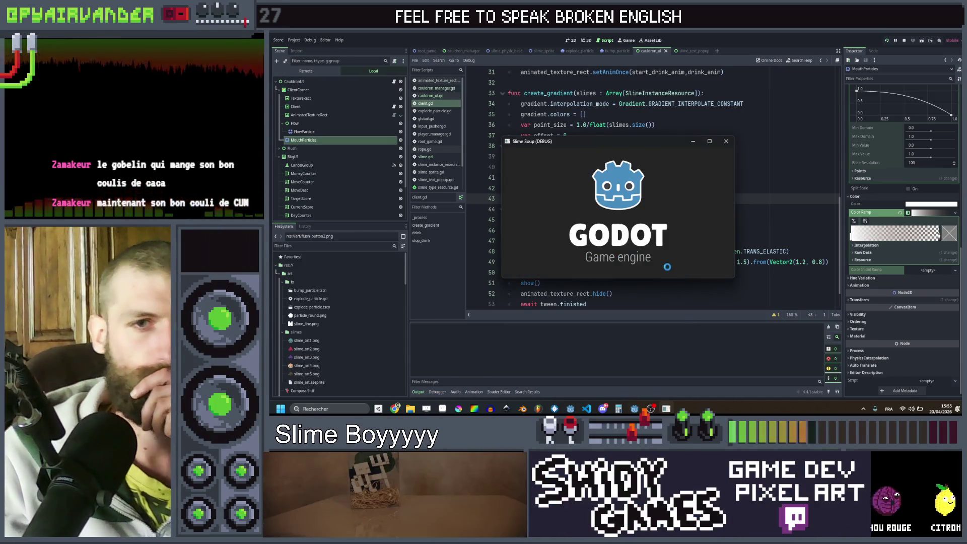
Check the running game, then add gradient = Gradient.new() at the top of create_gradient.
left_click(710, 142)
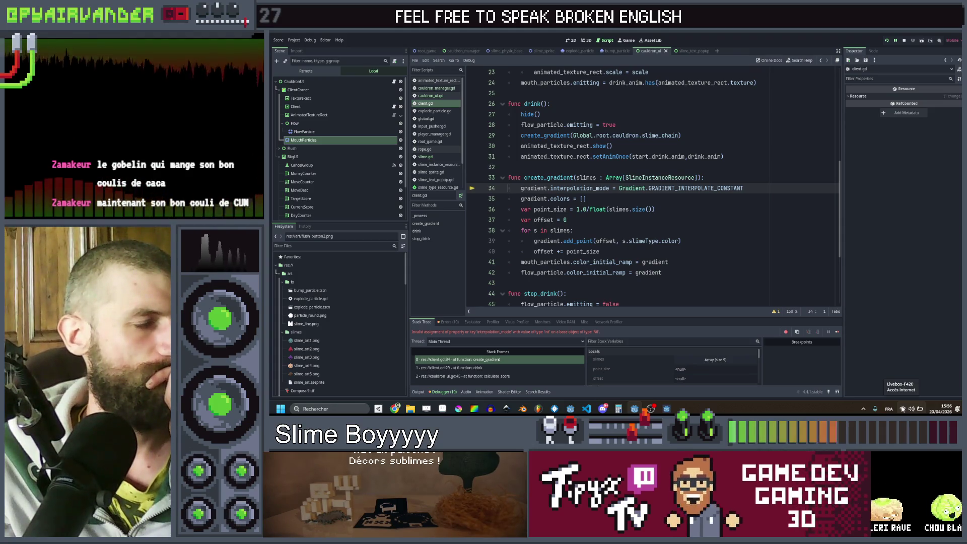
scroll(716, 292, "up", 8)
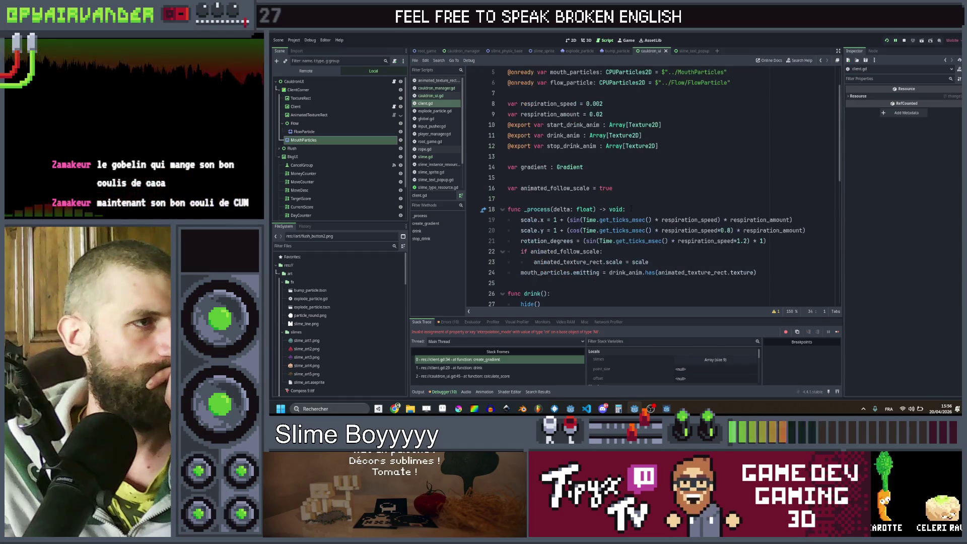
scroll(630, 208, "down", 5)
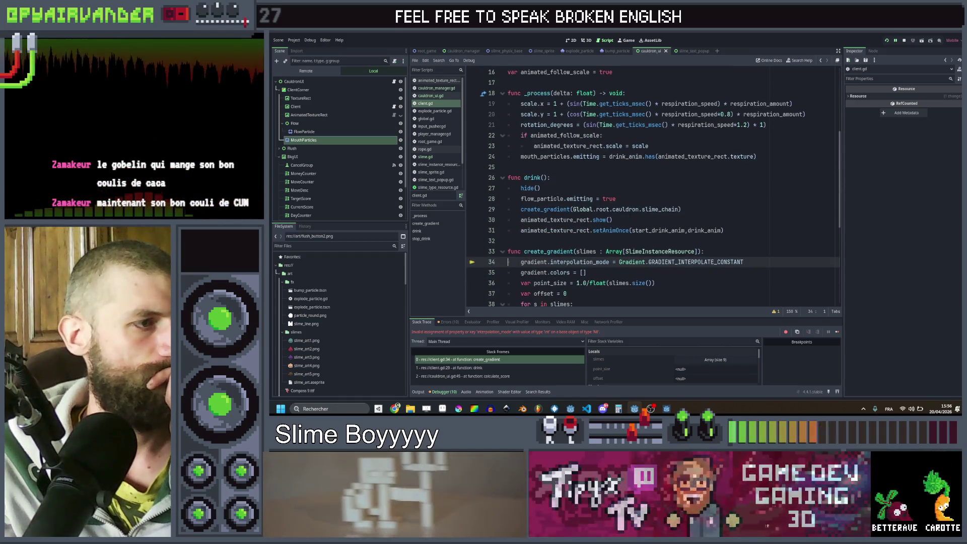
left_click(712, 252)
key("Return")
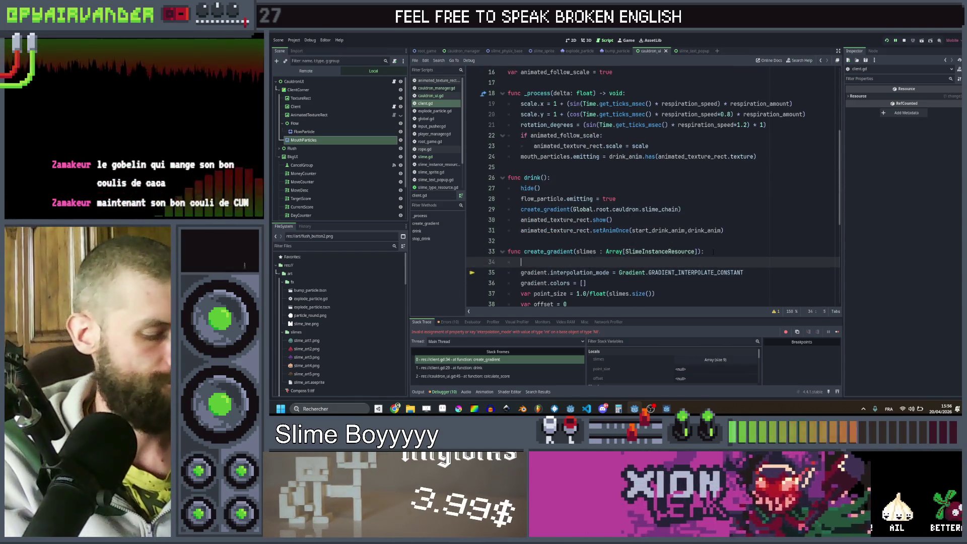
type("gradient = ")
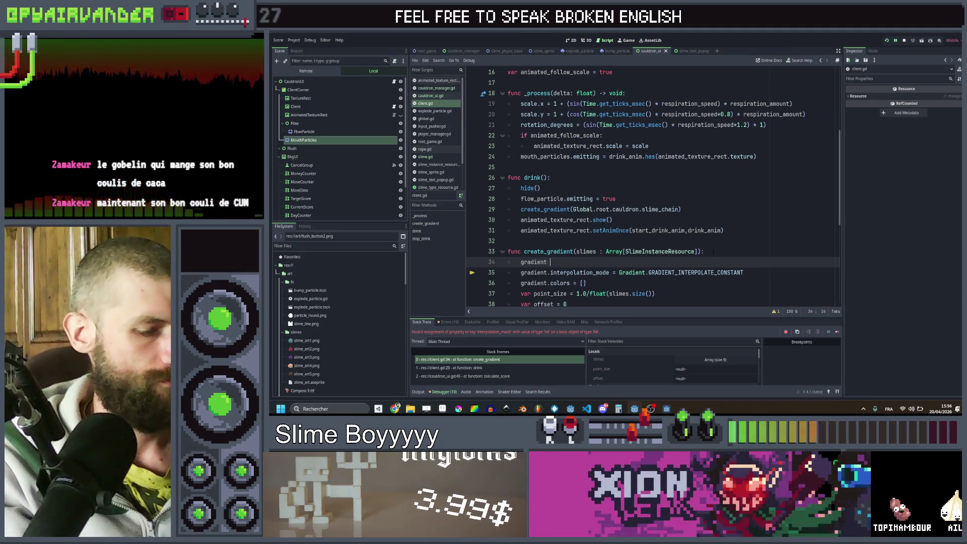
type("Gradient.")
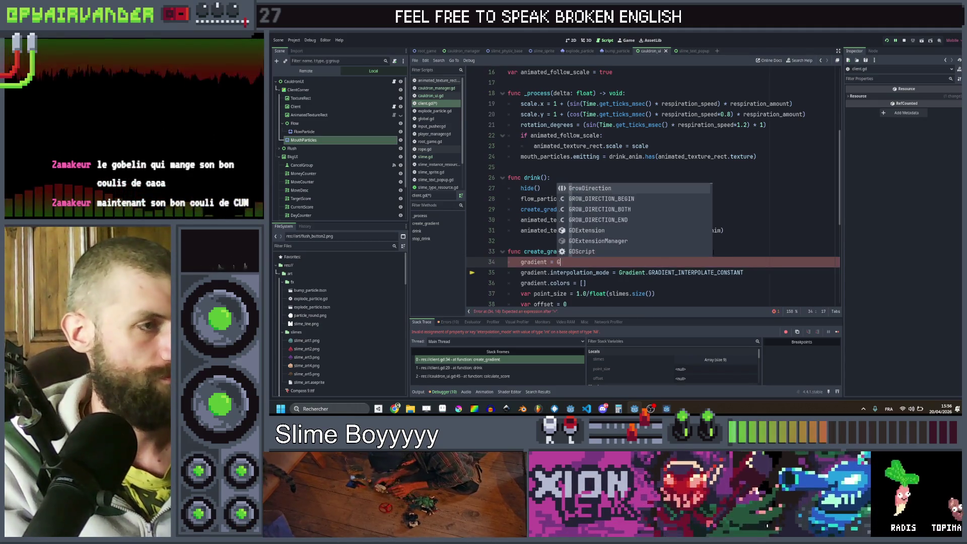
type("n")
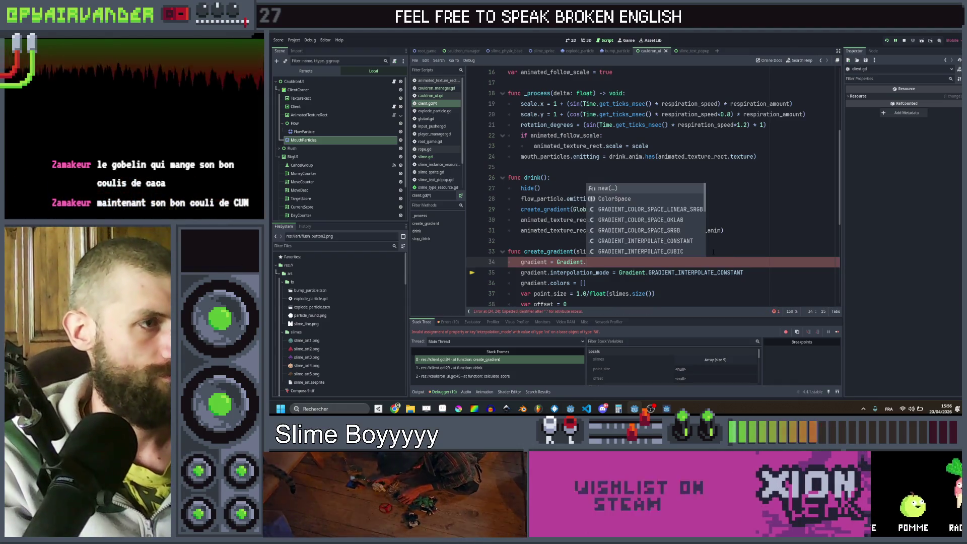
key("Return")
Delete the gradient.colors = [] line, save, and relaunch the game.
key("Down")
key("Down")
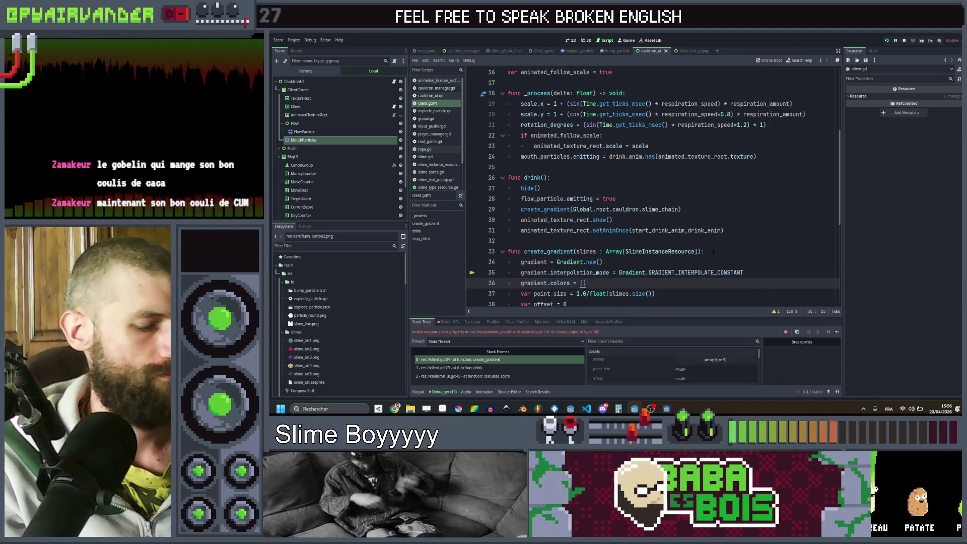
key("ctrl+shift+k")
key("ctrl+s")
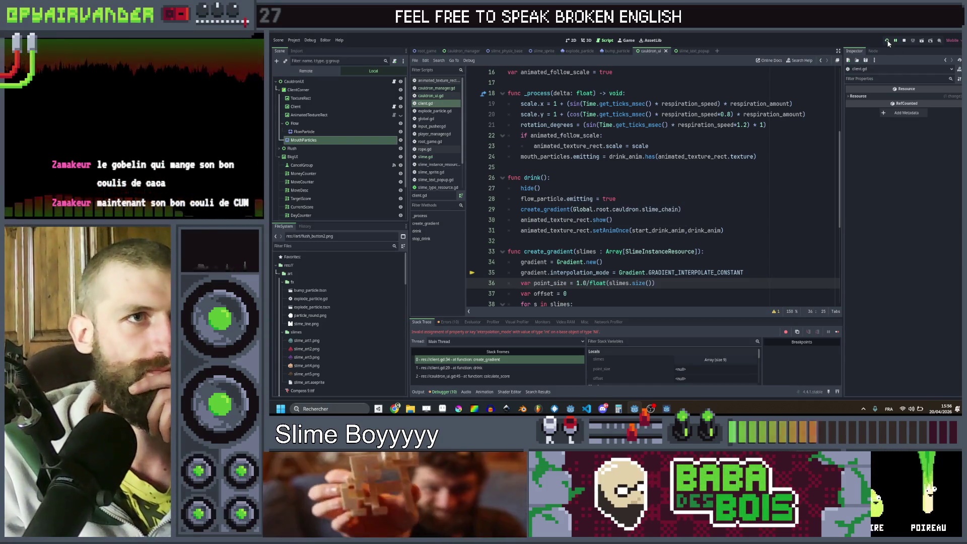
key("F5")
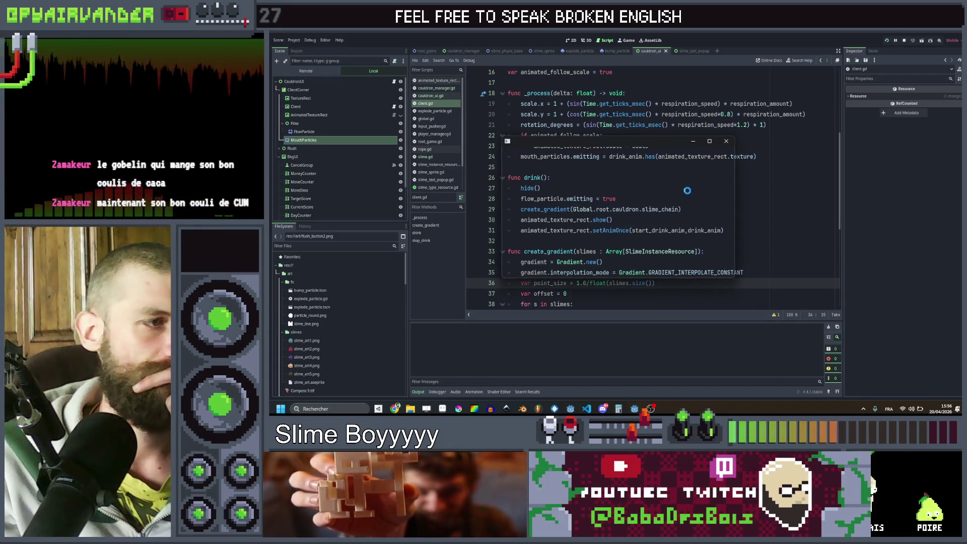
Pop the red slime chain, serve teal and peach chains to the goblin, then go to Aseprite.
left_click(708, 141)
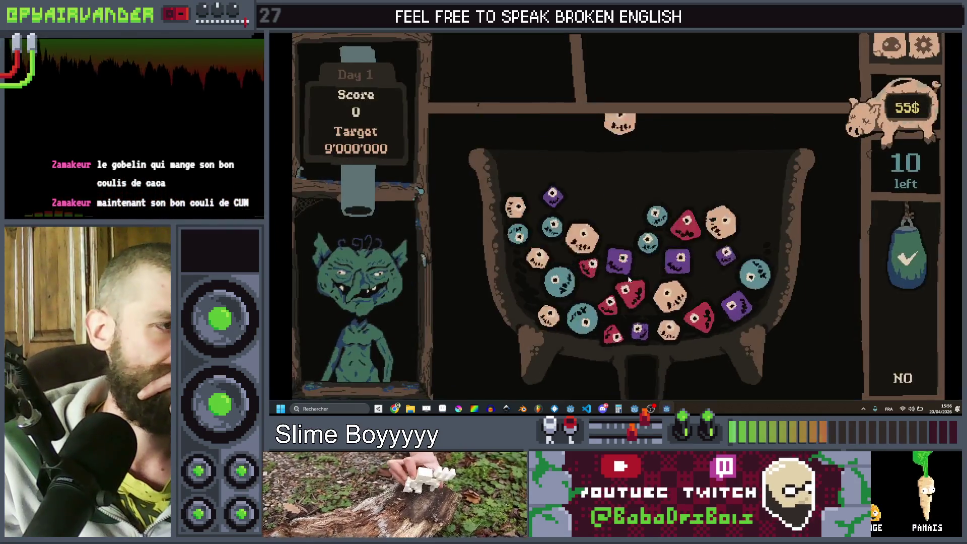
left_click(647, 329)
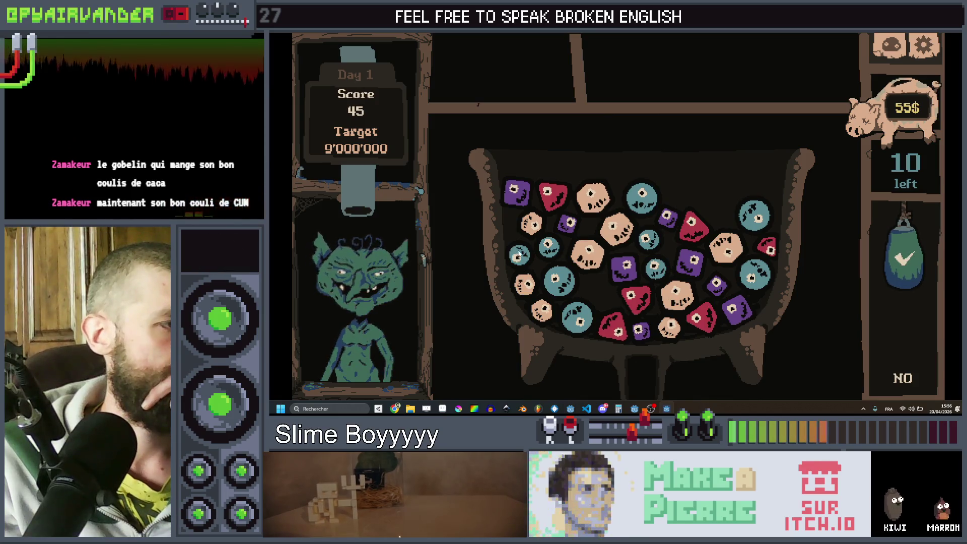
left_click(518, 255)
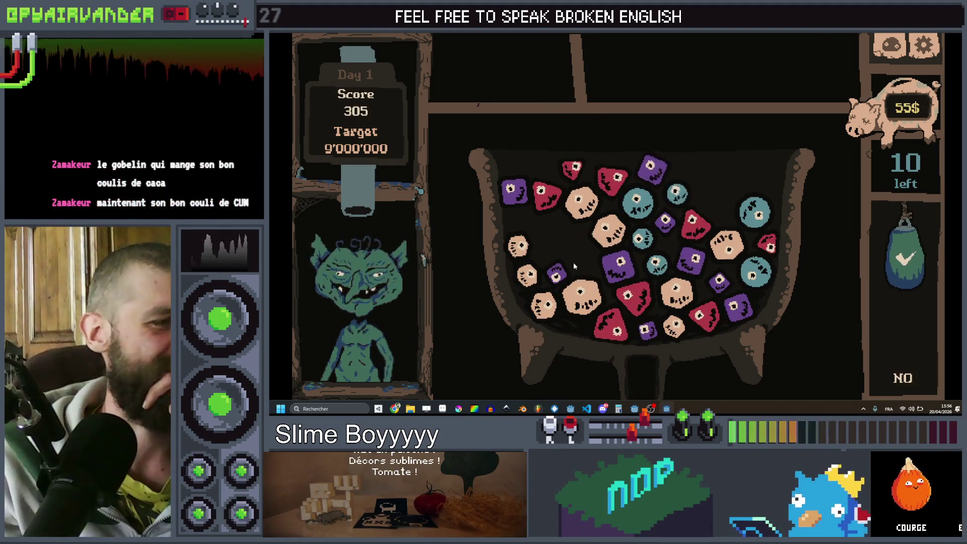
left_click(518, 247)
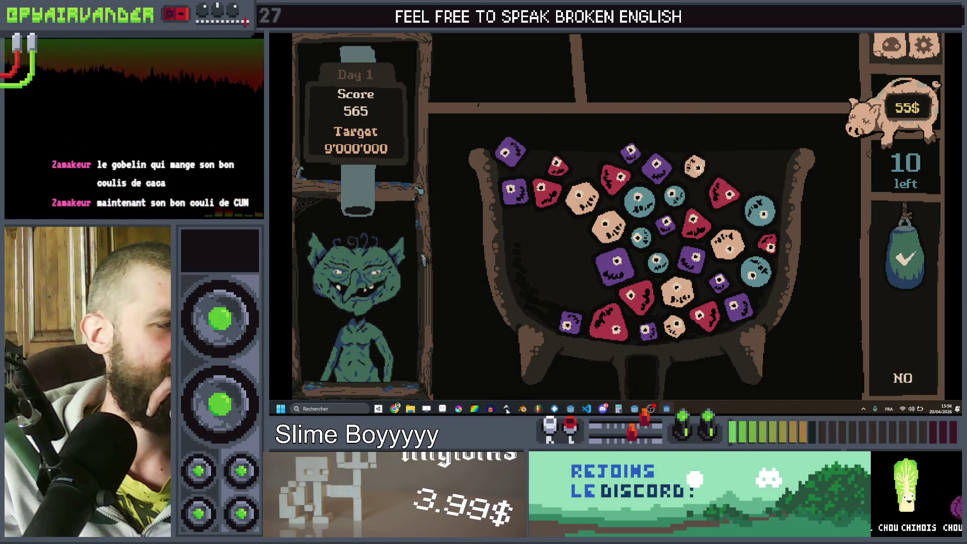
left_click(447, 409)
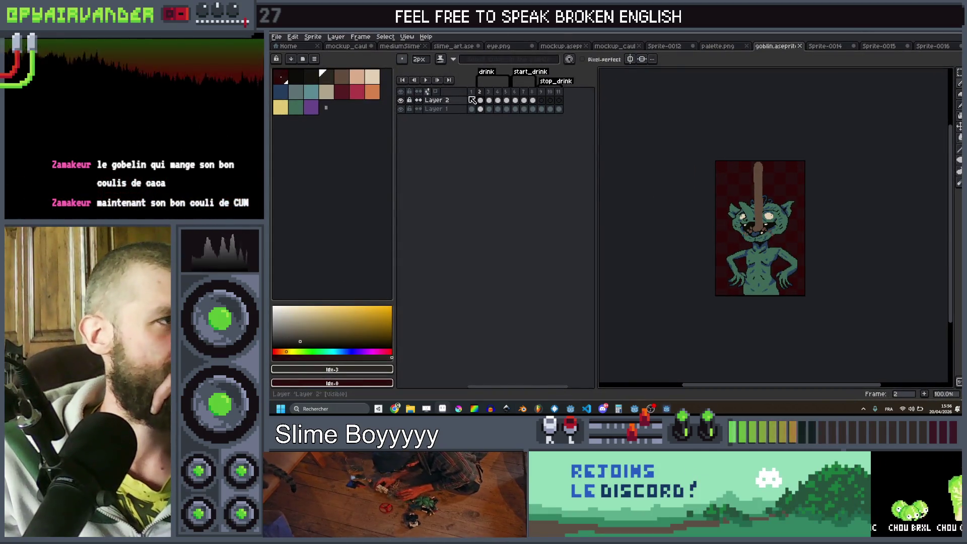
Hide the straw layer, select Layer 1, and export the start_drink frames.
left_click(401, 100)
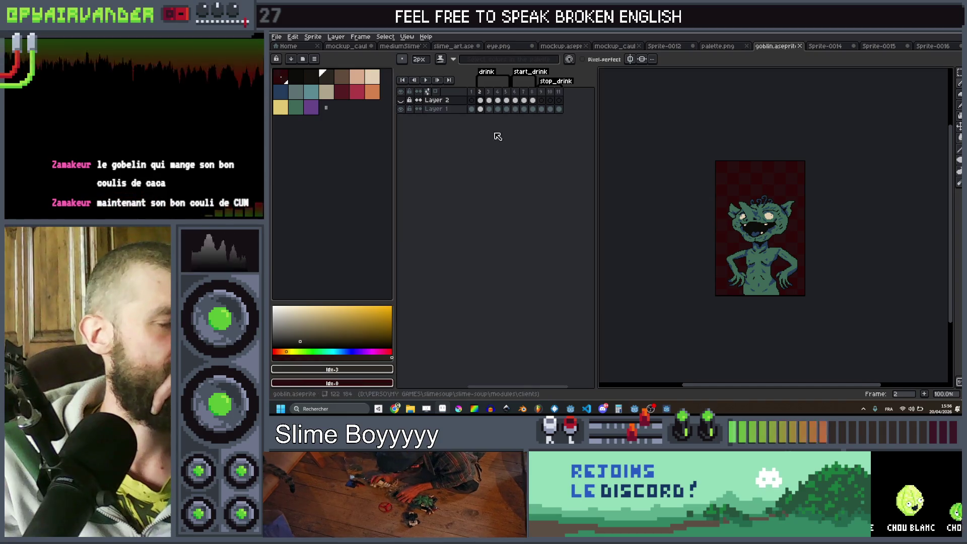
left_click(480, 110)
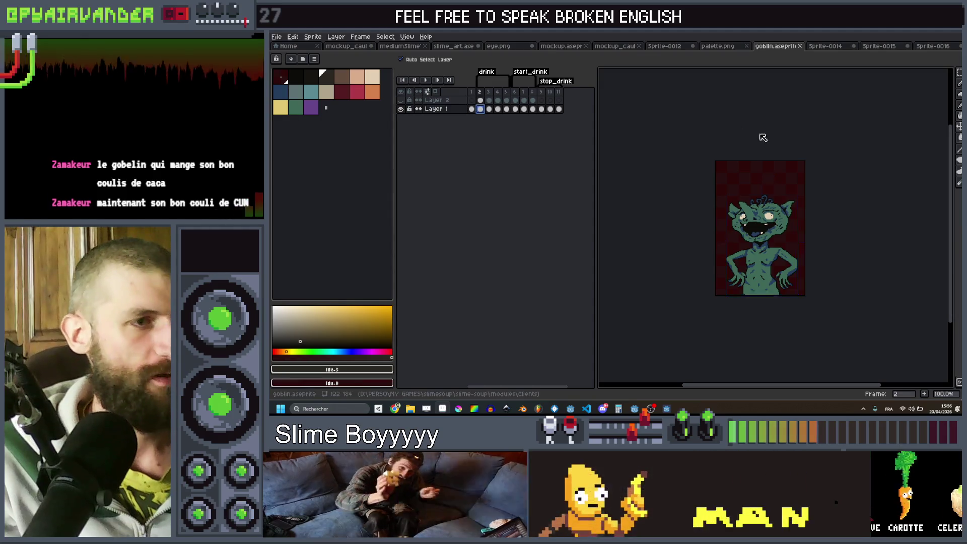
key("ctrl+alt+shift+s")
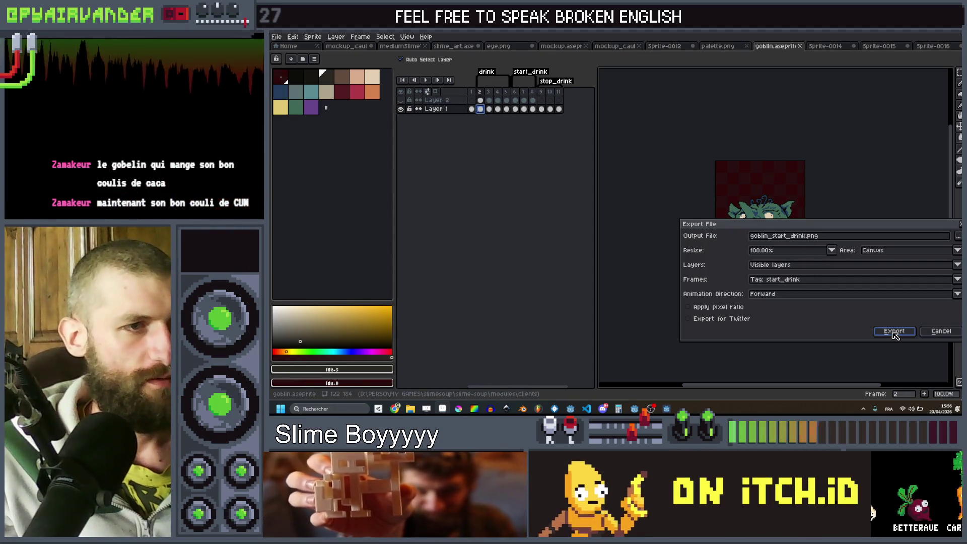
left_click(895, 335)
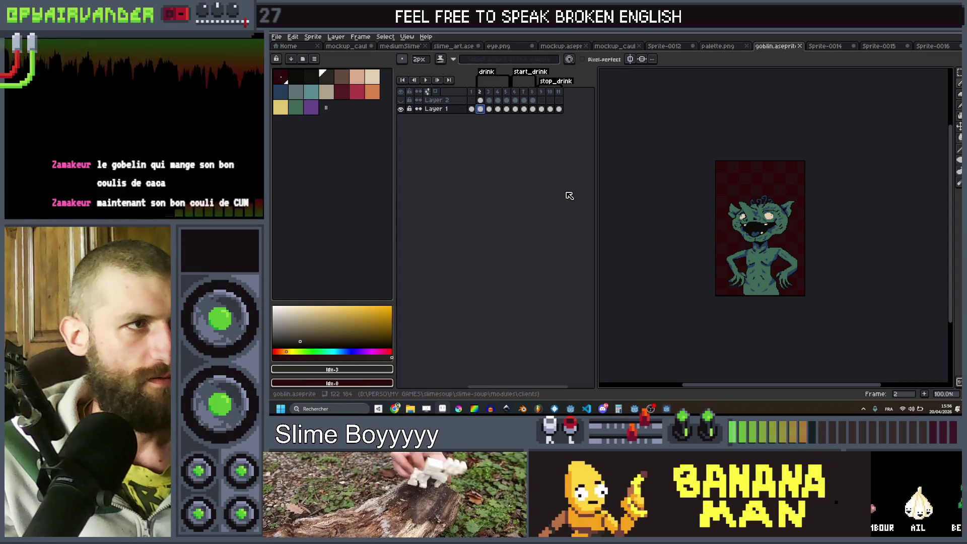
Export the drink tag as goblin_drink.
key("ctrl+alt+shift+s")
double_click(775, 237)
key("BackSpace")
key("BackSpace")
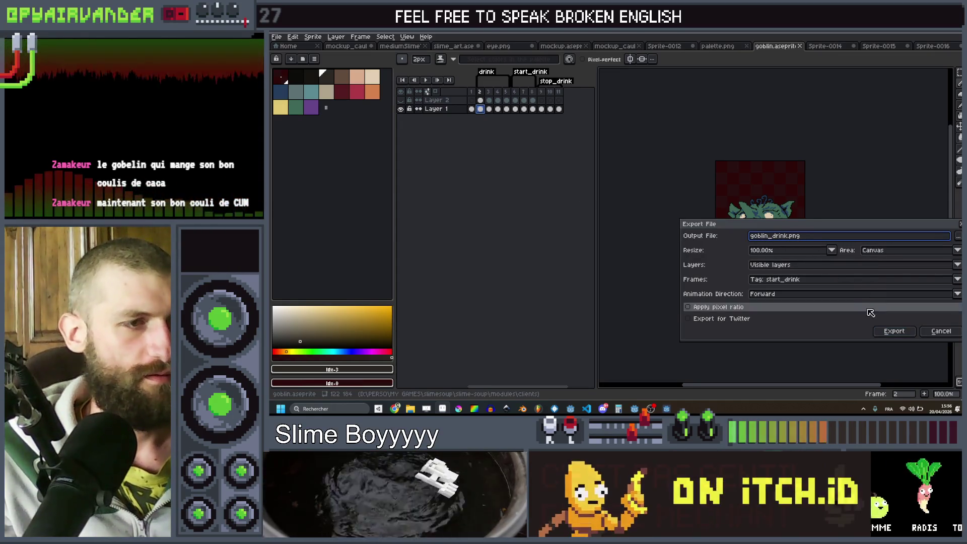
left_click(845, 281)
left_click(800, 303)
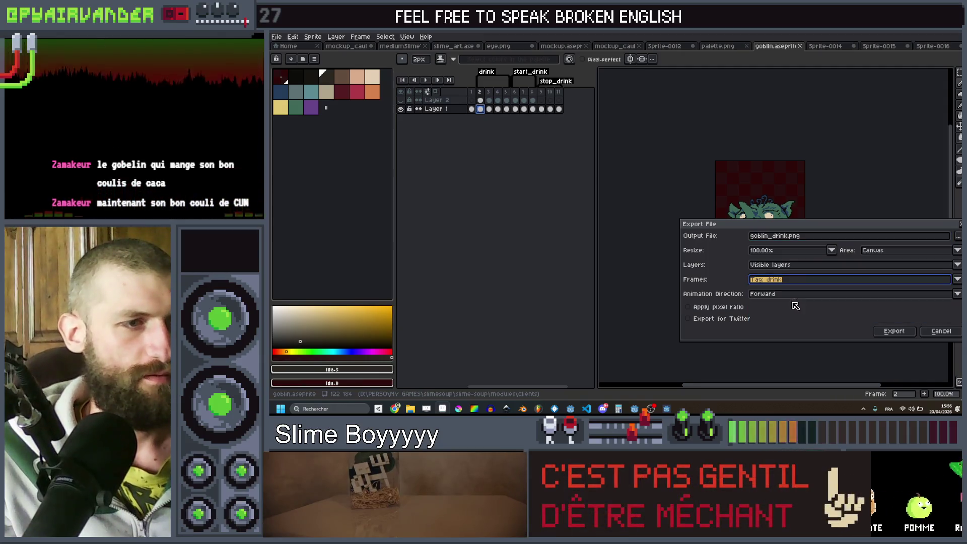
left_click(896, 331)
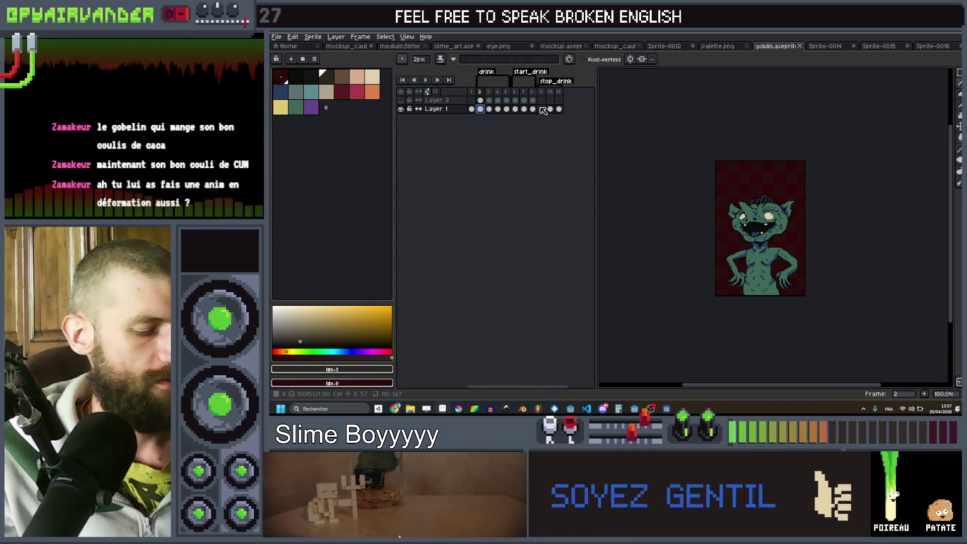
Export the stop_drink tag as goblin_stop_drink.
key("ctrl+alt+shift+s")
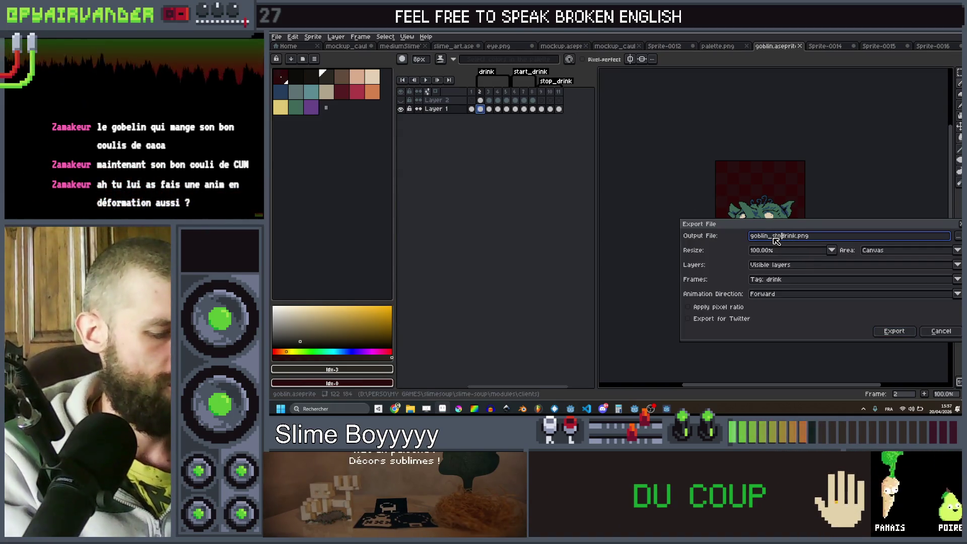
type("p_")
left_click(800, 280)
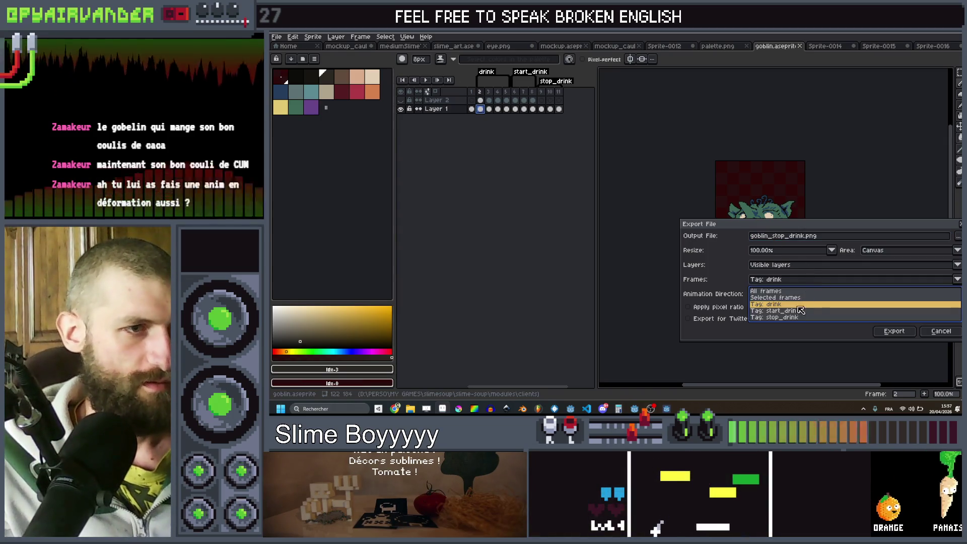
left_click(797, 318)
key("Return")
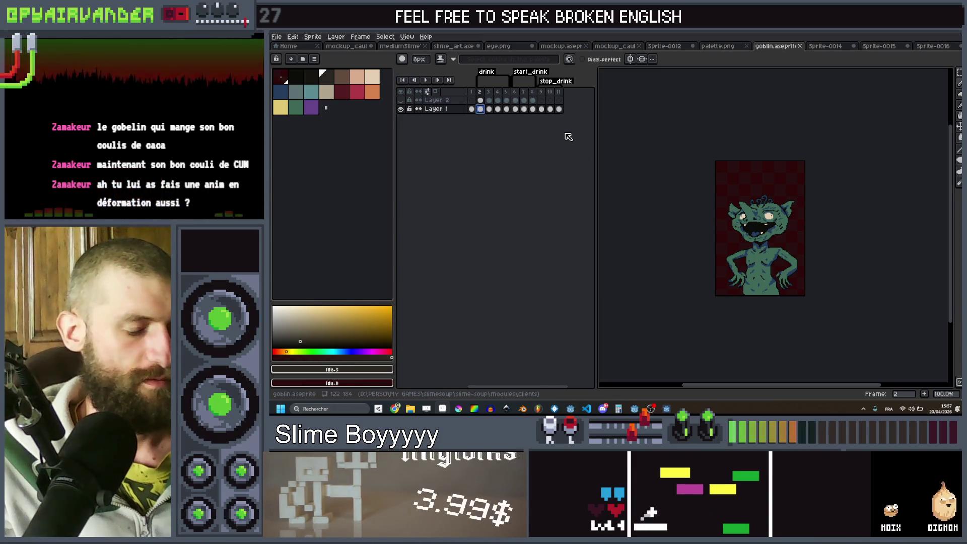
Dismiss the export settings and close the running game.
key("ctrl+alt+shift+s")
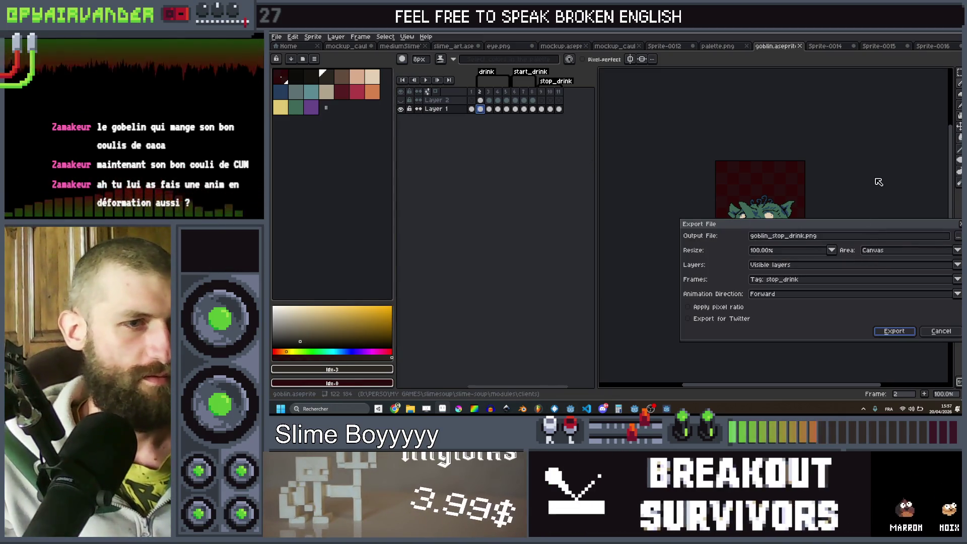
key("Return")
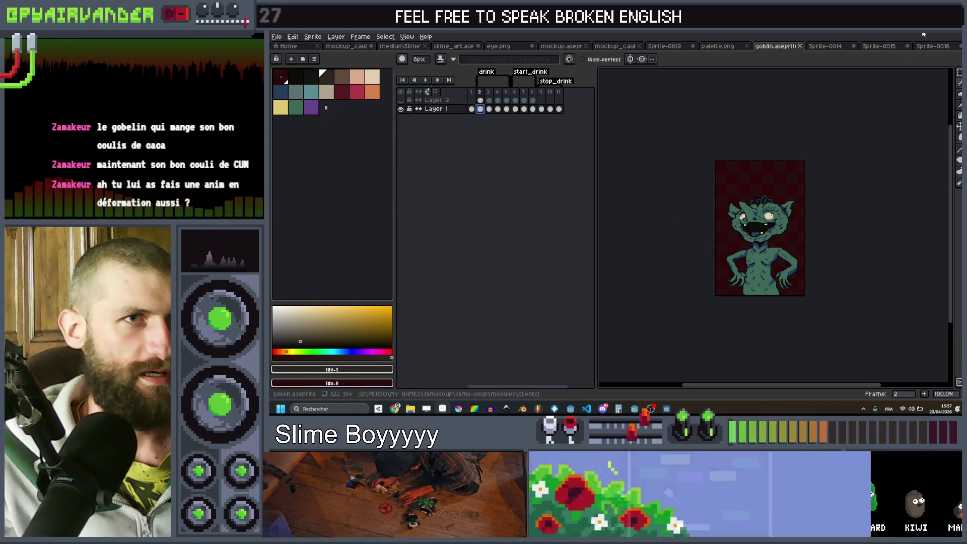
key("alt+Tab")
key("alt+F4")
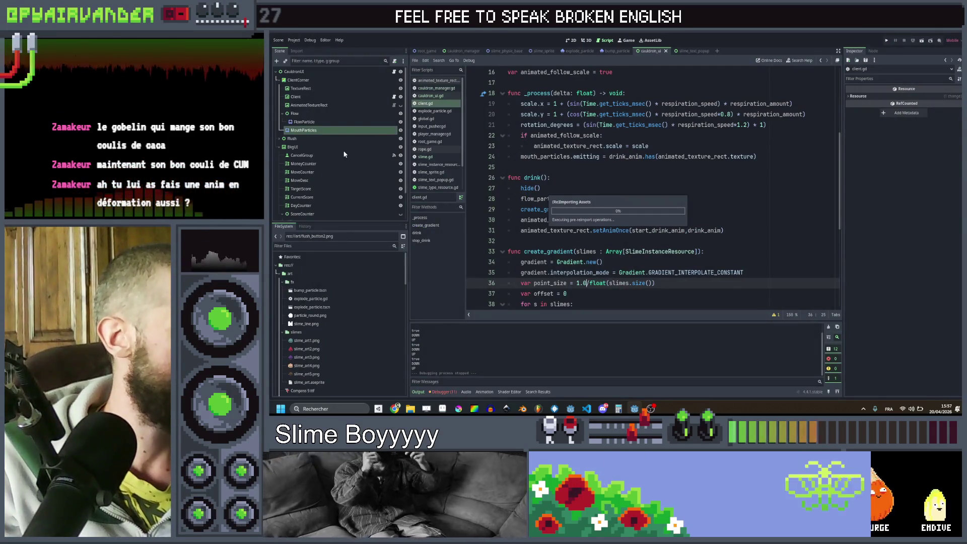
Select the Client node and expand its Drink Anim texture list in the Inspector.
left_click(325, 100)
scroll(331, 305, "down", 10)
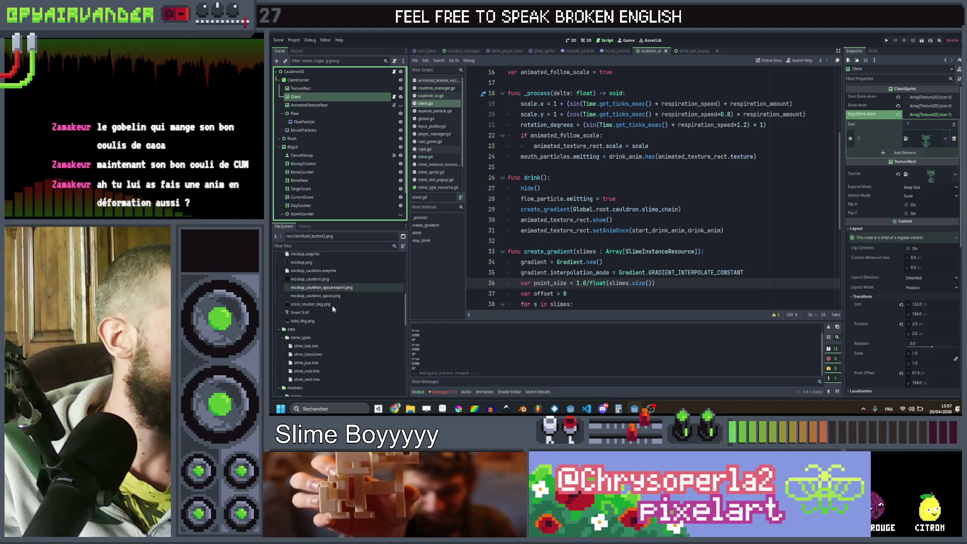
scroll(331, 304, "down", 3)
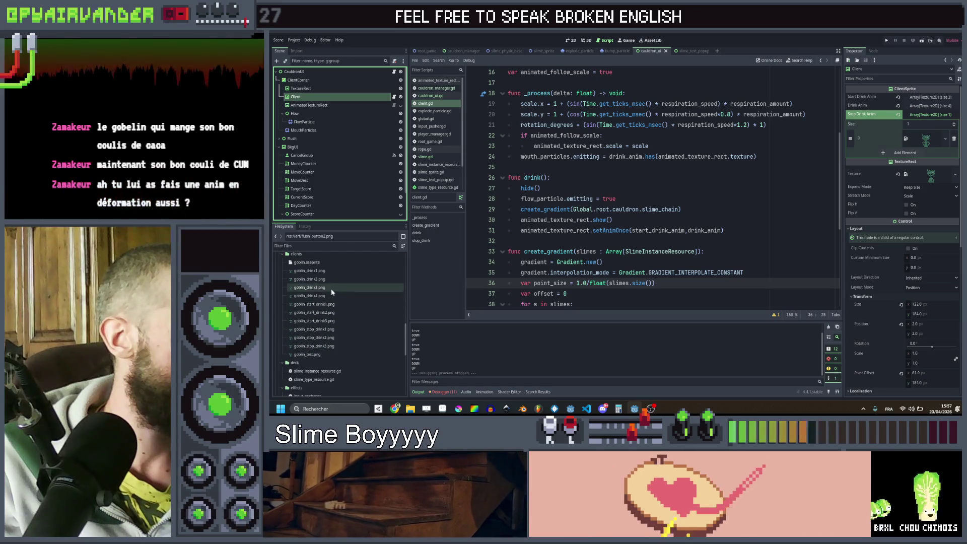
left_click(924, 105)
left_click(925, 98)
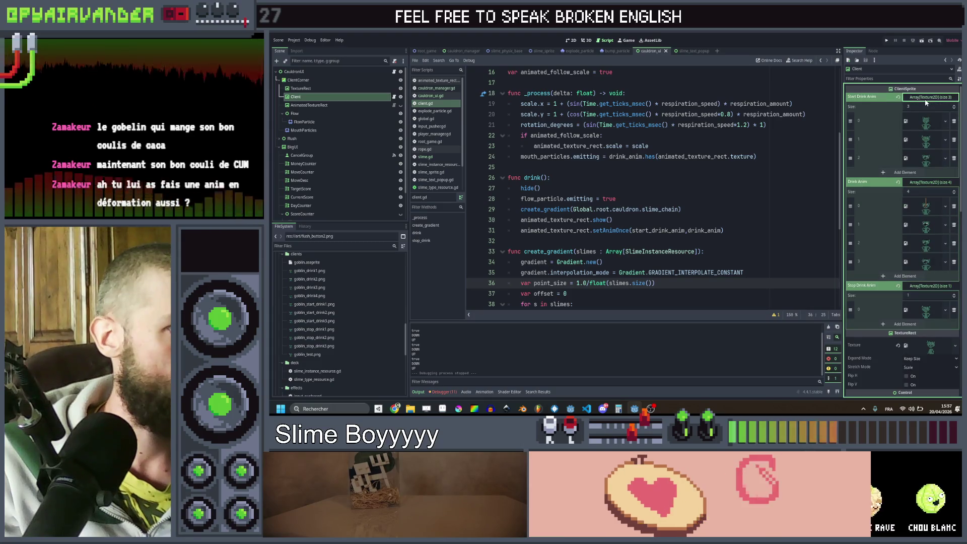
left_click(926, 99)
Confirm all four Drink Anim frames show the reimported goblin textures, then save the scene.
left_click(923, 131)
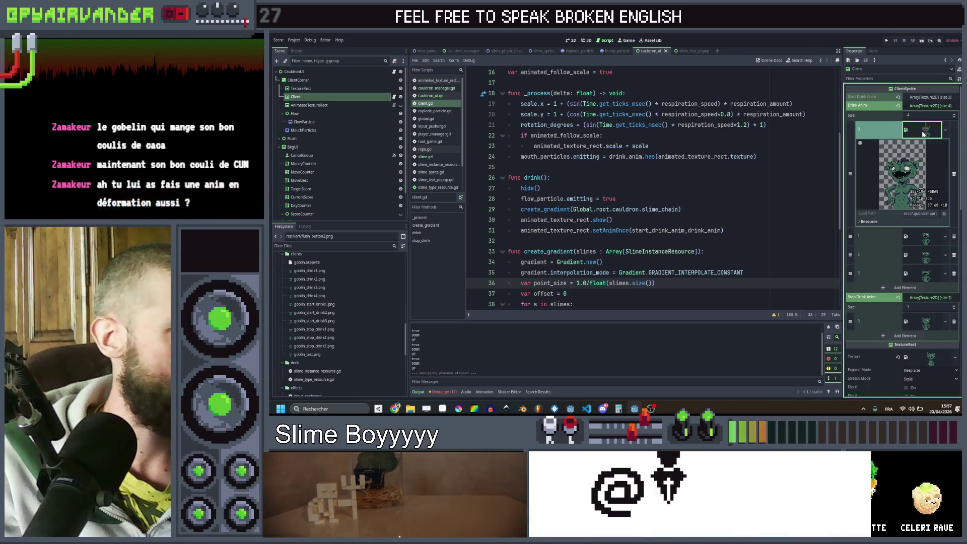
left_click(923, 132)
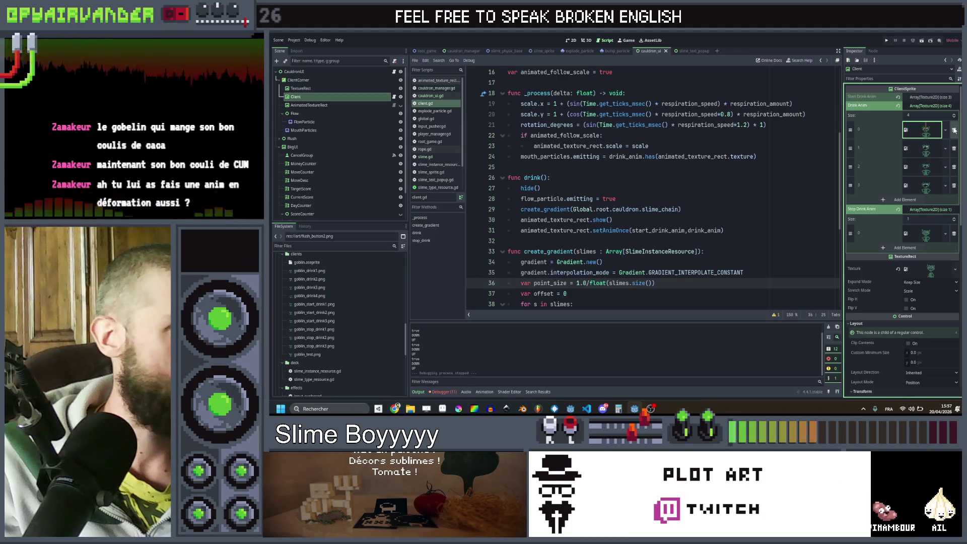
left_click(926, 132)
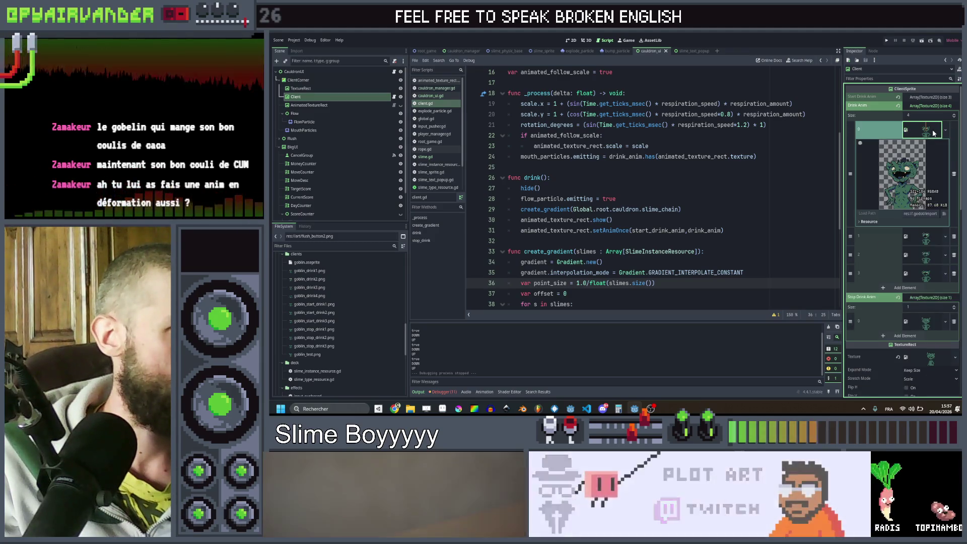
left_click(926, 132)
left_click(924, 148)
left_click(925, 149)
left_click(925, 168)
left_click(926, 168)
left_click(926, 186)
left_click(925, 187)
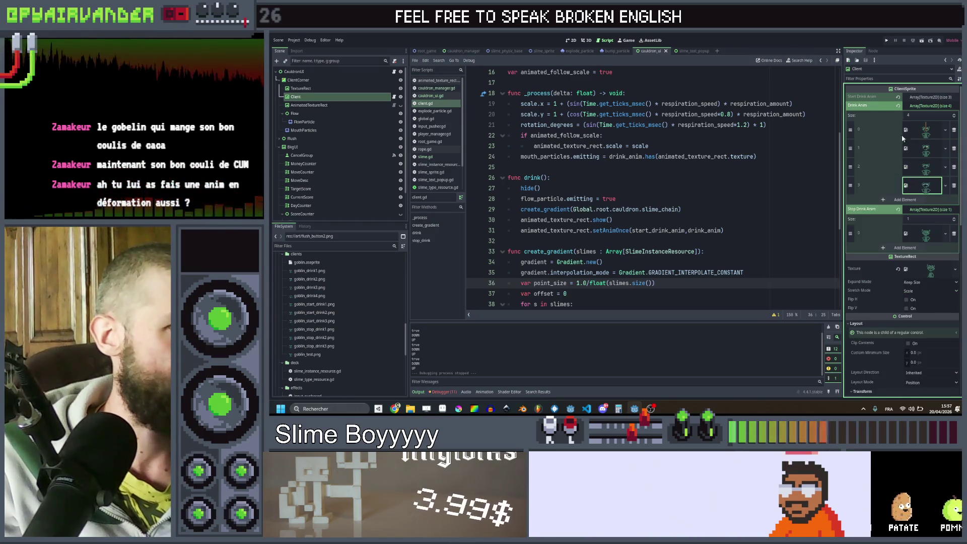
left_click(925, 131)
left_click(925, 132)
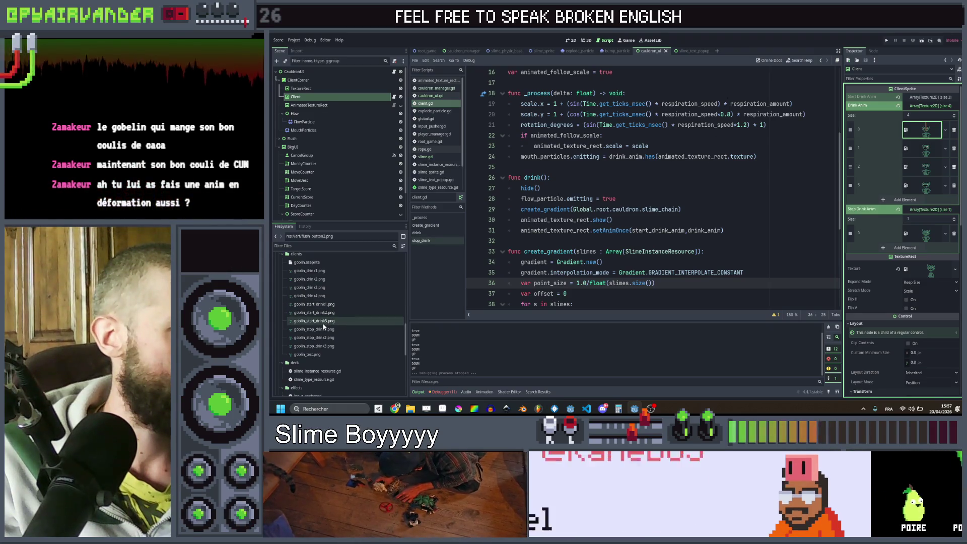
mouse_move(333, 330)
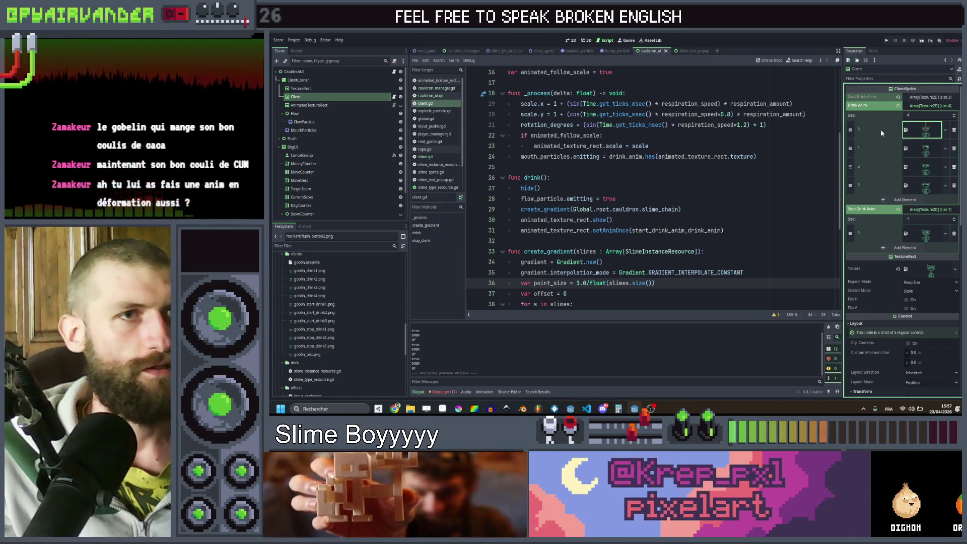
key("ctrl+s")
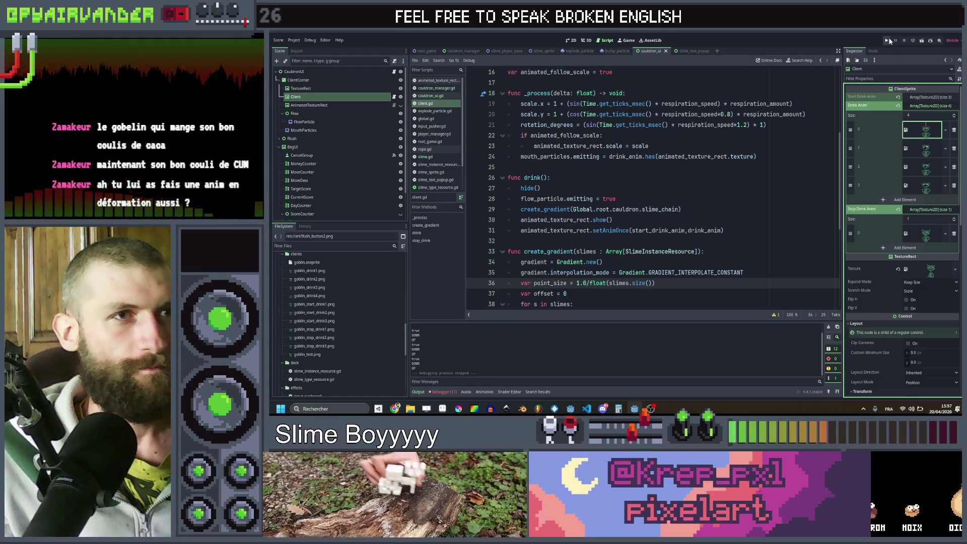
Relaunch the game full-screen and serve a purple slime chain to the goblin.
left_click(888, 41)
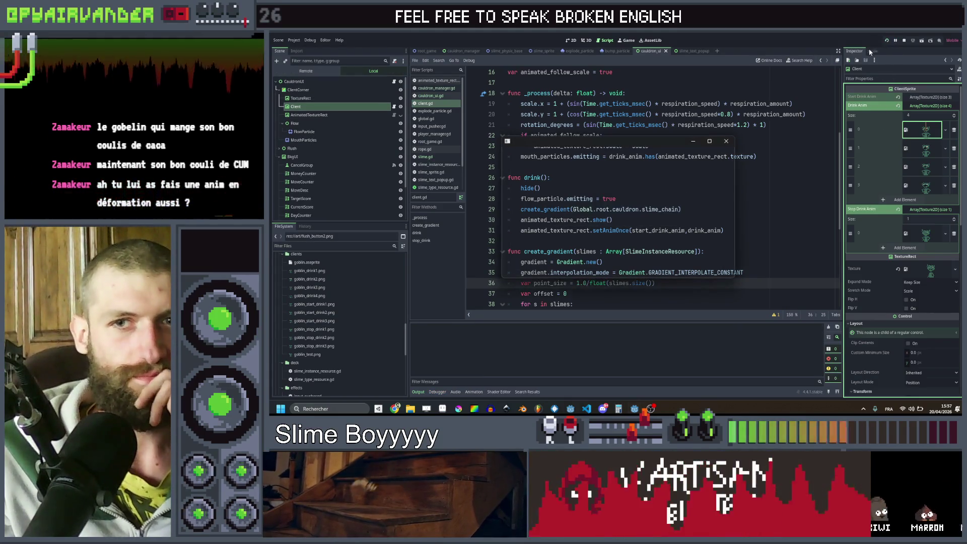
left_click(709, 141)
left_click(628, 226)
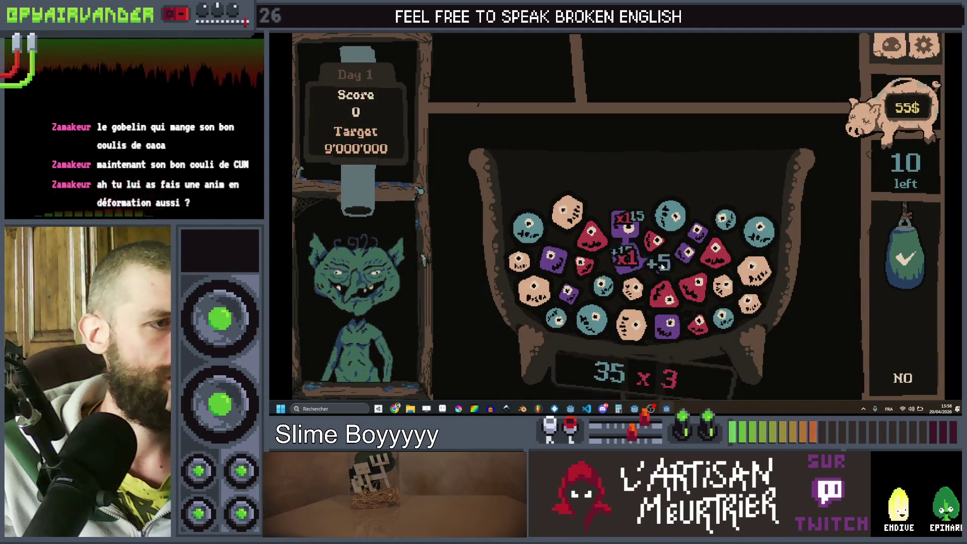
left_click(926, 341)
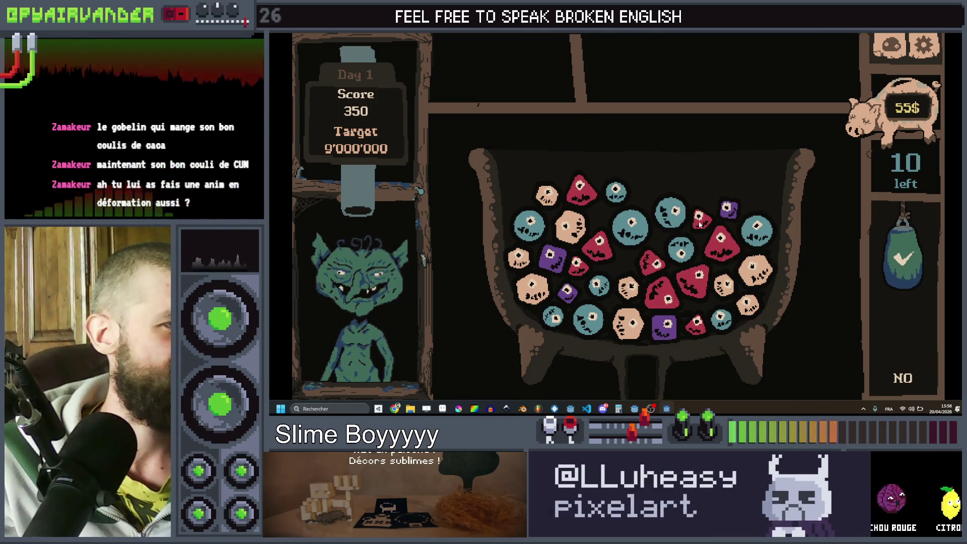
Serve red and teal slime chains and link a pink chain, reaching a score of 2265.
left_click(923, 264)
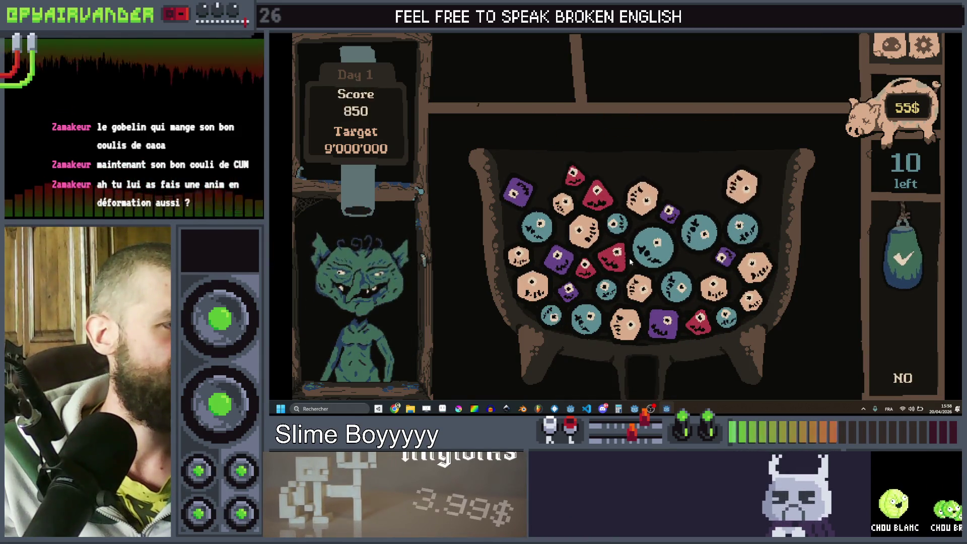
mouse_move(742, 228)
left_mouse_down()
mouse_move(652, 244)
mouse_move(686, 284)
left_mouse_up()
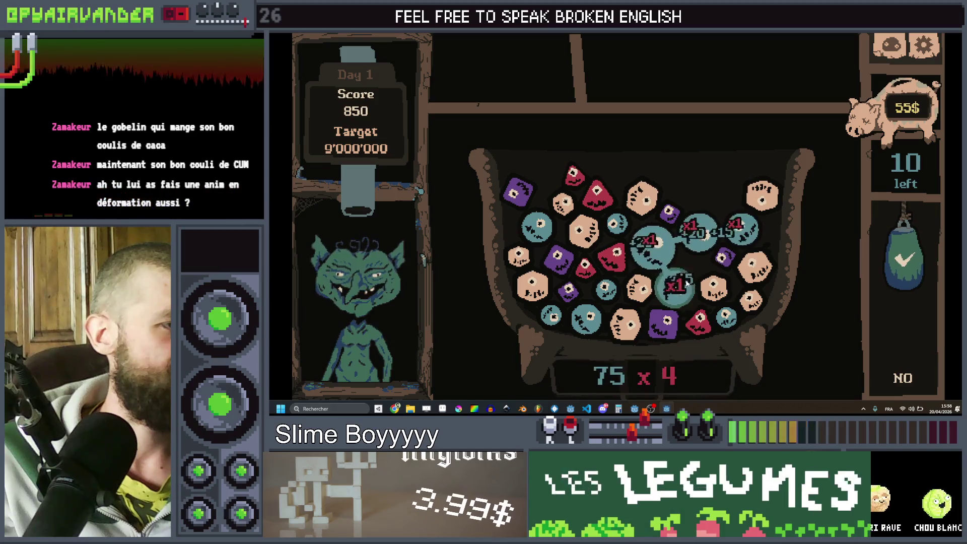
left_click(905, 260)
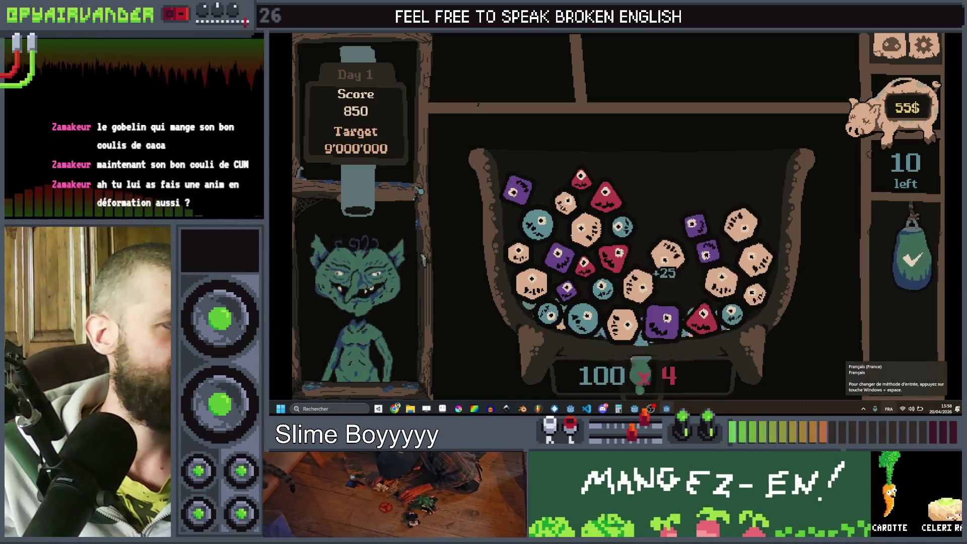
mouse_move(725, 232)
left_mouse_down()
mouse_move(752, 276)
mouse_move(624, 322)
left_mouse_up()
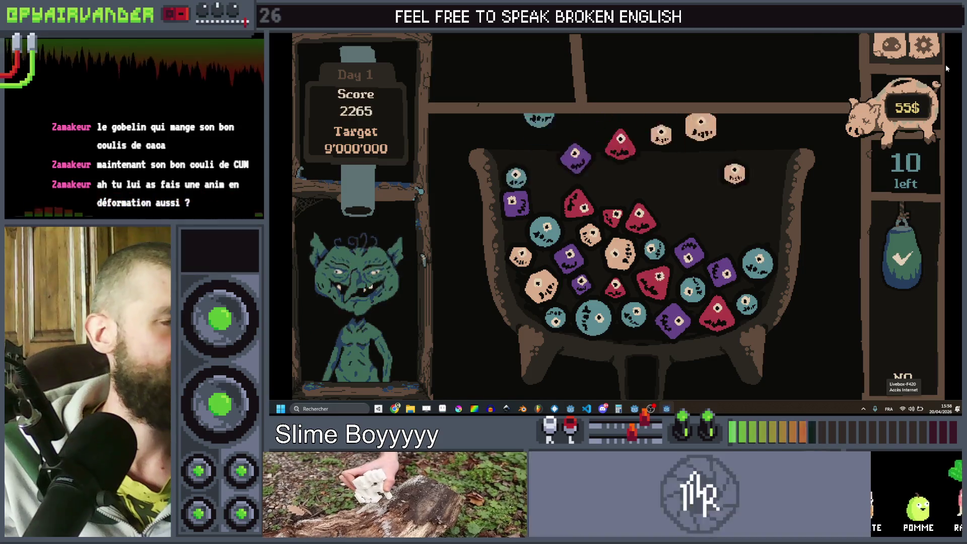
Close the game and select the flow_particle.emitting = false line in stop_drink().
key("alt+F4")
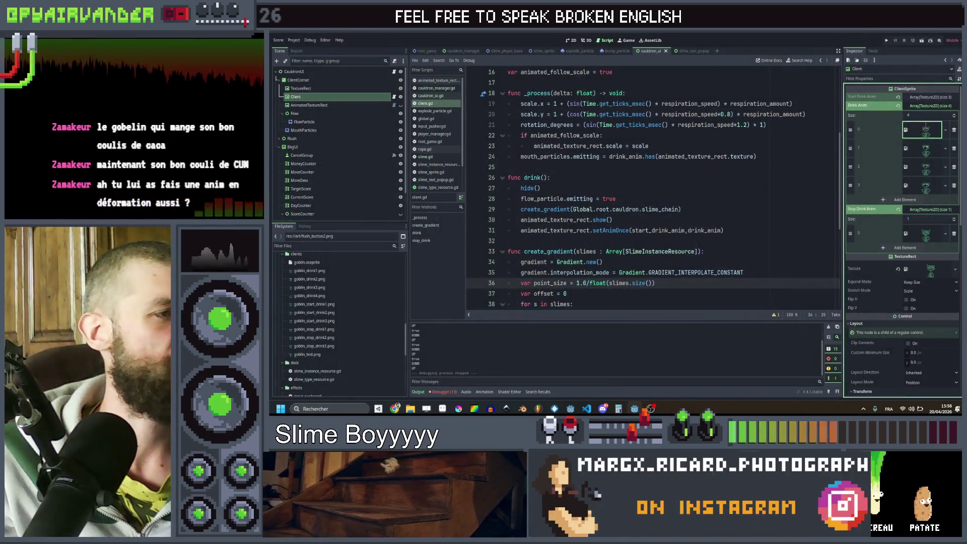
scroll(597, 197, "down", 5)
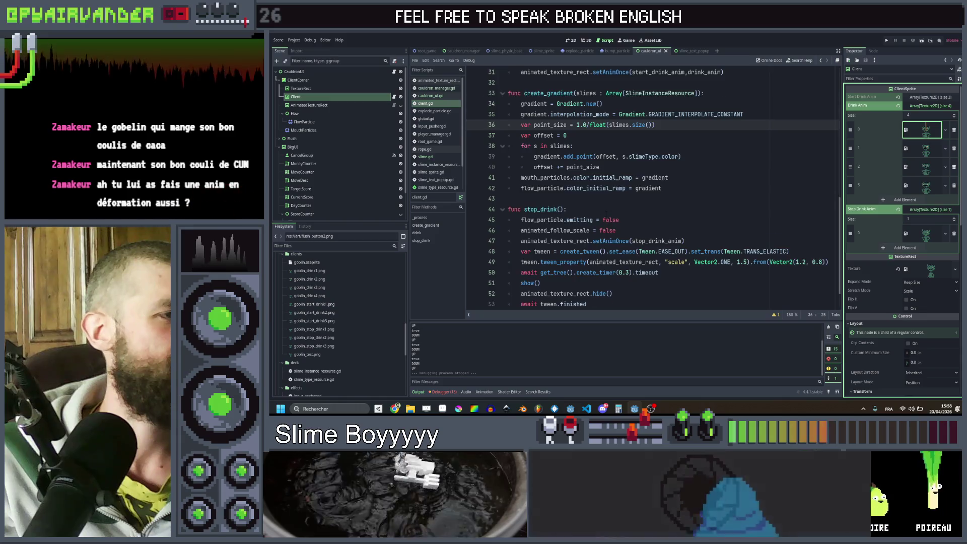
scroll(597, 198, "down", 1)
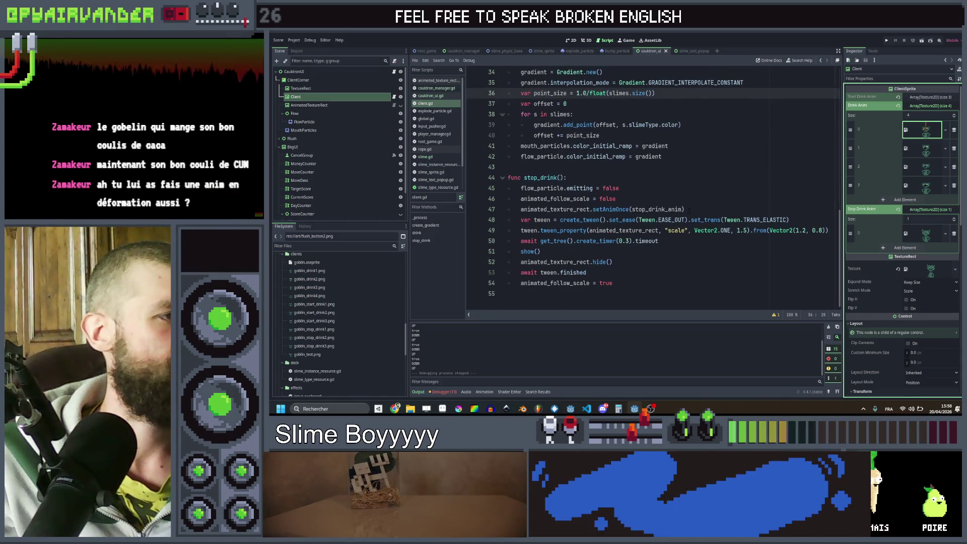
scroll(689, 209, "up", 3)
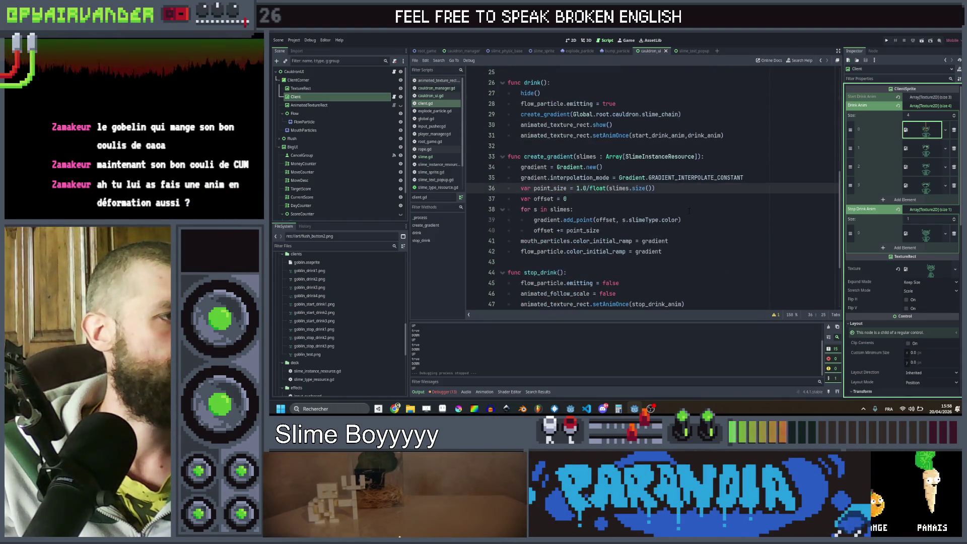
scroll(688, 211, "up", 1)
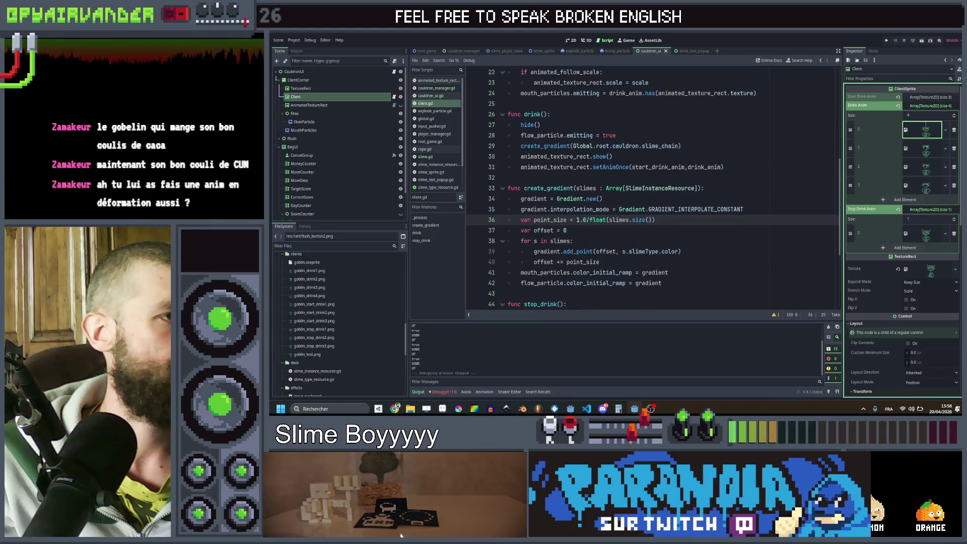
scroll(688, 211, "up", 1)
scroll(689, 211, "down", 1)
scroll(689, 211, "down", 2)
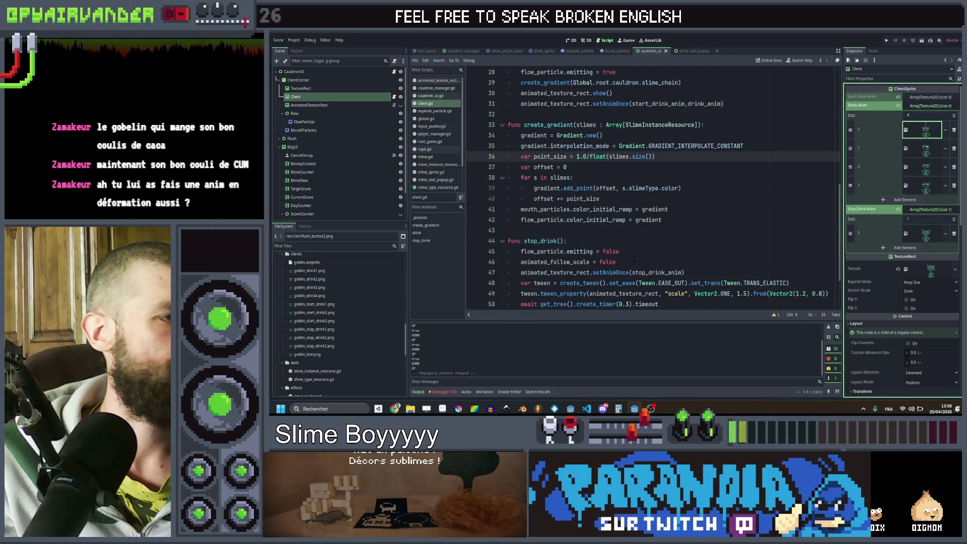
left_click_drag(619, 251, 522, 251)
key("ctrl+c")
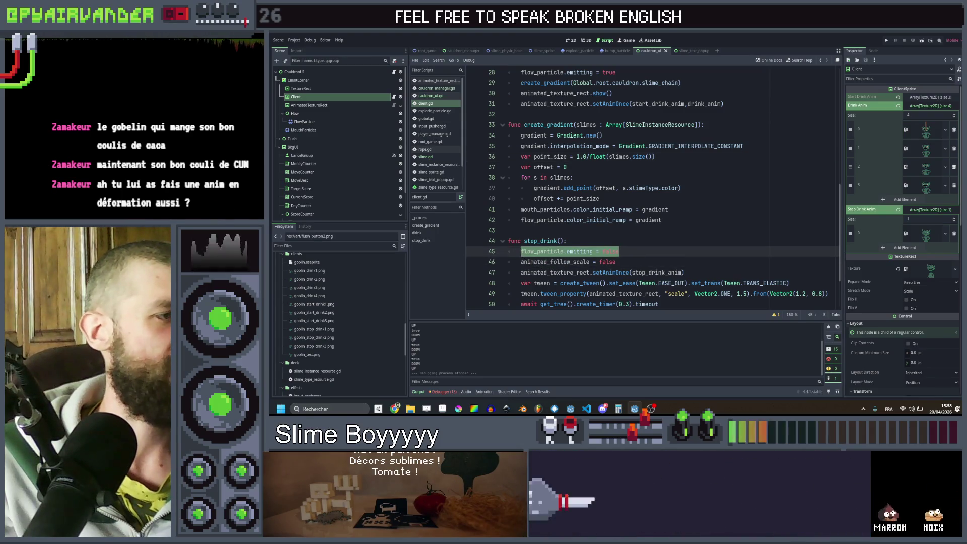
scroll(522, 252, "up", 4)
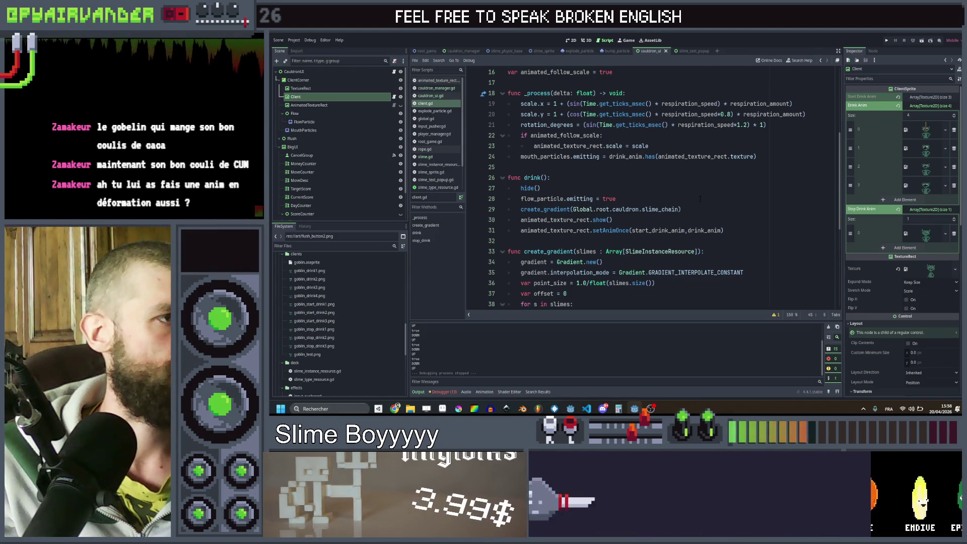
scroll(700, 199, "down", 4)
scroll(700, 199, "up", 1)
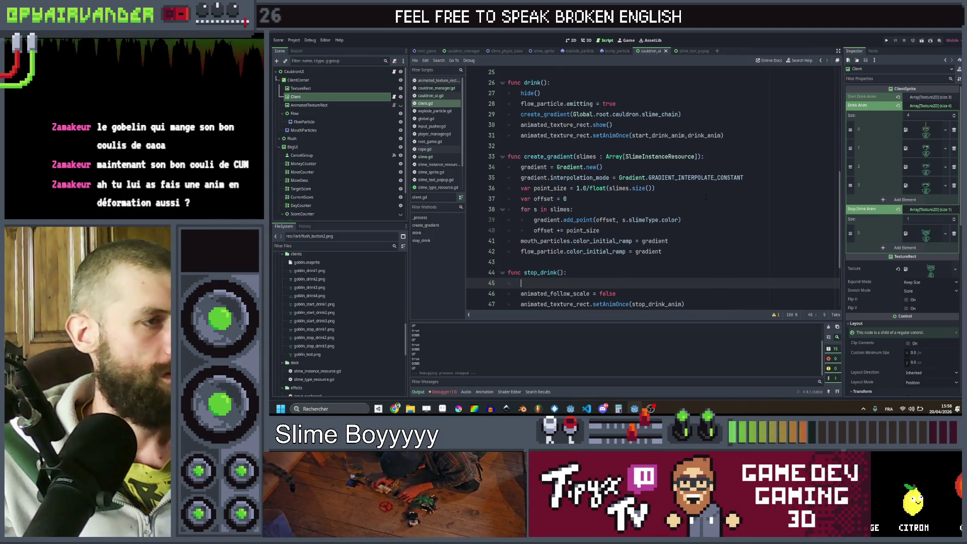
scroll(705, 197, "down", 3)
Paste the await create_timer line at the end of drink().
key("ctrl+v")
left_click(659, 242)
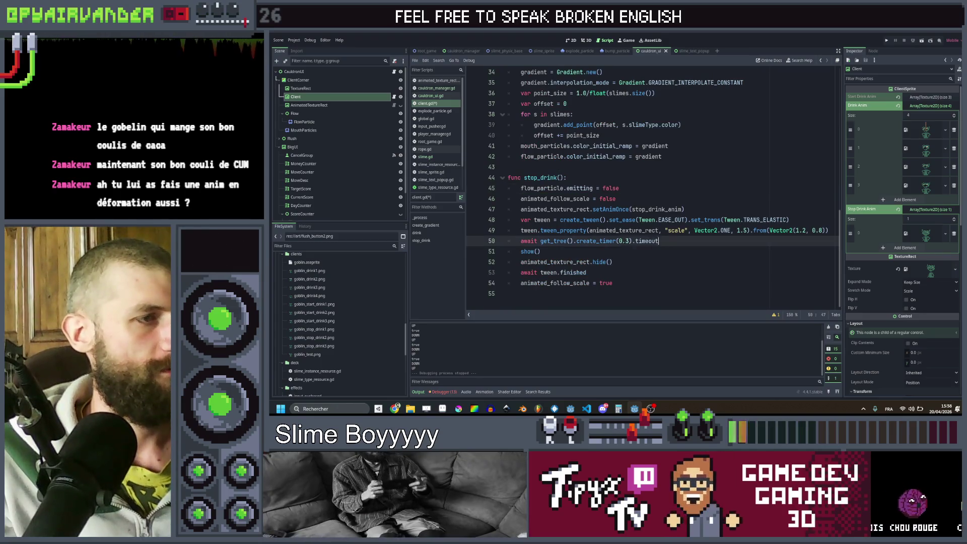
scroll(557, 205, "up", 5)
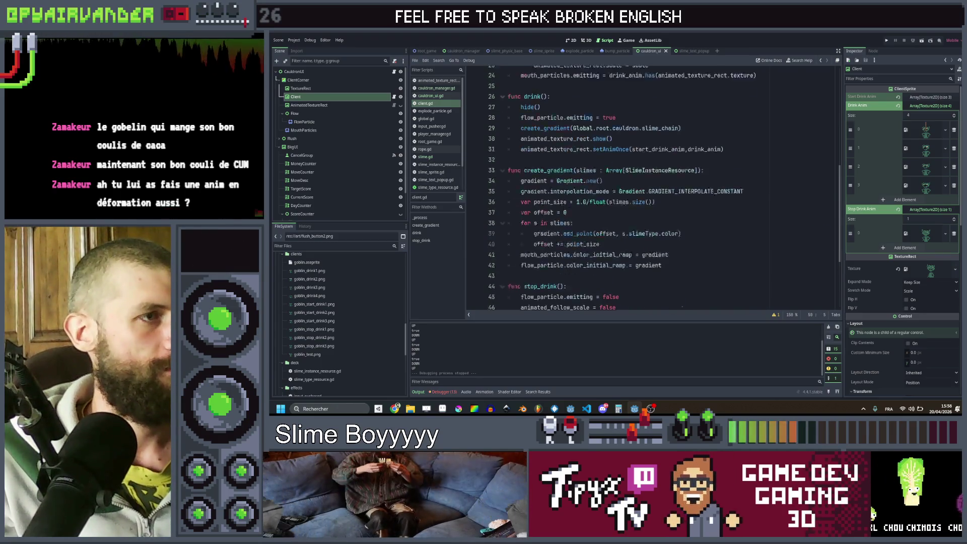
key("Return")
key("ctrl+v")
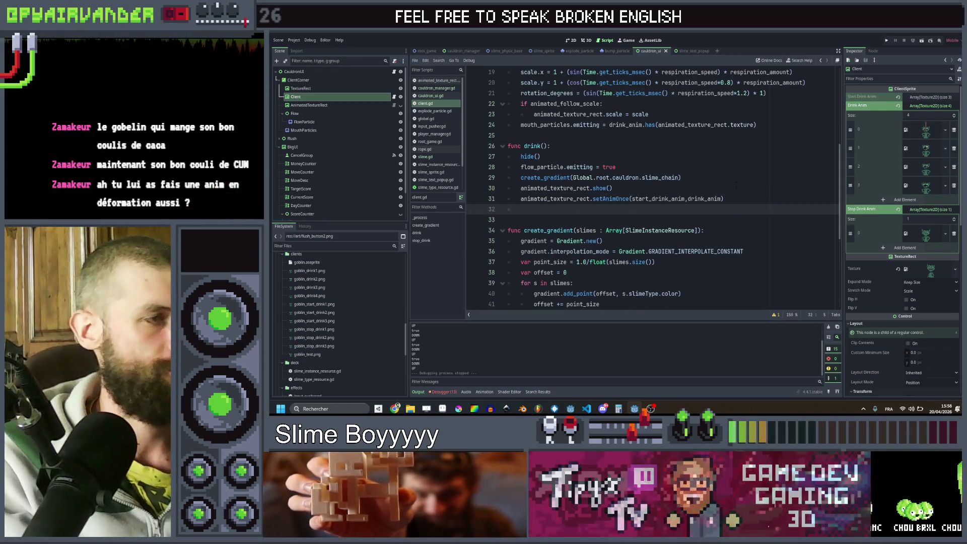
Add flow_particle.emitting = false after the timer wait in drink() and save.
scroll(625, 195, "down", 5)
left_click(626, 188)
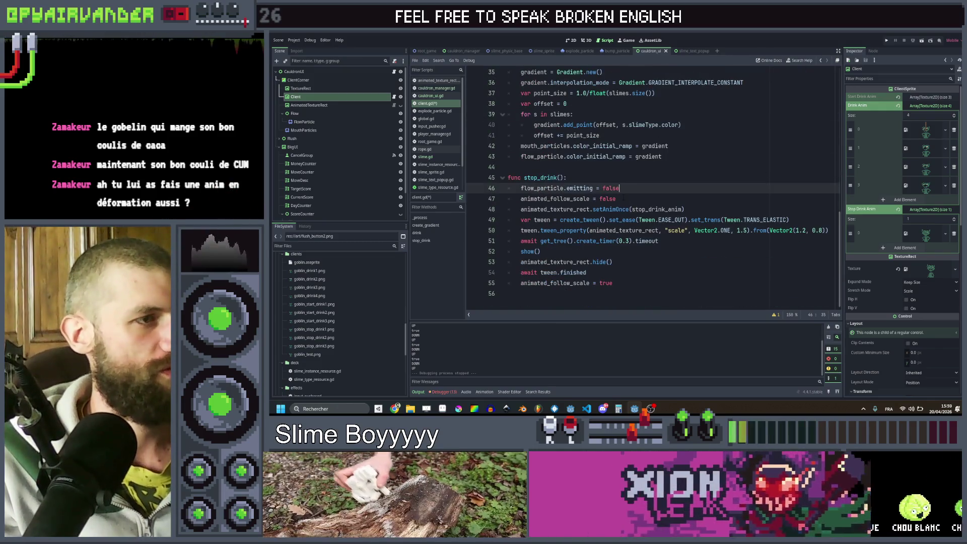
key("ctrl+c")
scroll(650, 191, "up", 4)
left_click(554, 187)
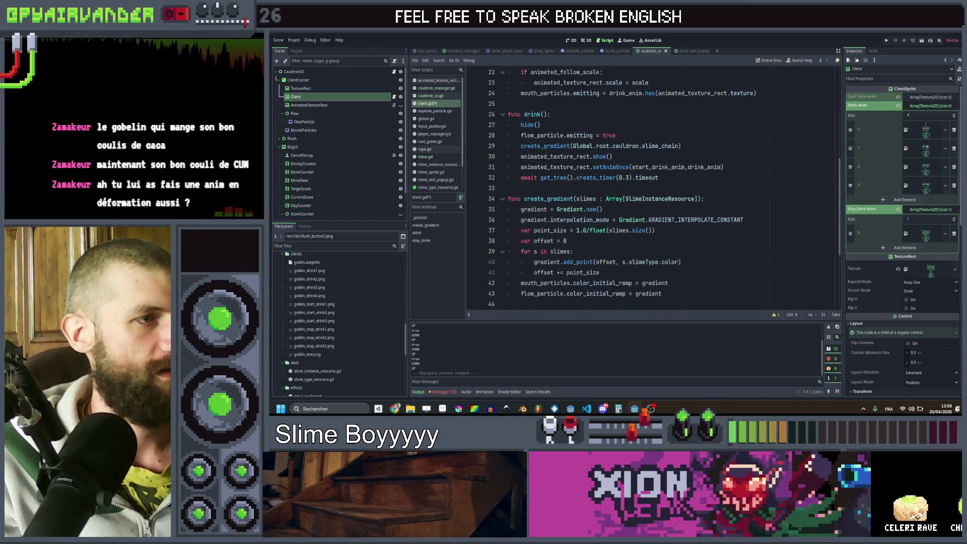
key("ctrl+v")
key("ctrl+s")
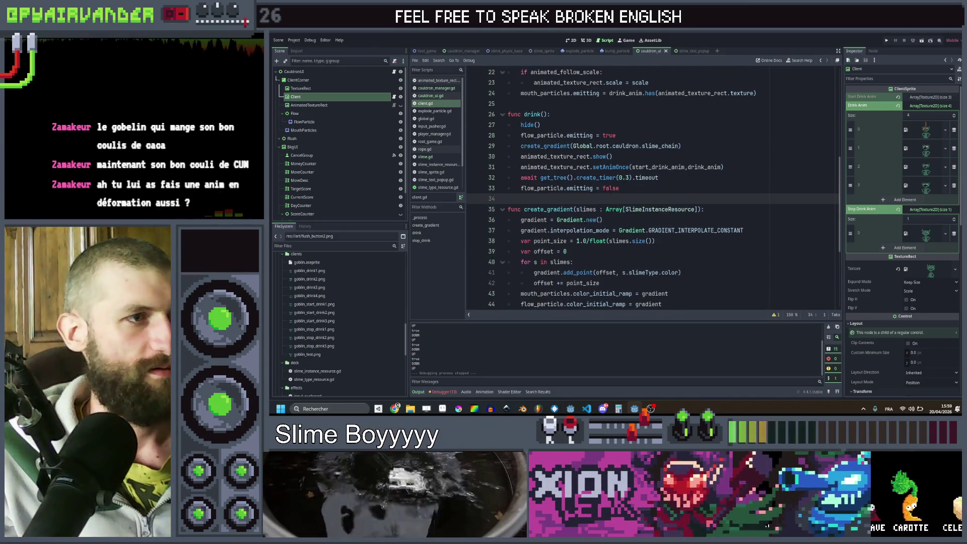
Change the drink() timer duration from 0.3 to 0.7 seconds and run the game.
double_click(625, 178)
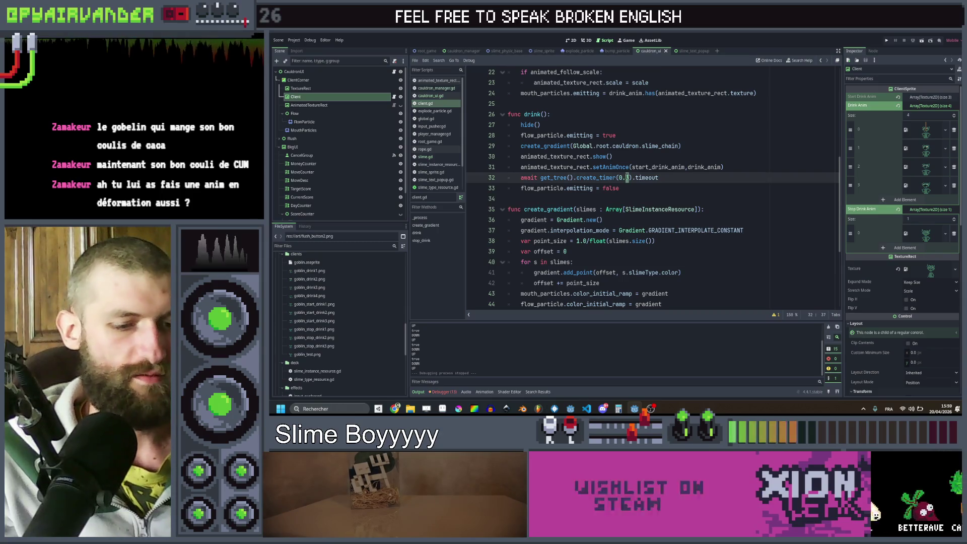
type("7")
left_click(678, 179)
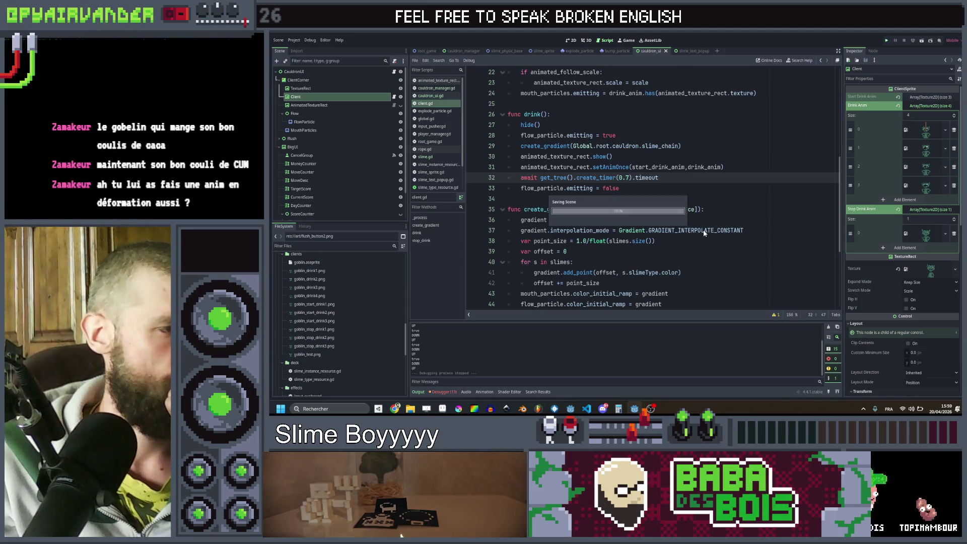
key("F5")
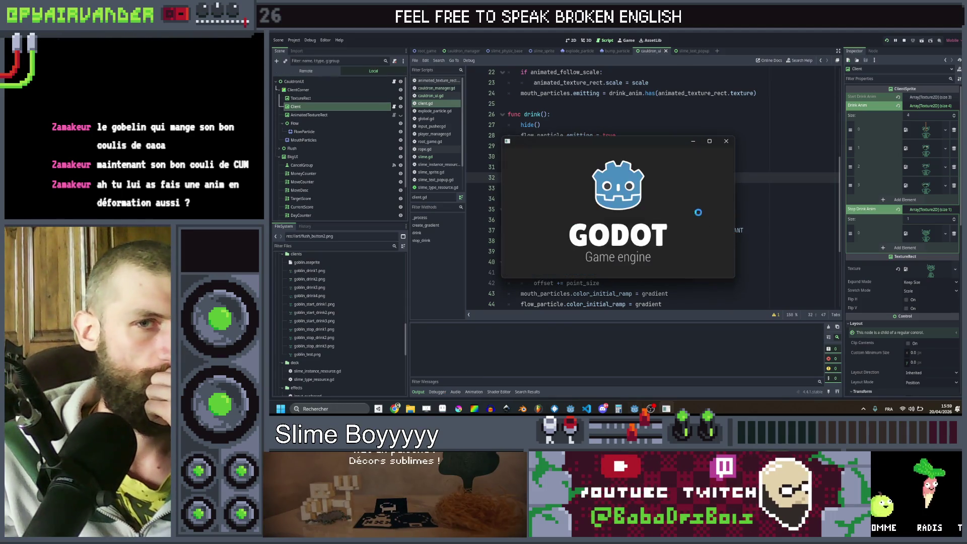
Close the test game, shorten the drink() timer to 0.6 seconds, and relaunch.
left_click(710, 142)
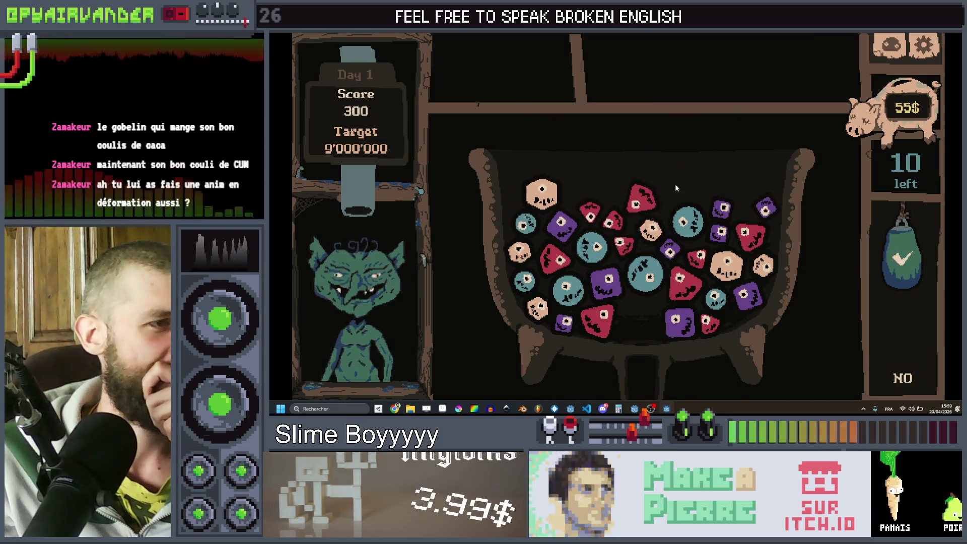
key("alt+F4")
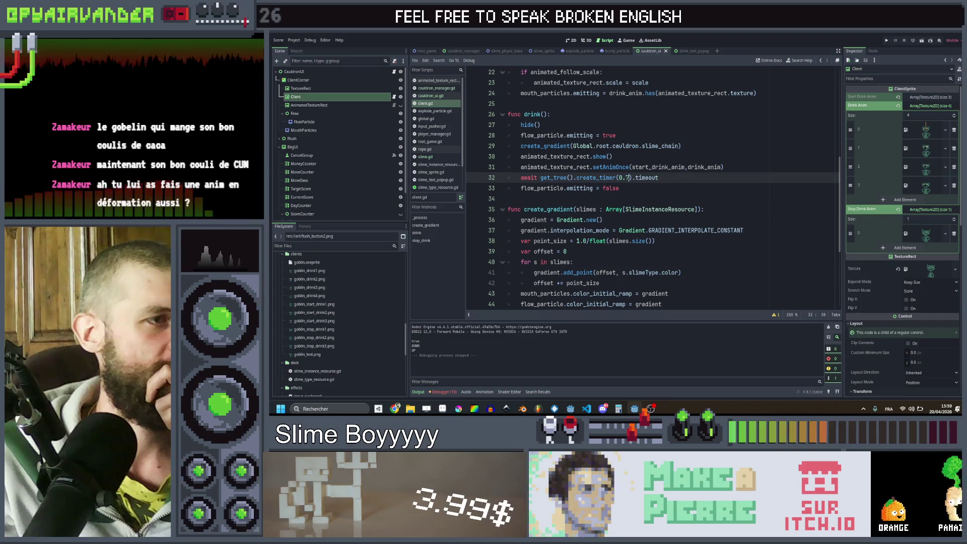
left_click(626, 178)
key("Delete")
type("6")
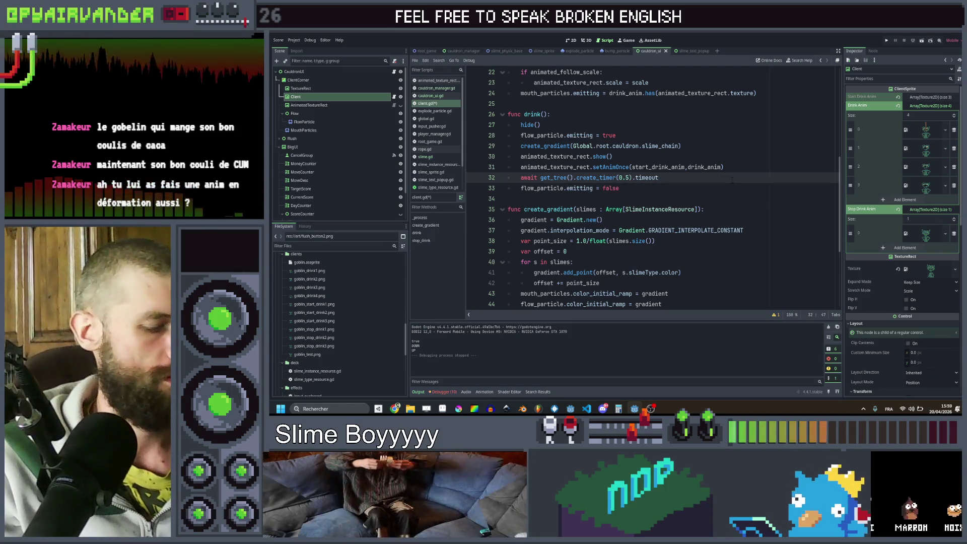
left_click(888, 40)
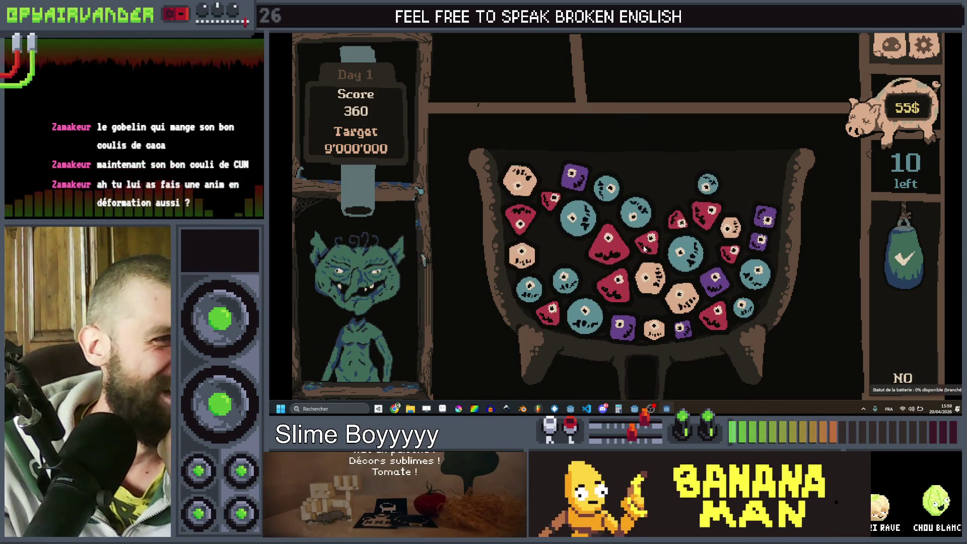
Serve a five-slime red chain and a teal chain to the goblin.
mouse_move(711, 224)
left_mouse_down()
mouse_move(648, 240)
mouse_move(617, 297)
left_mouse_up()
left_click(906, 250)
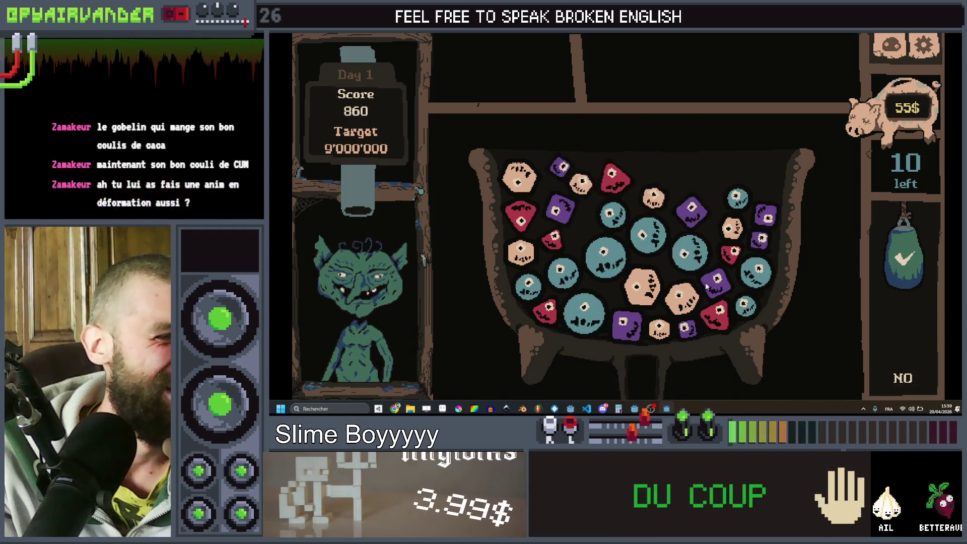
mouse_move(523, 285)
left_mouse_down()
mouse_move(564, 272)
mouse_move(623, 217)
left_mouse_up()
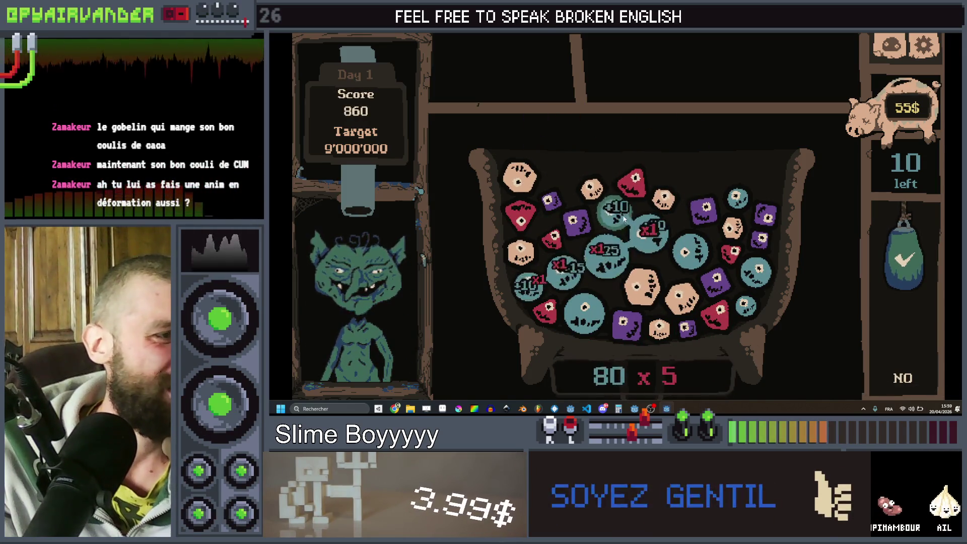
left_click_drag(605, 254, 662, 241)
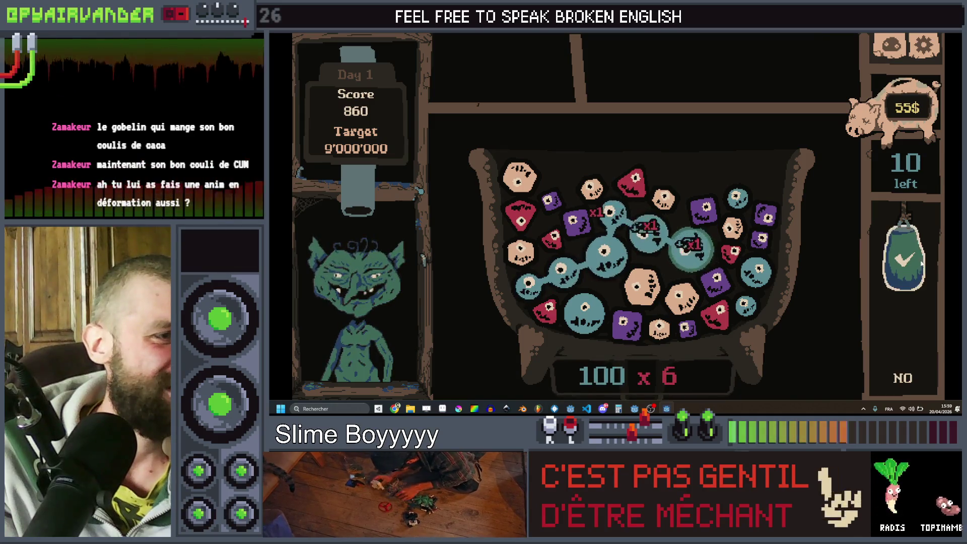
left_click(909, 357)
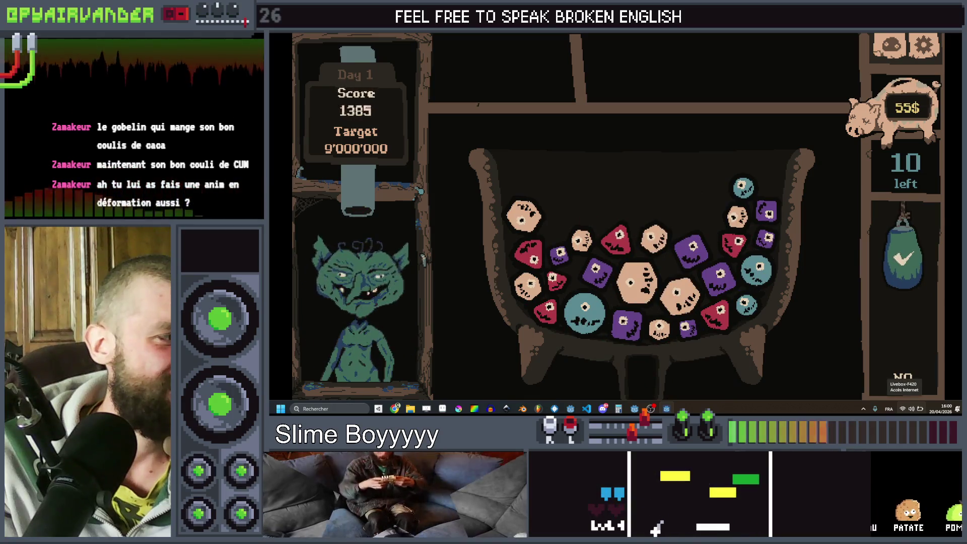
Serve peach, purple and red slime chains, raising the score to 2475.
left_click_drag(653, 241, 659, 329)
left_click(912, 330)
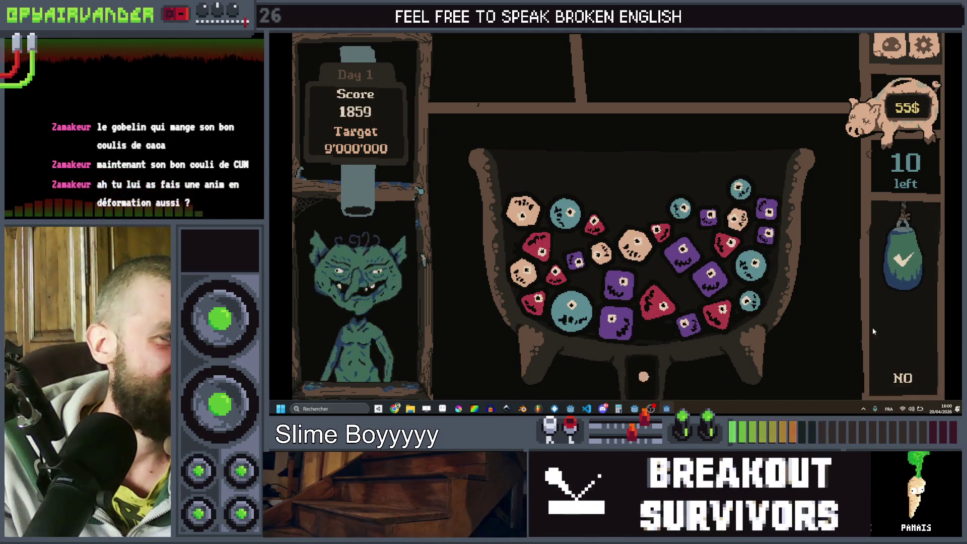
mouse_move(675, 257)
left_mouse_down()
mouse_move(707, 276)
mouse_move(746, 331)
left_mouse_up()
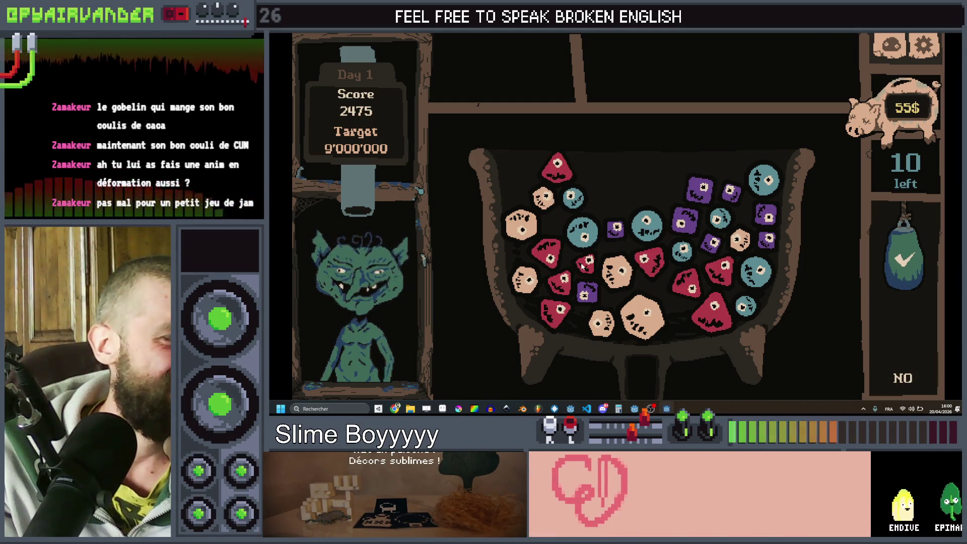
left_click_drag(582, 267, 563, 282)
left_click(917, 261)
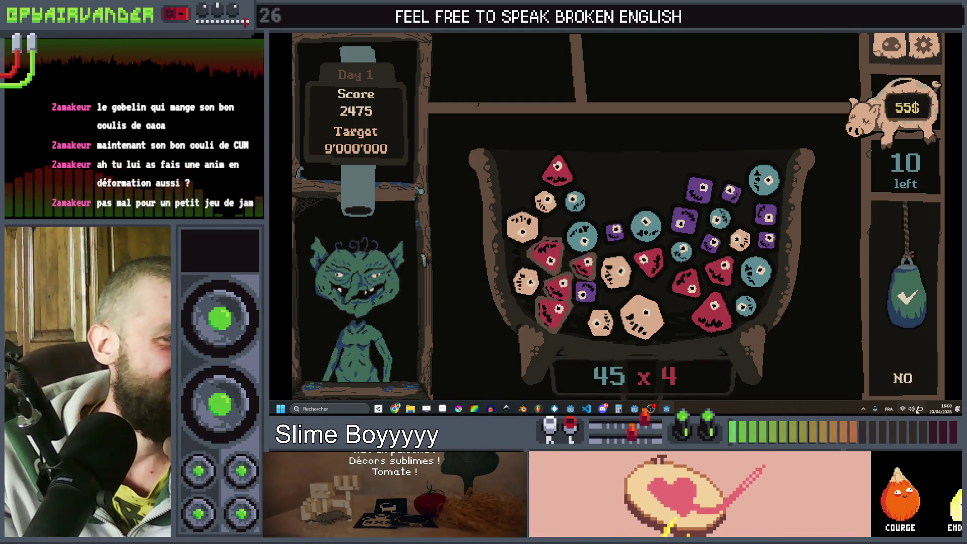